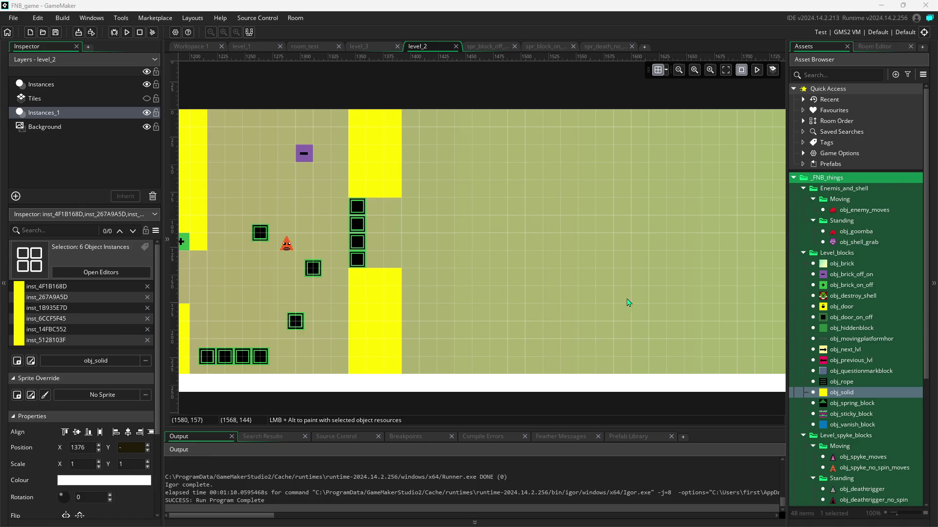
Step: Survey the level_2 room and select obj_goomba as the next object to place
{"action": "scroll", "coordinate": [604, 345], "scroll_direction": "left", "scroll_amount": 5}
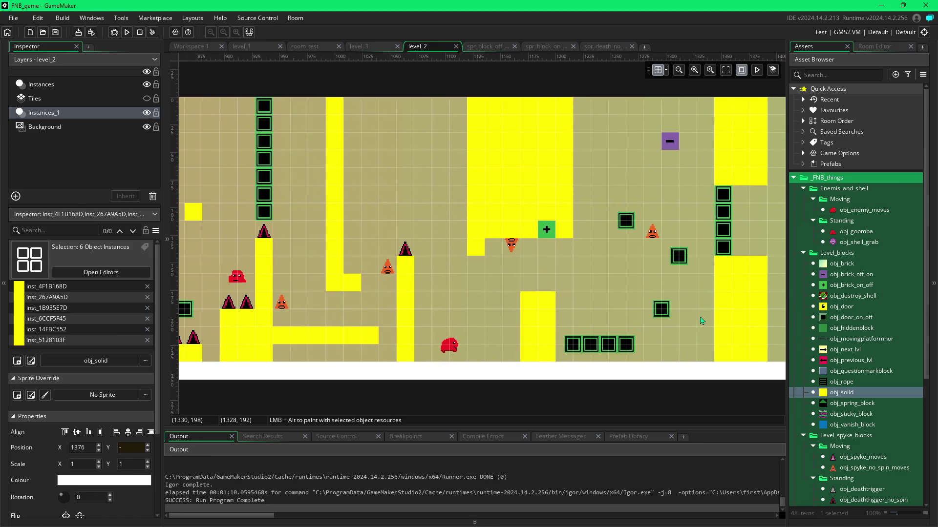
{"action": "scroll", "coordinate": [708, 324], "scroll_direction": "right", "scroll_amount": 2}
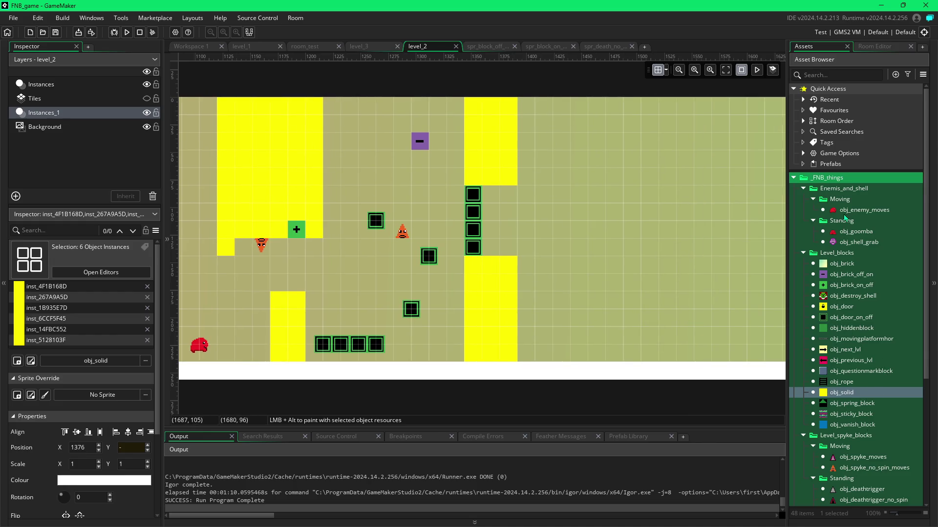
{"action": "left_click", "coordinate": [830, 232]}
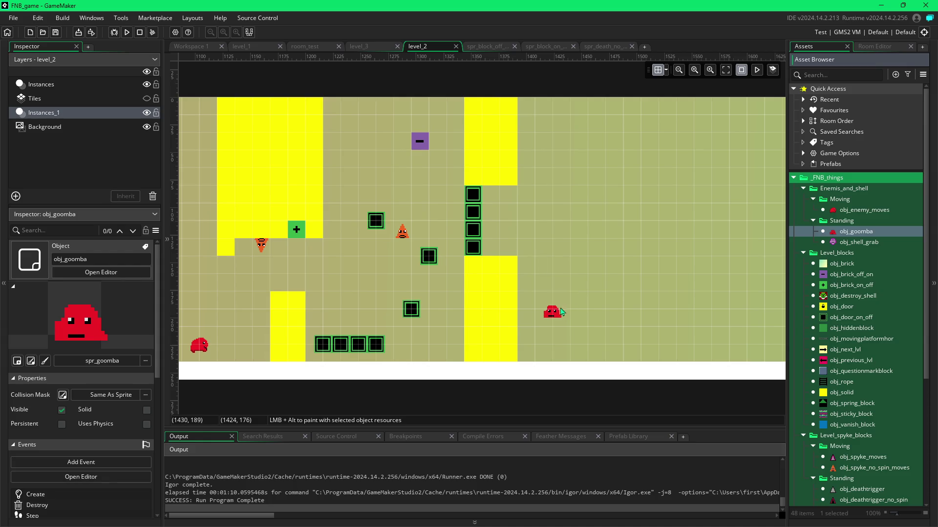
Step: Place two goombas on the right floor with a two-wide solid pillar between them
{"action": "left_click", "coordinate": [560, 315]}
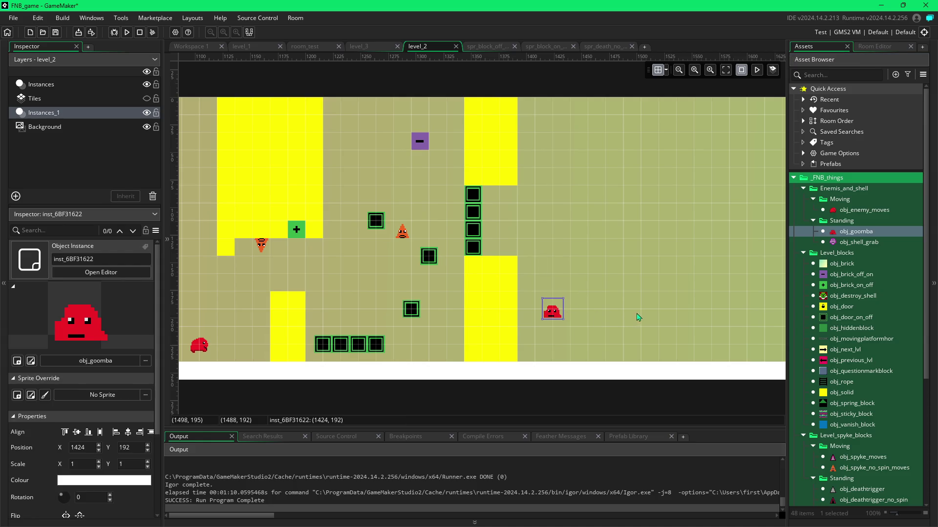
{"action": "left_click", "coordinate": [652, 316]}
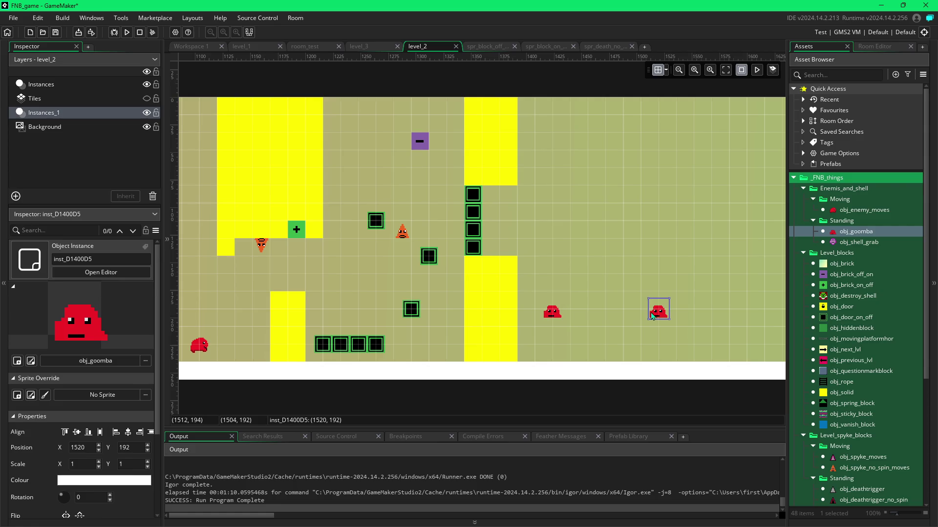
{"action": "left_click", "coordinate": [835, 393]}
{"action": "left_click_drag", "start_coordinate": [614, 282], "coordinate": [611, 354]}
{"action": "left_click_drag", "start_coordinate": [596, 283], "coordinate": [597, 353]}
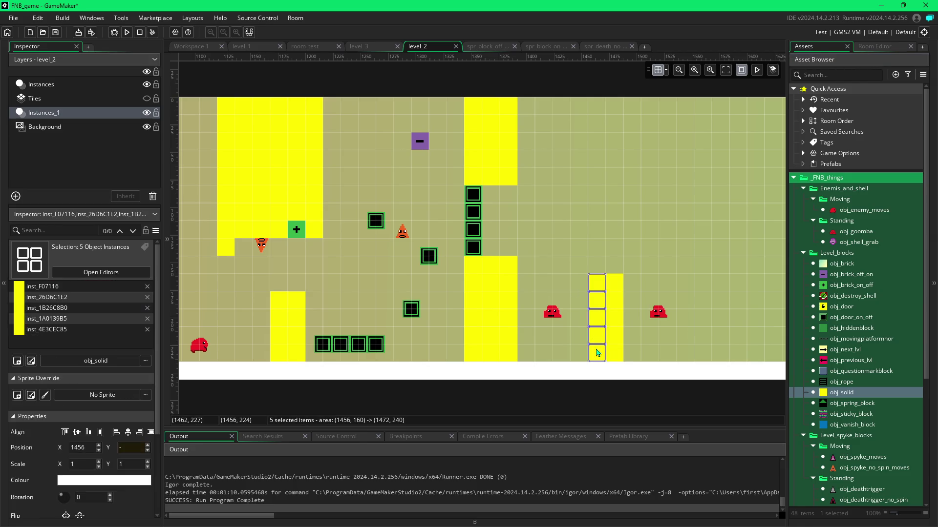
Step: Top the solid pillar with two obj_deathtrigger_no_spin spikes
{"action": "left_click", "coordinate": [838, 500]}
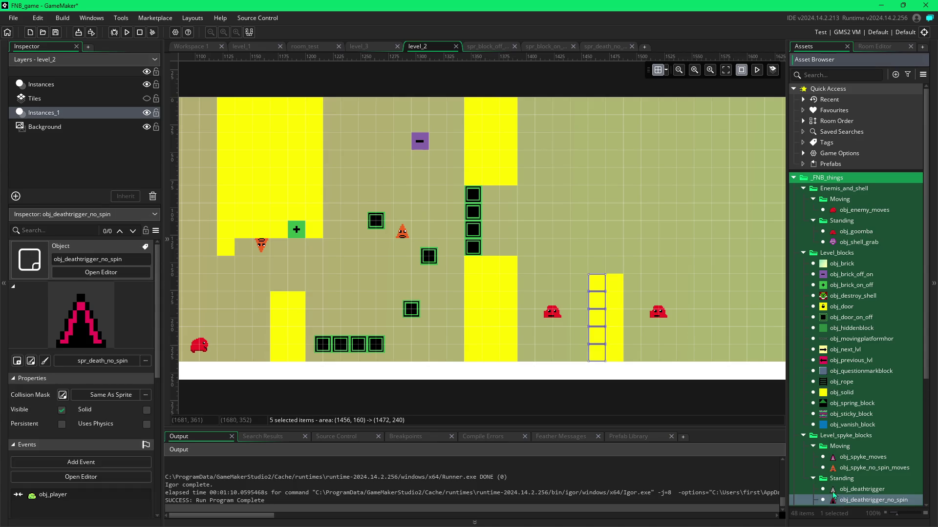
{"action": "left_click", "coordinate": [597, 265]}
{"action": "left_click", "coordinate": [614, 266]}
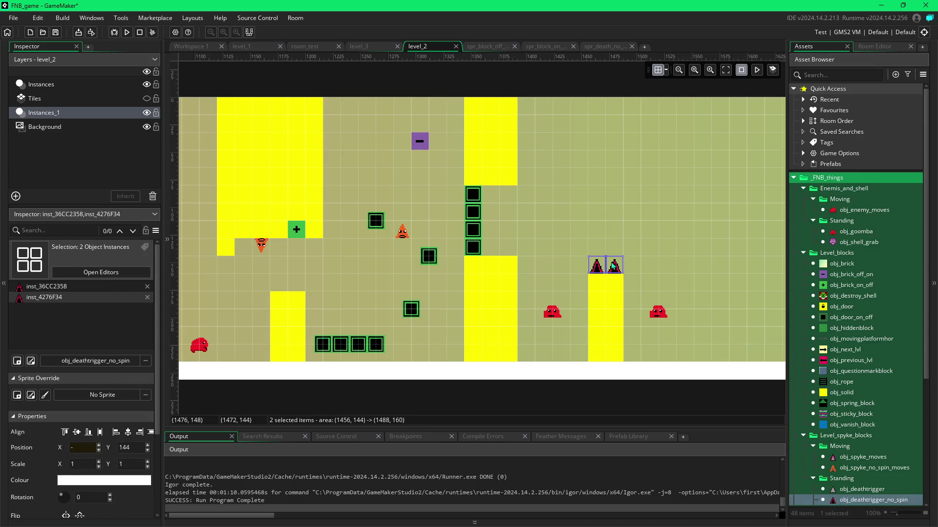
Step: Paint a two-wide solid column hanging from the ceiling above the spiked pillar
{"action": "left_click", "coordinate": [834, 394]}
{"action": "left_click", "coordinate": [597, 194]}
{"action": "left_click", "coordinate": [614, 193]}
{"action": "mouse_move", "coordinate": [616, 191]}
{"action": "left_mouse_down"}
{"action": "mouse_move", "coordinate": [606, 105]}
{"action": "mouse_move", "coordinate": [613, 137]}
{"action": "mouse_move", "coordinate": [644, 143]}
{"action": "left_mouse_up"}
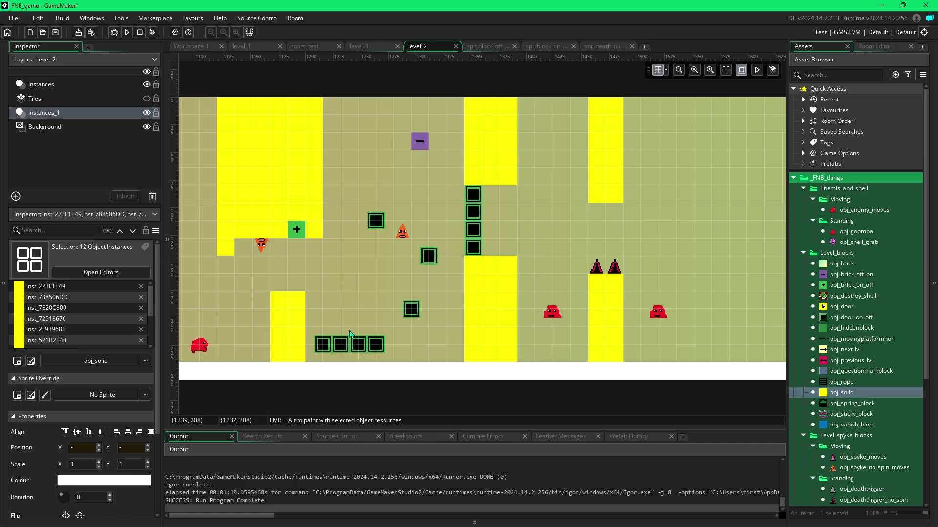
Step: Delete the leftmost bottom door block and fill the room's upper area with solid blocks
{"action": "left_click", "coordinate": [324, 346]}
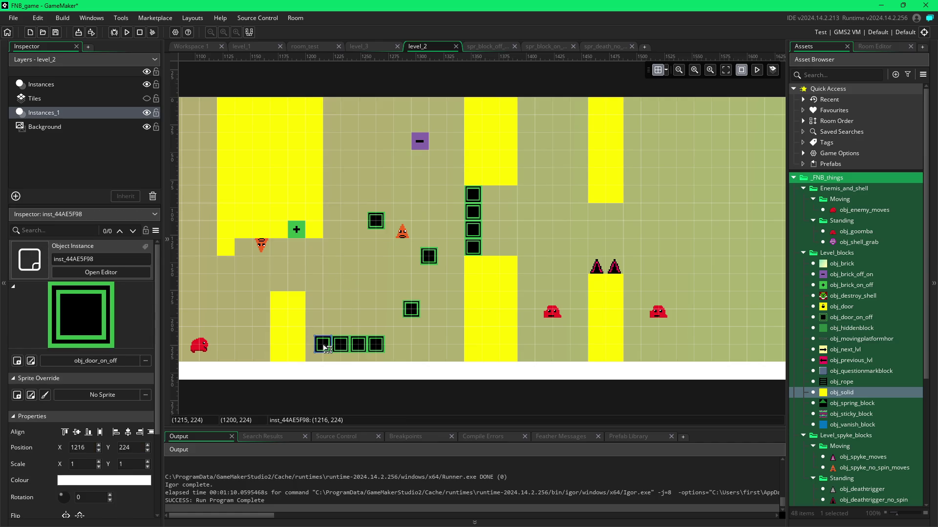
{"action": "key", "text": "Delete"}
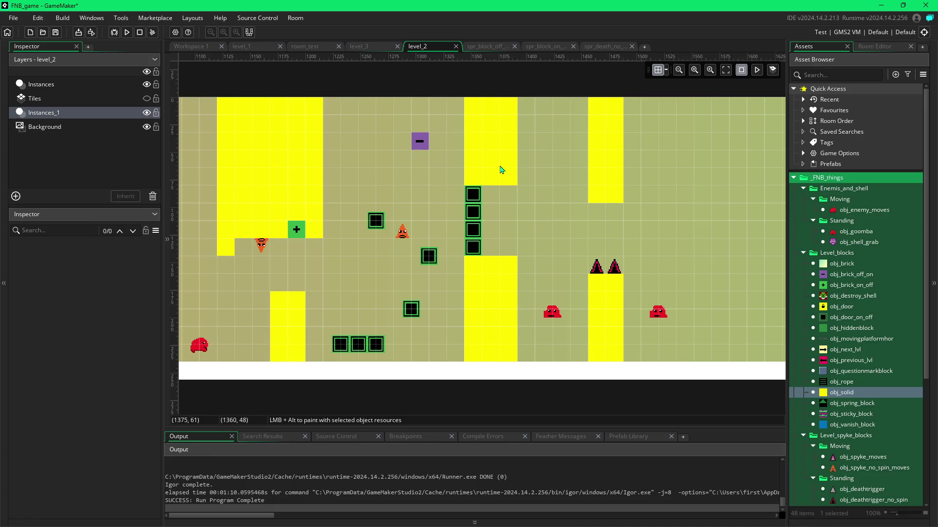
{"action": "mouse_move", "coordinate": [454, 131]}
{"action": "left_mouse_down"}
{"action": "mouse_move", "coordinate": [342, 125]}
{"action": "mouse_move", "coordinate": [331, 110]}
{"action": "mouse_move", "coordinate": [450, 113]}
{"action": "mouse_move", "coordinate": [436, 141]}
{"action": "mouse_move", "coordinate": [328, 141]}
{"action": "left_mouse_up"}
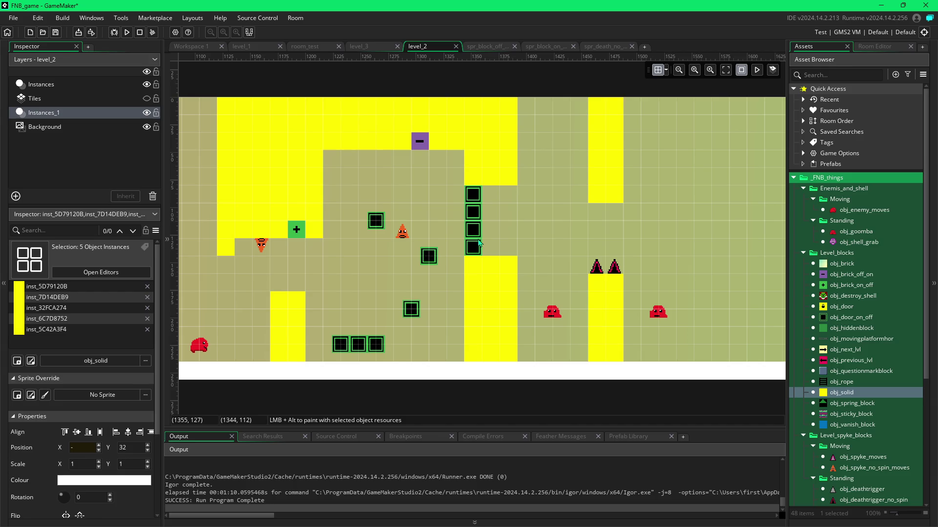
{"action": "left_click_drag", "start_coordinate": [681, 289], "coordinate": [614, 294]}
{"action": "left_click_drag", "start_coordinate": [762, 293], "coordinate": [621, 303]}
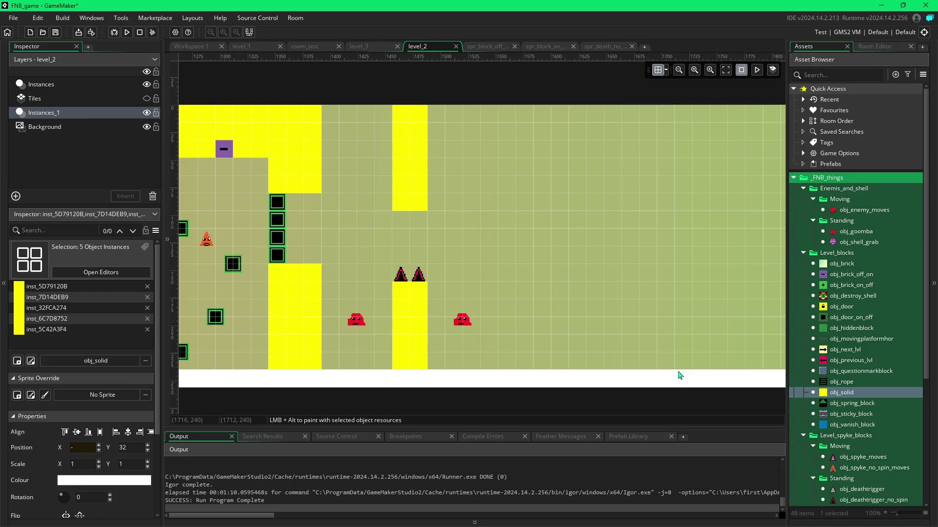
Step: Scroll across the full level_2 layout and select obj_solid for painting
{"action": "scroll", "coordinate": [469, 350], "scroll_direction": "left", "scroll_amount": 10}
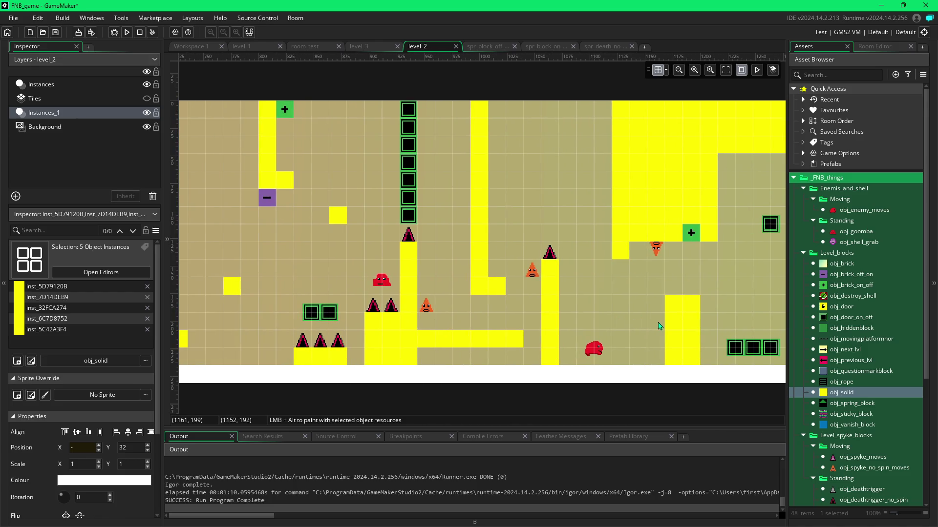
{"action": "scroll", "coordinate": [649, 322], "scroll_direction": "right", "scroll_amount": 6}
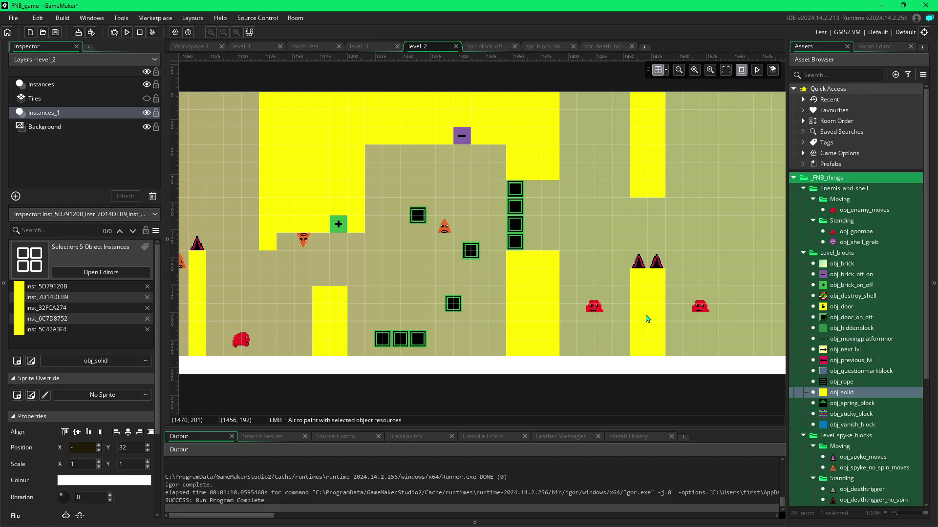
{"action": "scroll", "coordinate": [709, 325], "scroll_direction": "right", "scroll_amount": 2}
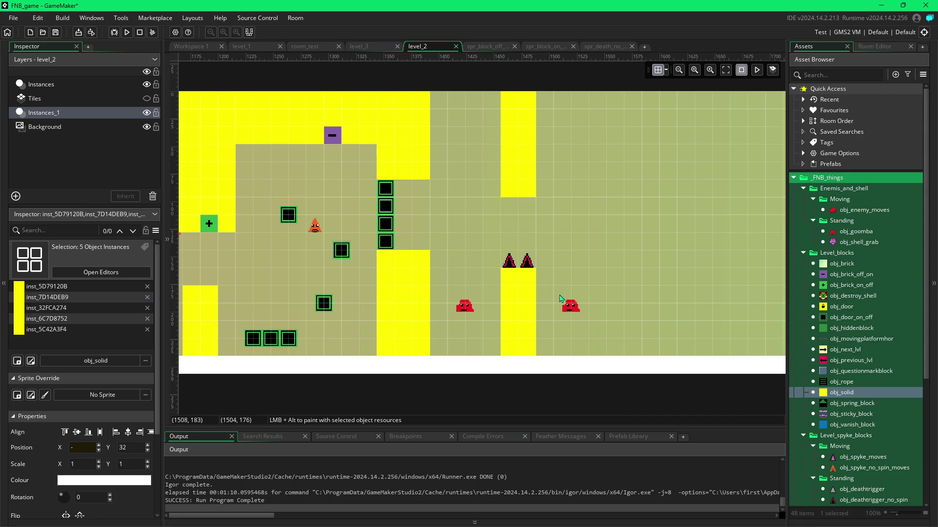
{"action": "scroll", "coordinate": [625, 284], "scroll_direction": "right", "scroll_amount": 1}
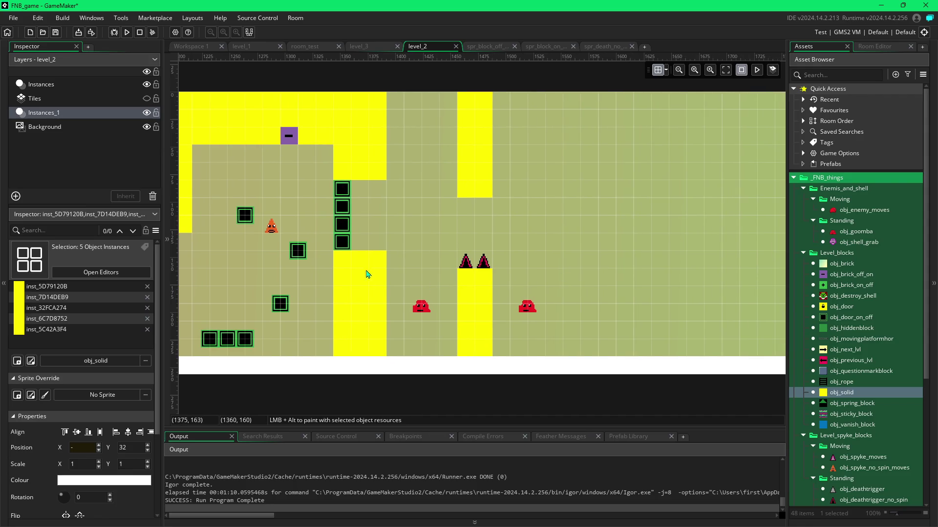
{"action": "left_click", "coordinate": [831, 393]}
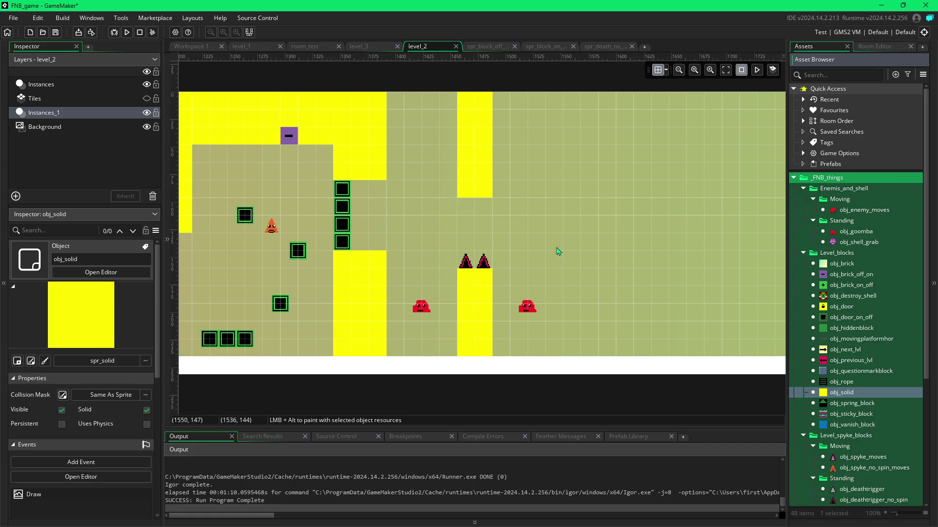
Step: Place single solid step blocks at rising heights, removing the one beside the yellow column
{"action": "left_click", "coordinate": [573, 262], "text": "alt"}
{"action": "left_click", "coordinate": [536, 212], "text": "alt"}
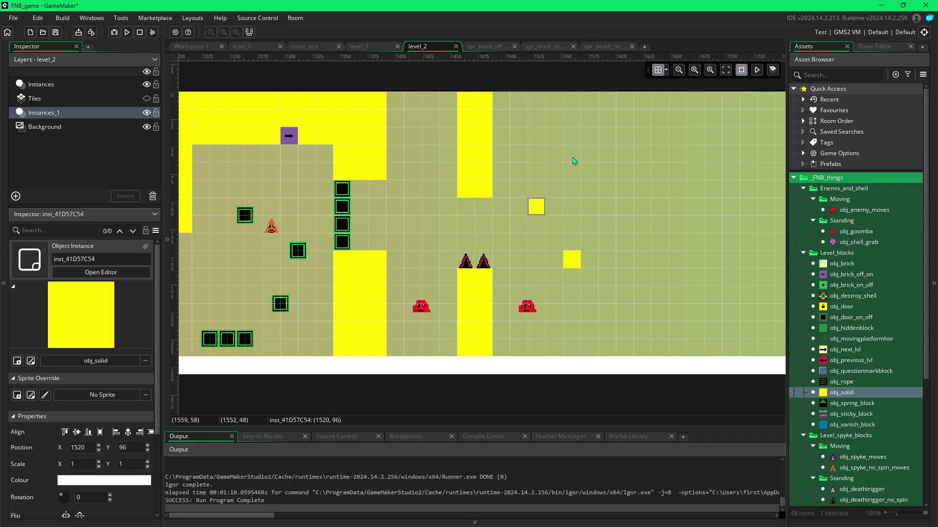
{"action": "left_click", "coordinate": [504, 161], "text": "alt"}
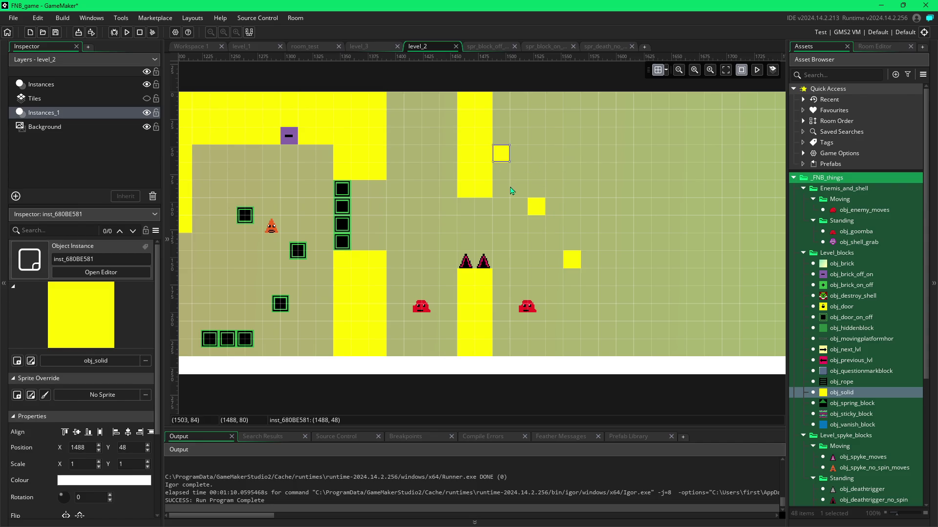
{"action": "left_click_drag", "start_coordinate": [509, 164], "coordinate": [509, 181]}
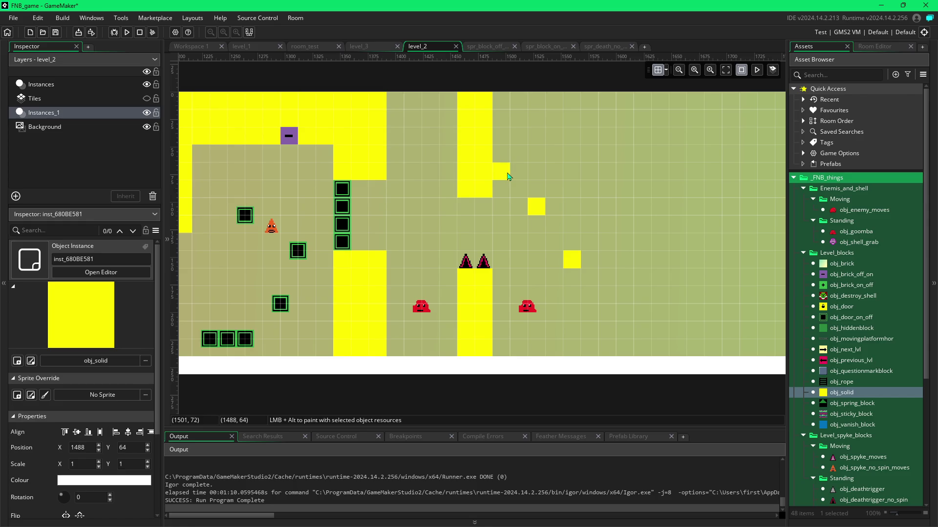
{"action": "left_click", "coordinate": [577, 159], "text": "alt"}
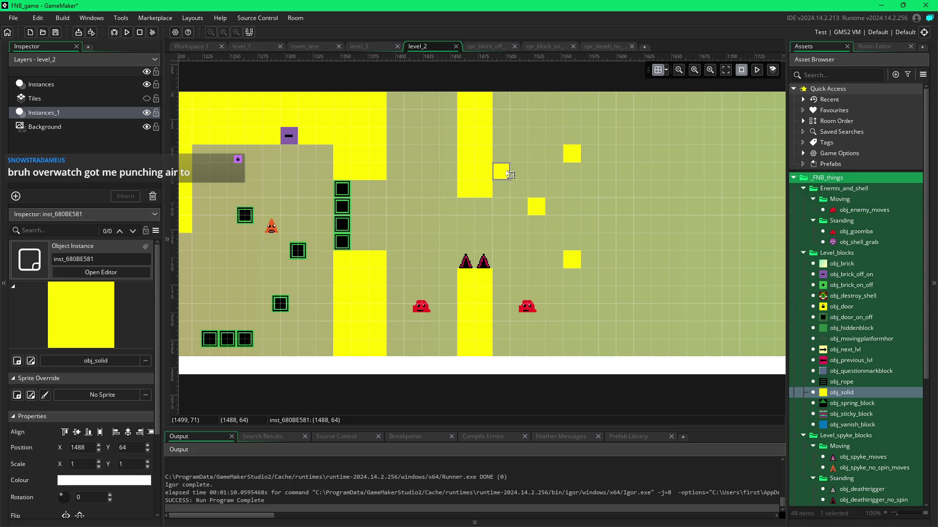
{"action": "key", "text": "Delete"}
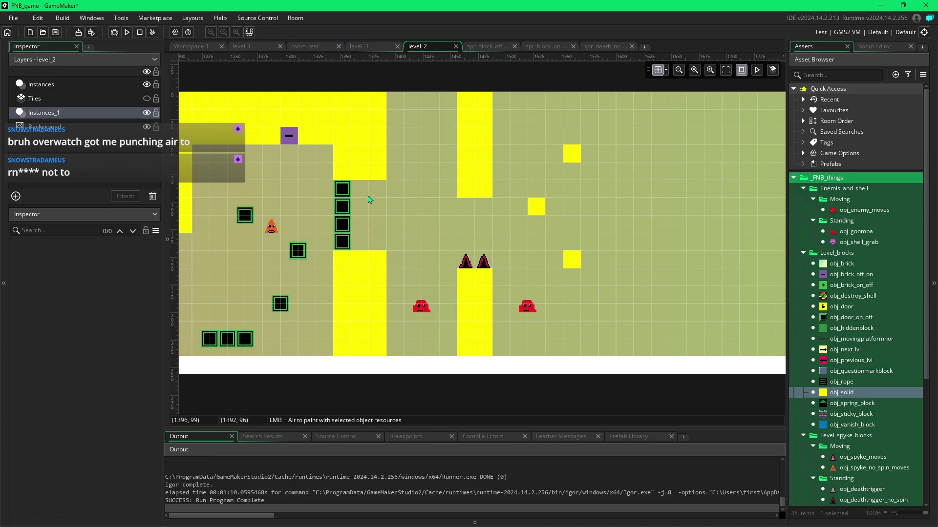
Step: Add a green obj_brick_on_off switch block near the top, then a solid block beside the steps
{"action": "left_click", "coordinate": [295, 141]}
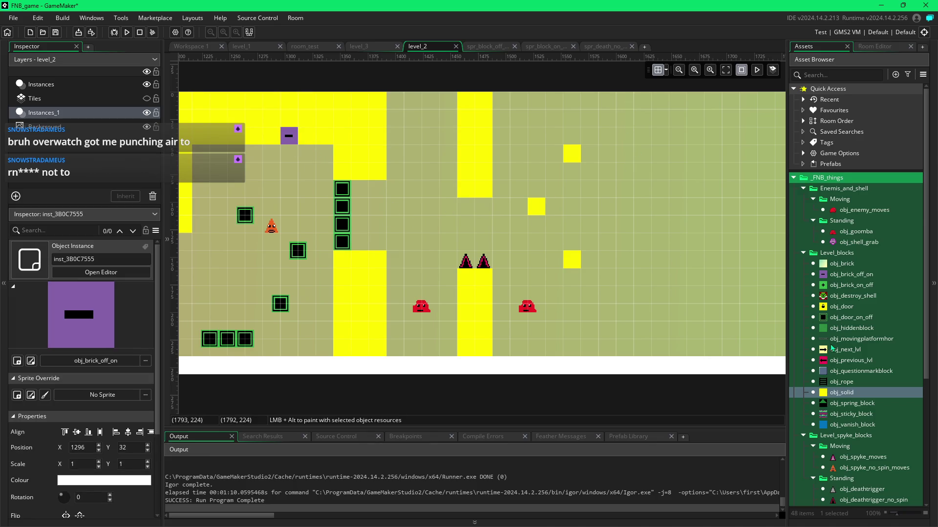
{"action": "left_click", "coordinate": [836, 285]}
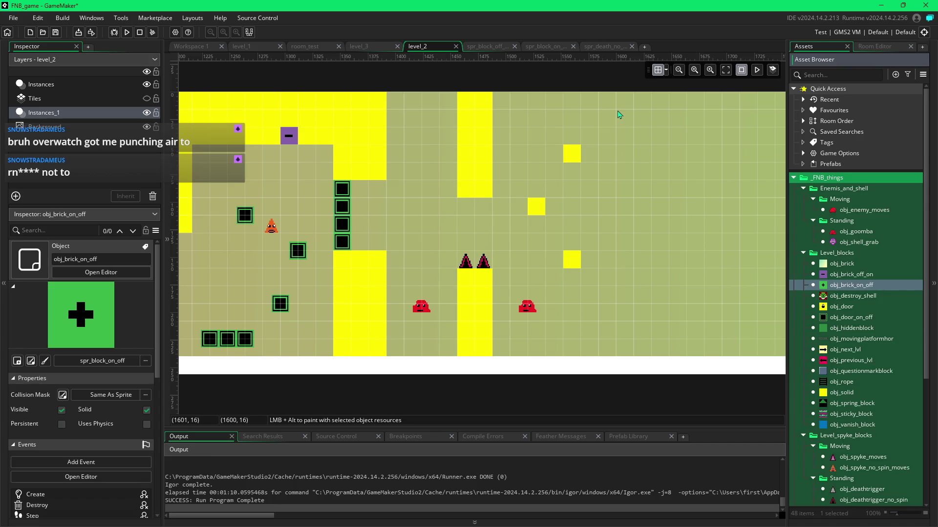
{"action": "left_click", "coordinate": [660, 119]}
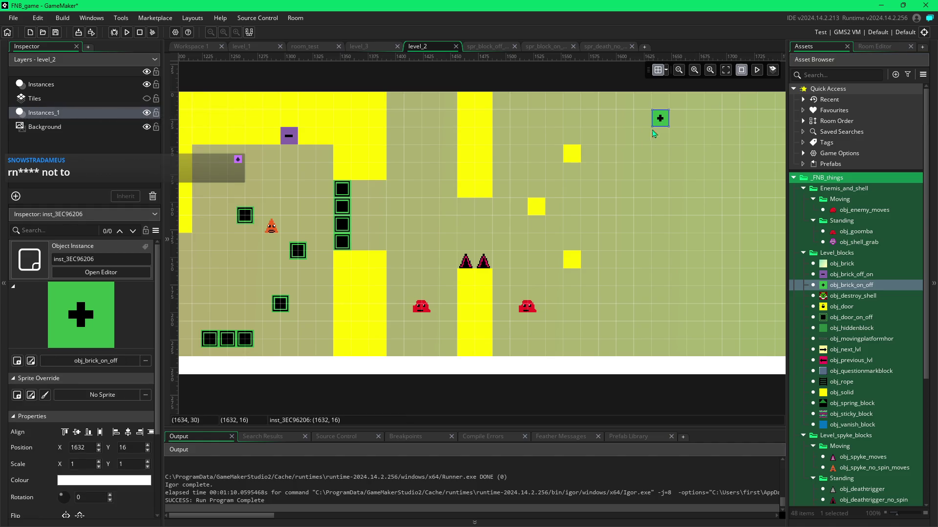
{"action": "left_click", "coordinate": [578, 264]}
{"action": "left_click", "coordinate": [580, 155]}
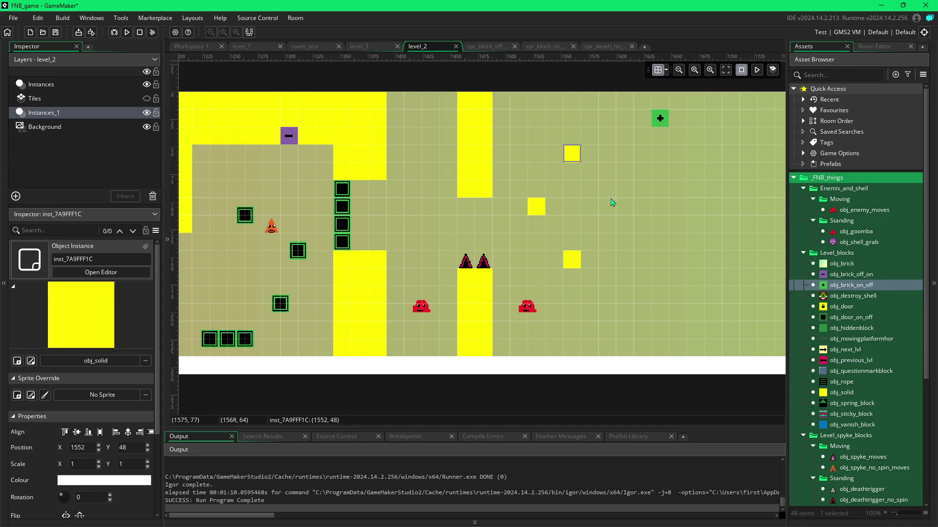
{"action": "left_click", "coordinate": [841, 392]}
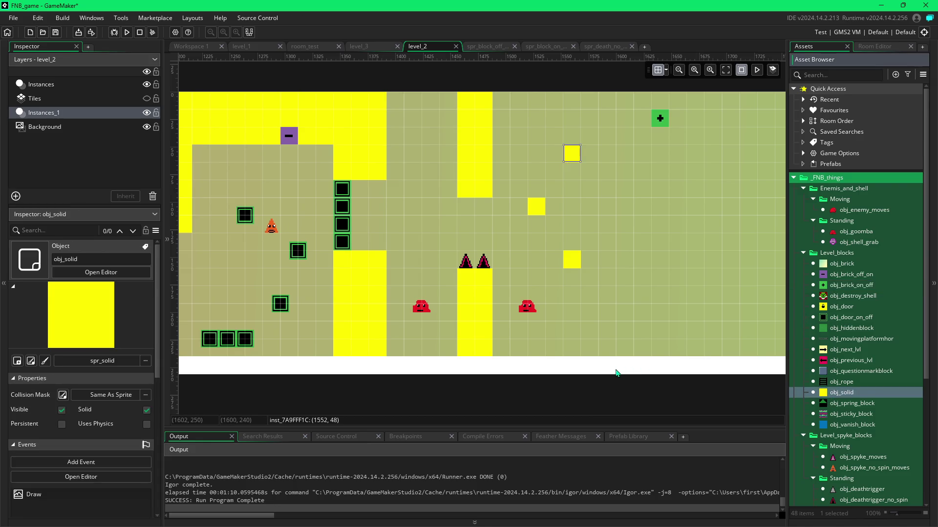
{"action": "left_click", "coordinate": [591, 266], "text": "alt"}
Step: Undo the stray block and paint a tall solid column from the floor upward
{"action": "key", "text": "ctrl+z"}
{"action": "left_click_drag", "start_coordinate": [610, 267], "coordinate": [608, 349]}
{"action": "left_click_drag", "start_coordinate": [610, 244], "coordinate": [612, 193]}
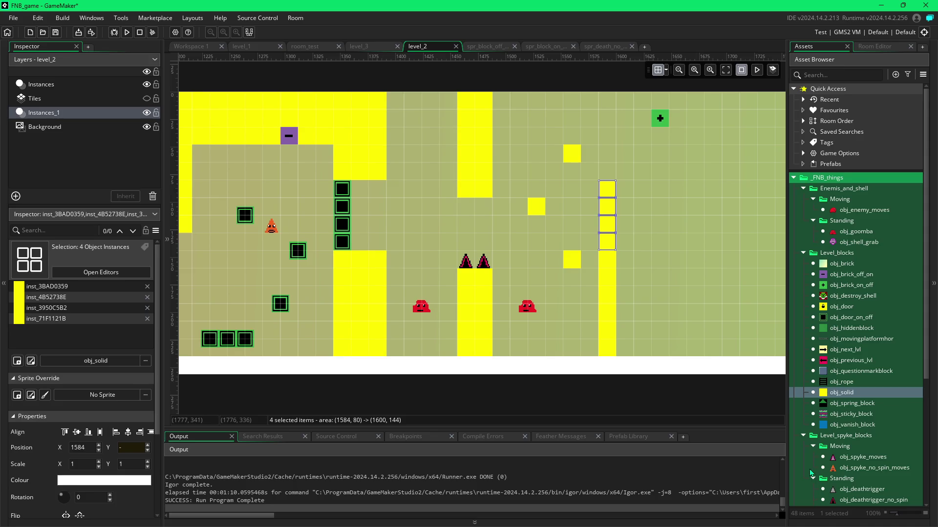
{"action": "left_click", "coordinate": [645, 292]}
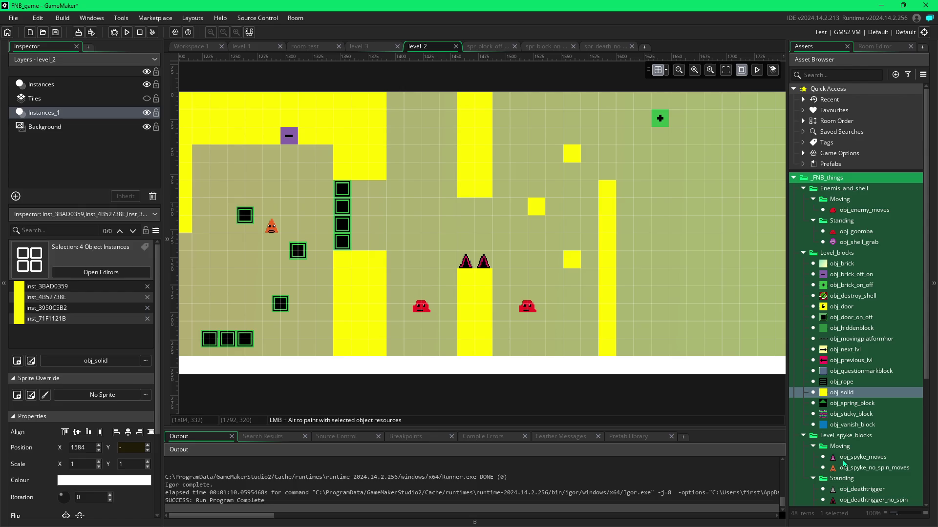
Step: Put a spike atop the tall right column and shift both small floating blocks one cell
{"action": "left_click", "coordinate": [848, 500]}
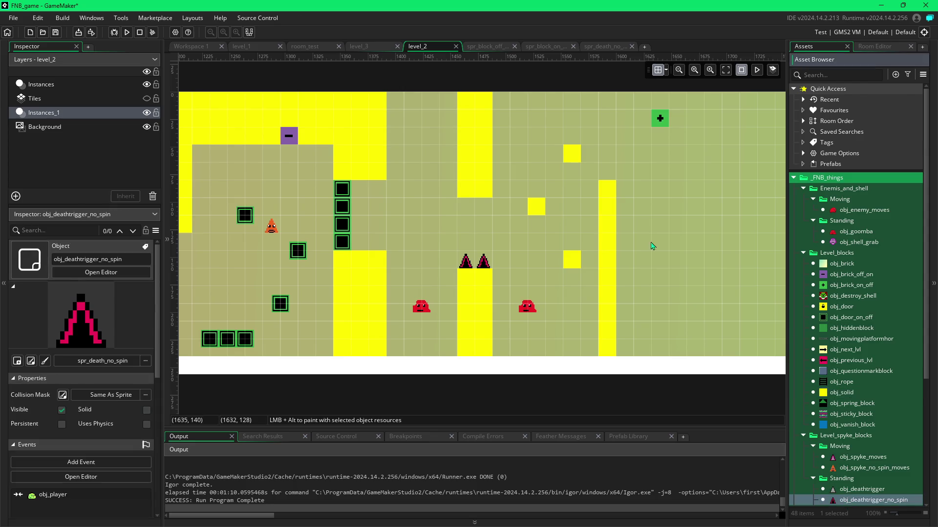
{"action": "left_click", "coordinate": [611, 174], "text": "alt"}
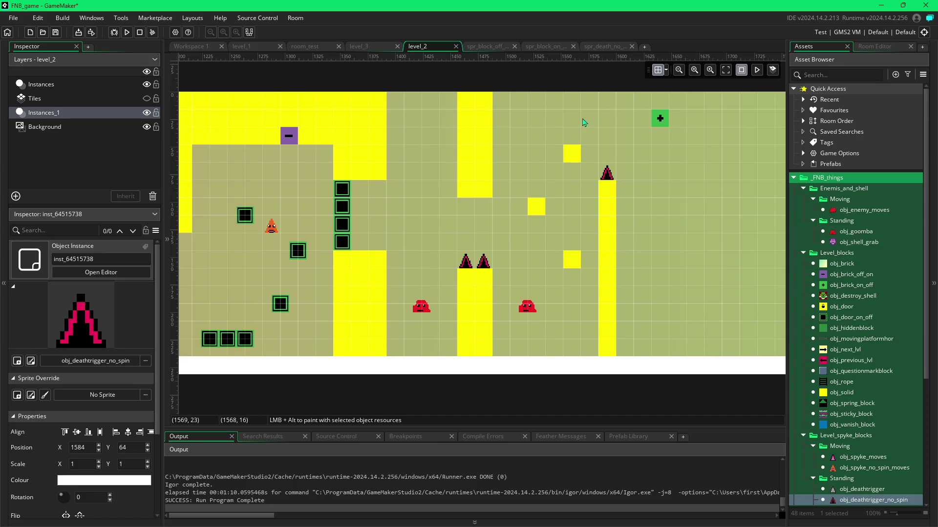
{"action": "left_click", "coordinate": [581, 157]}
{"action": "left_click_drag", "start_coordinate": [582, 166], "coordinate": [582, 171]}
{"action": "left_click", "coordinate": [538, 210]}
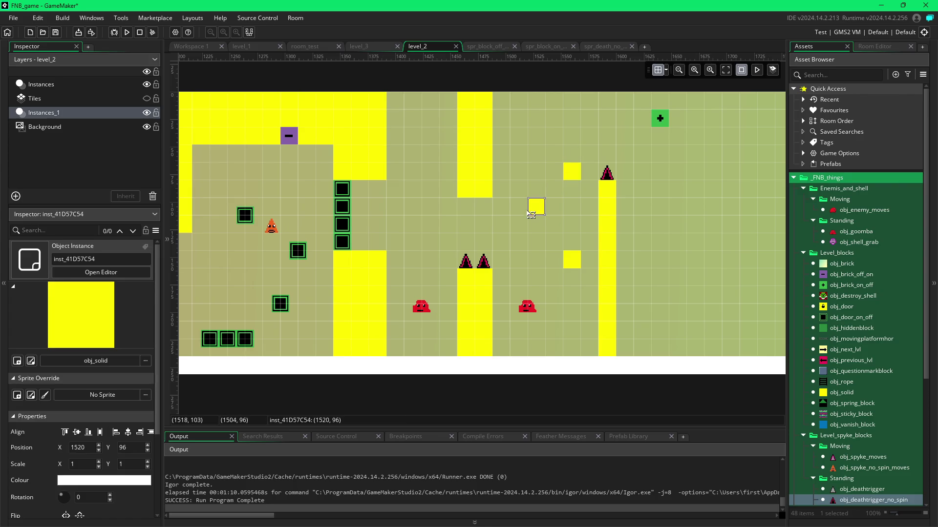
{"action": "left_click_drag", "start_coordinate": [532, 213], "coordinate": [527, 215]}
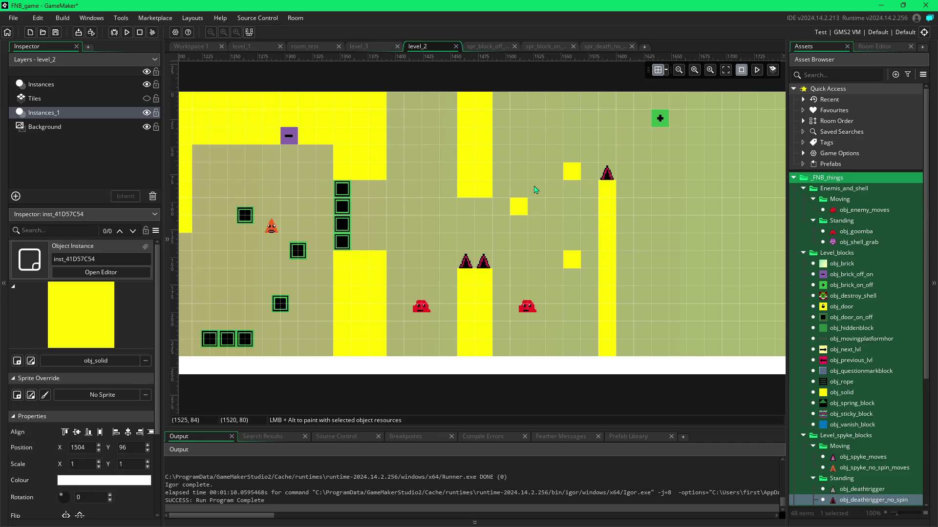
Step: Raise the spike a cell, stretch the column beneath it, and add a solid block to its right
{"action": "left_click_drag", "start_coordinate": [613, 176], "coordinate": [614, 160]}
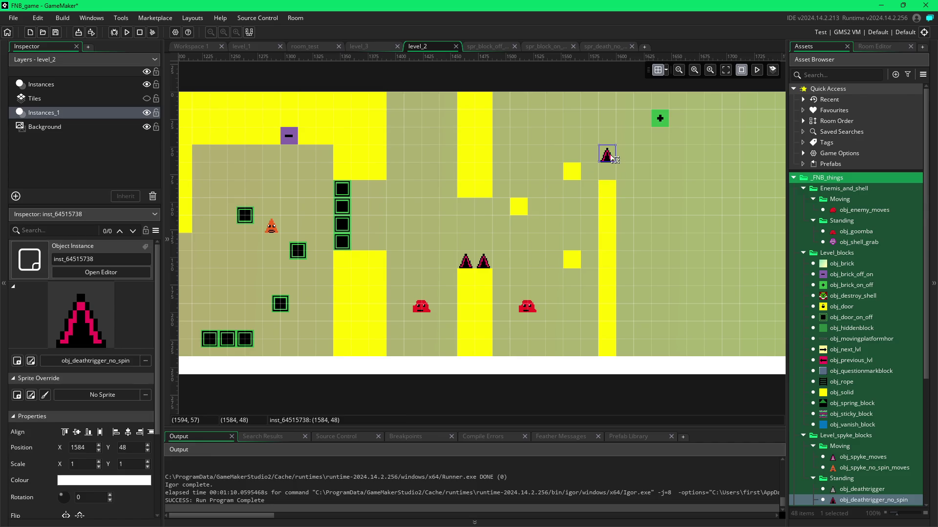
{"action": "left_click", "coordinate": [611, 188]}
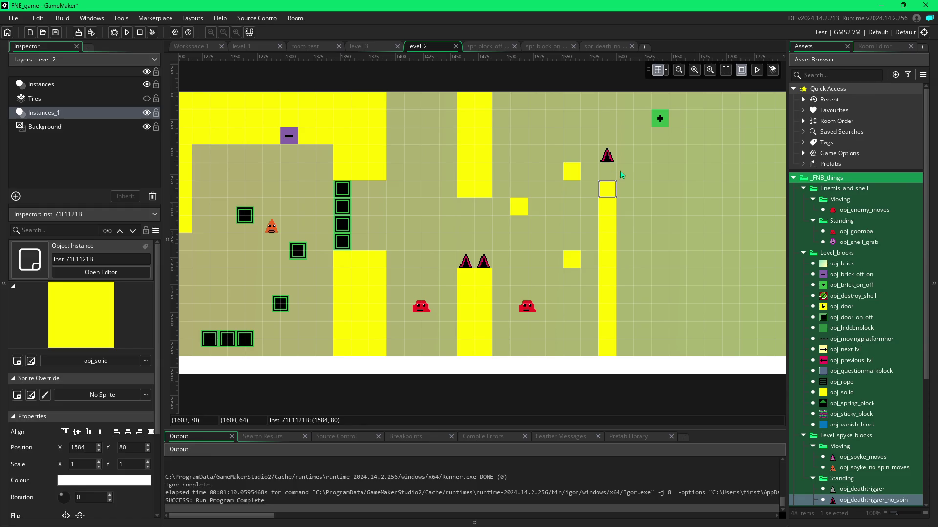
{"action": "left_click_drag", "start_coordinate": [608, 180], "coordinate": [608, 168]}
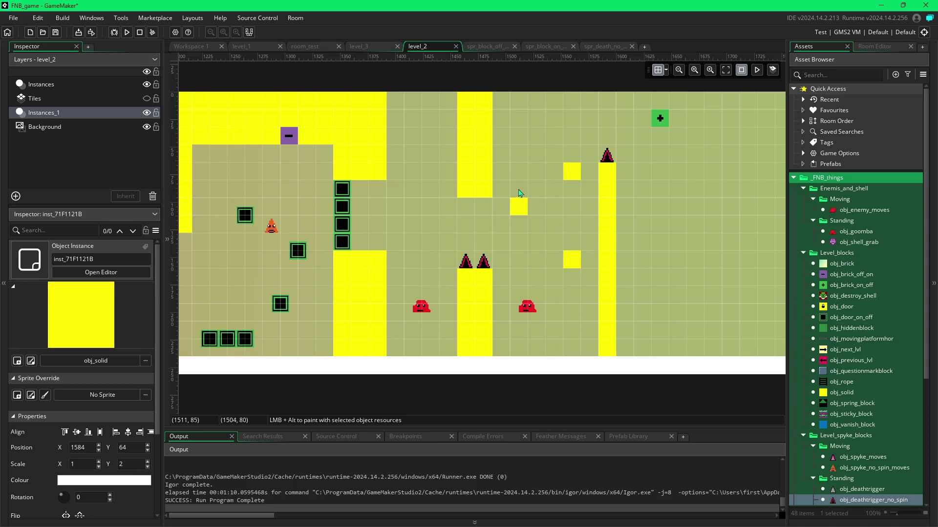
{"action": "left_click", "coordinate": [568, 175]}
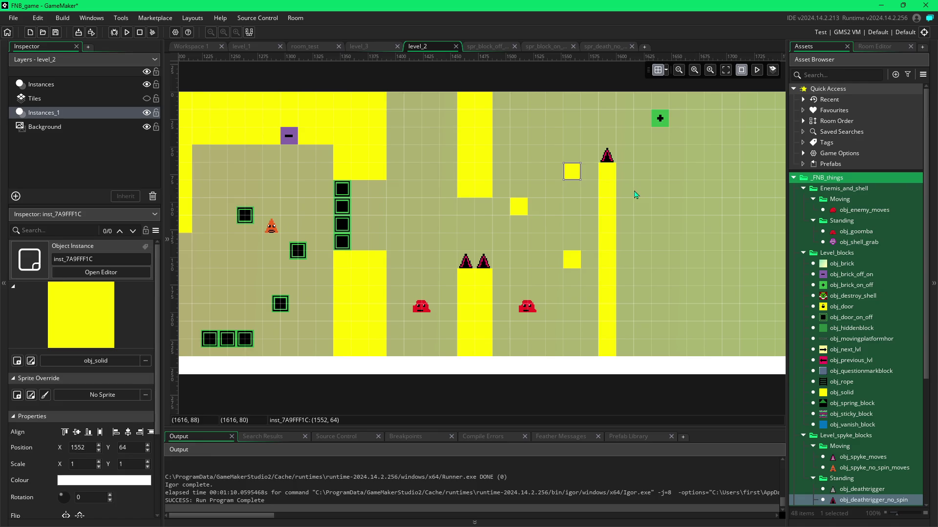
{"action": "mouse_move", "coordinate": [841, 392]}
{"action": "left_mouse_down"}
{"action": "mouse_move", "coordinate": [763, 352]}
{"action": "mouse_move", "coordinate": [640, 195]}
{"action": "left_mouse_up"}
Step: Paint three staggered pairs of obj_door_on_off blocks stepping down right of the spiked column
{"action": "scroll", "coordinate": [679, 276], "scroll_direction": "right", "scroll_amount": 5}
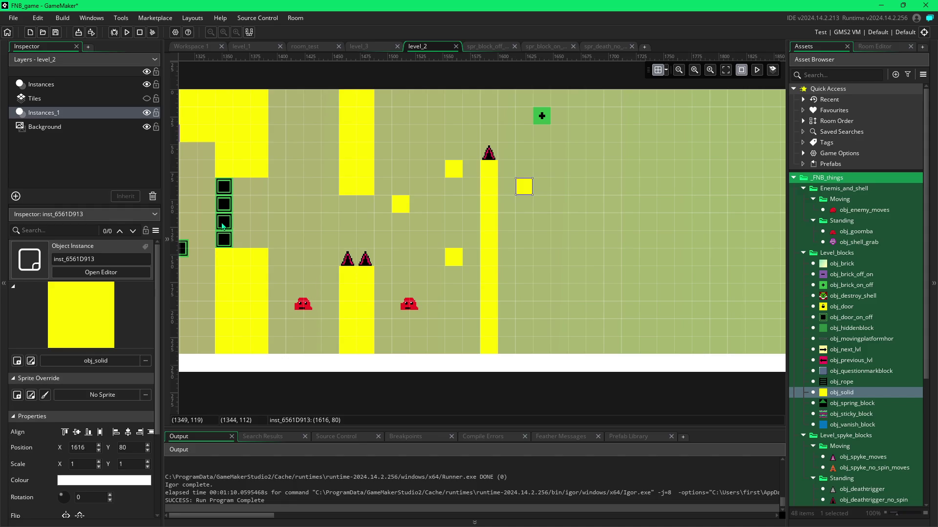
{"action": "left_click", "coordinate": [223, 226]}
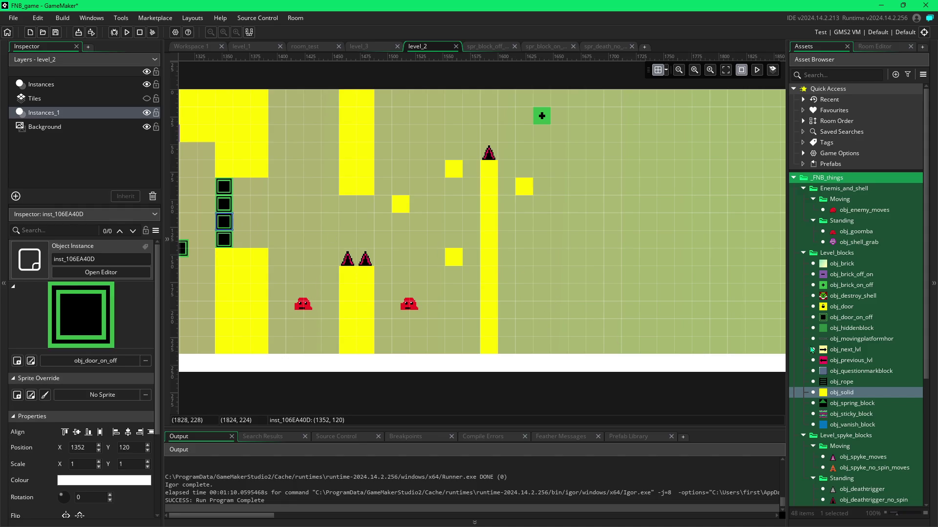
{"action": "left_click", "coordinate": [850, 317]}
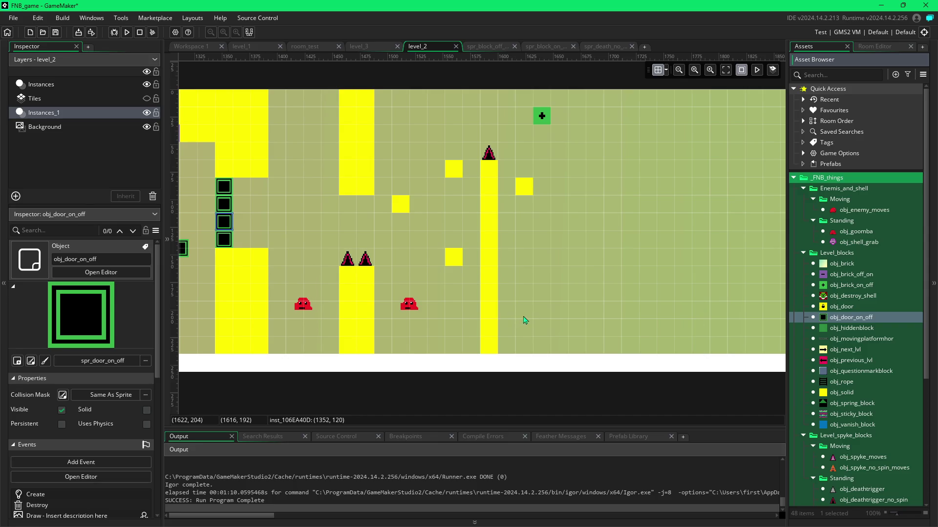
{"action": "left_click", "coordinate": [563, 227], "text": "alt"}
{"action": "left_click_drag", "start_coordinate": [562, 227], "coordinate": [555, 229]}
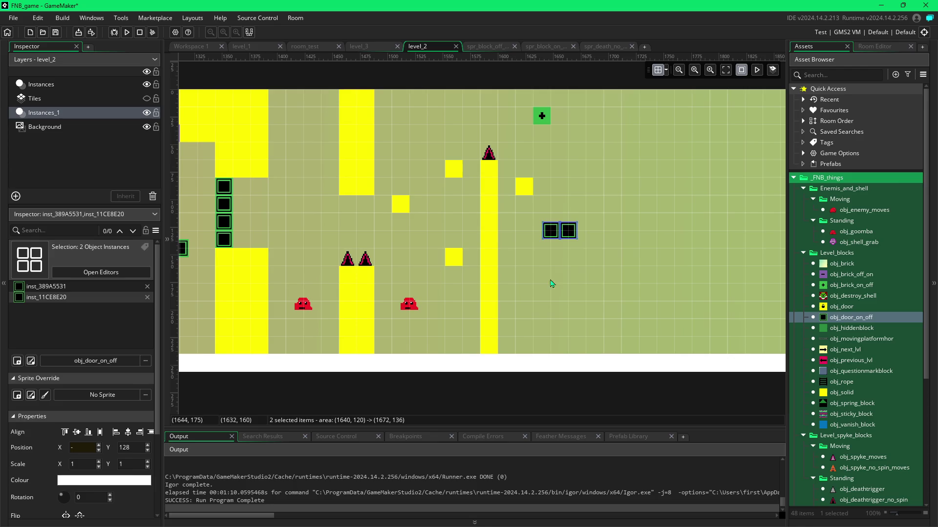
{"action": "left_click", "coordinate": [514, 309], "text": "alt"}
{"action": "left_click", "coordinate": [528, 308], "text": "alt"}
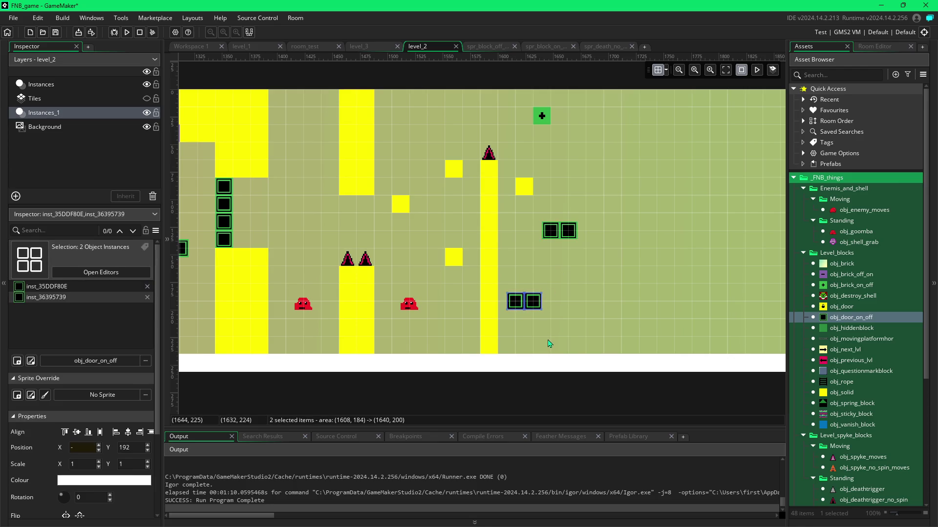
{"action": "left_click", "coordinate": [564, 338], "text": "alt"}
{"action": "left_click", "coordinate": [582, 338], "text": "alt"}
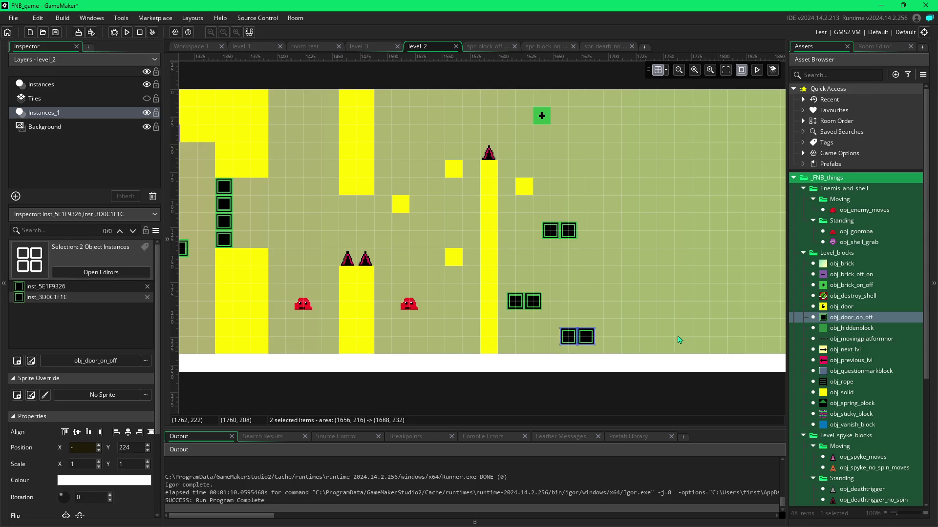
{"action": "left_click", "coordinate": [494, 210]}
Step: Hang a solid column from the ceiling beside the green switch block, then delete the painted top rows
{"action": "left_click_drag", "start_coordinate": [595, 98], "coordinate": [590, 238], "text": "alt"}
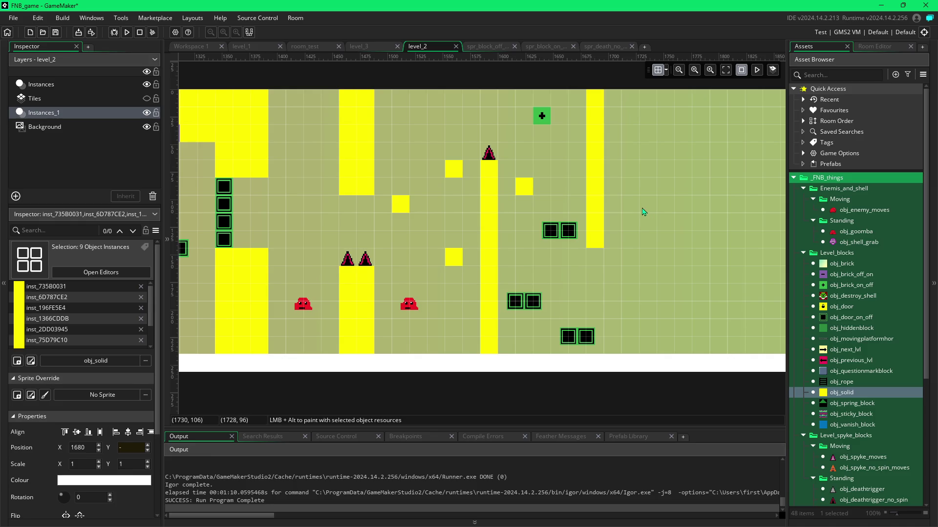
{"action": "mouse_move", "coordinate": [560, 116]}
{"action": "left_mouse_down", "text": "alt"}
{"action": "mouse_move", "coordinate": [576, 101]}
{"action": "mouse_move", "coordinate": [389, 102]}
{"action": "left_mouse_up", "text": "alt"}
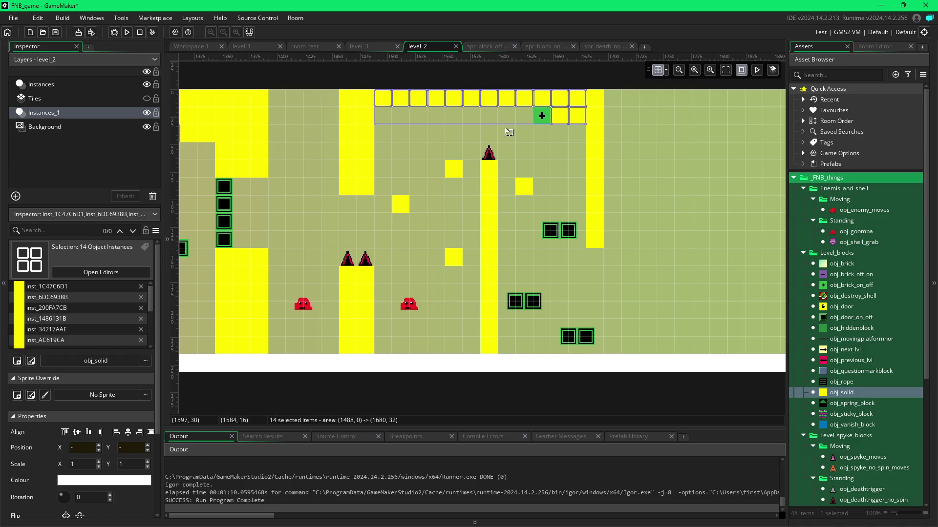
{"action": "left_click_drag", "start_coordinate": [525, 121], "coordinate": [374, 118], "text": "alt"}
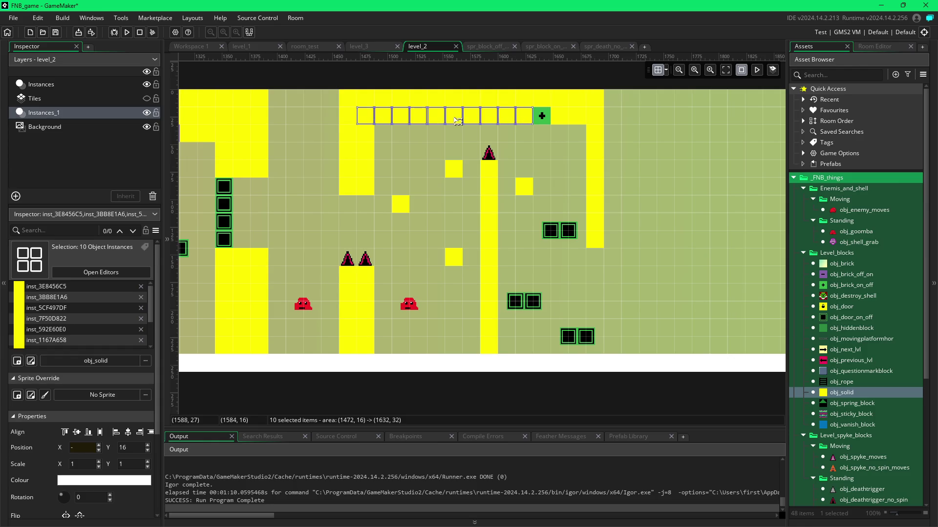
{"action": "key", "text": "Delete"}
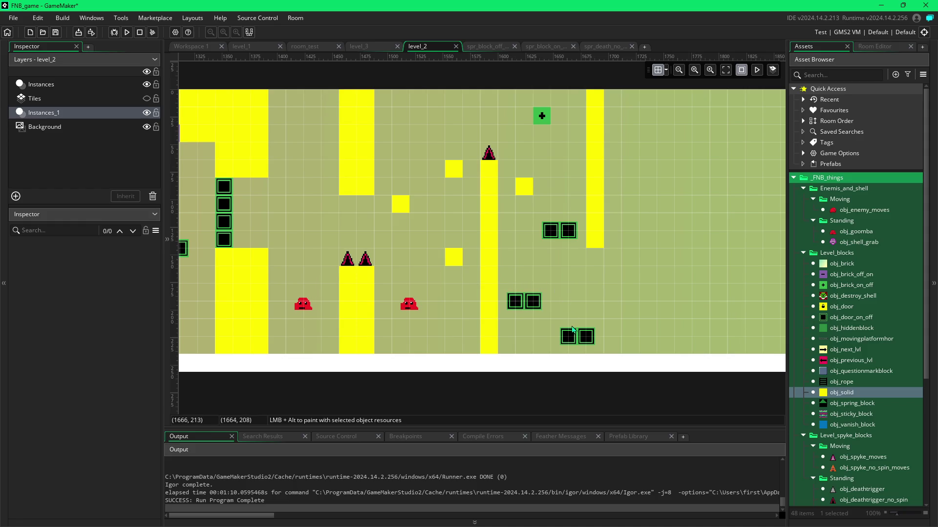
Step: Place two obj_enemy_moves red enemies near the lower door steps and playtest with F5
{"action": "scroll", "coordinate": [645, 303], "scroll_direction": "right", "scroll_amount": 5}
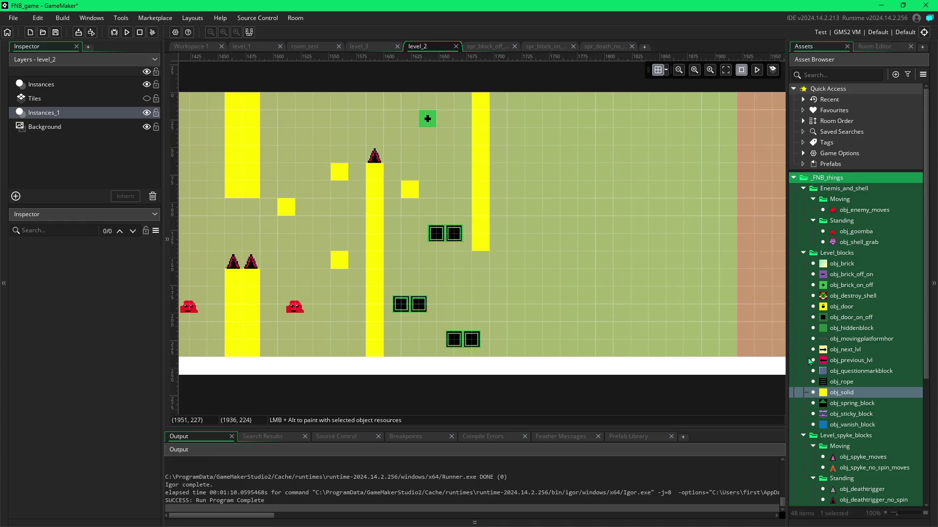
{"action": "left_click", "coordinate": [852, 209]}
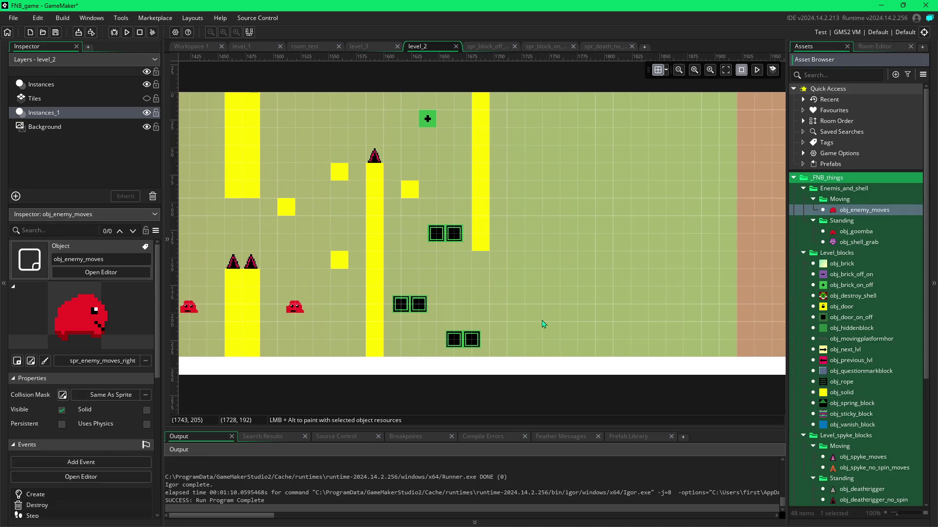
{"action": "mouse_move", "coordinate": [542, 323]}
{"action": "left_mouse_down"}
{"action": "mouse_move", "coordinate": [534, 314]}
{"action": "mouse_move", "coordinate": [524, 323]}
{"action": "left_mouse_up"}
{"action": "left_click_drag", "start_coordinate": [558, 265], "coordinate": [560, 269]}
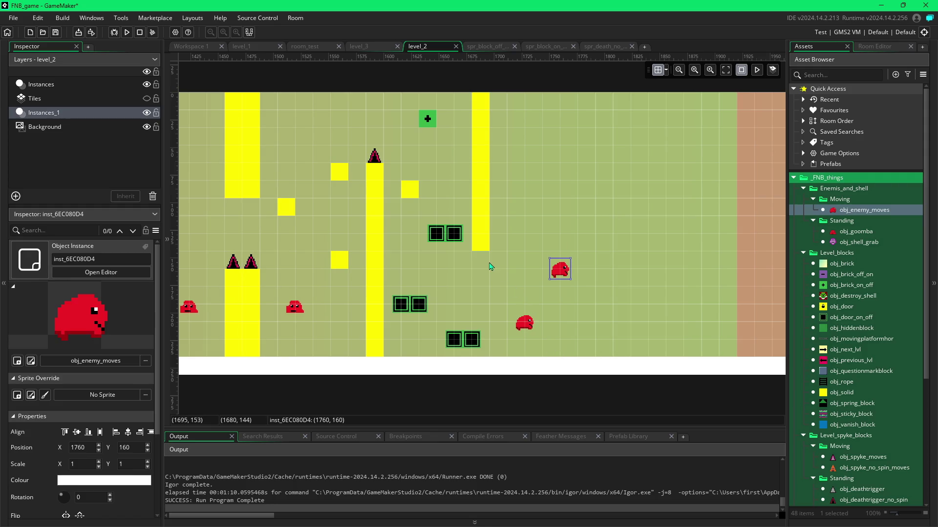
{"action": "key", "text": "F5"}
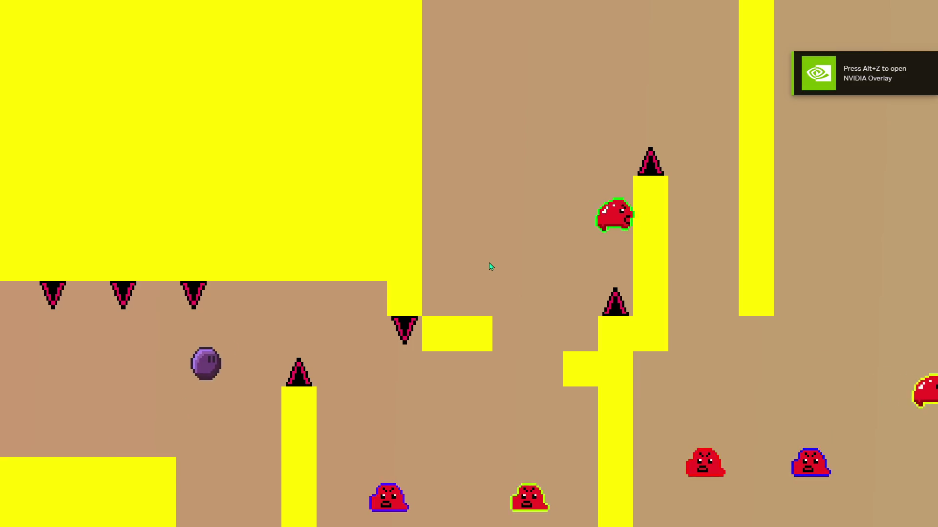
Step: Steer the ball right and jump up the platforms onto the yellow pillar
{"action": "key", "text": "Right"}
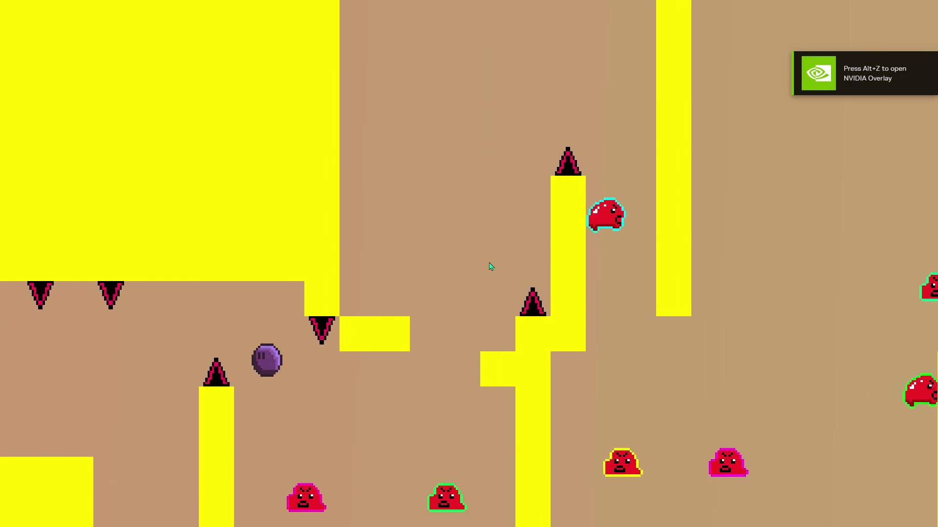
{"action": "key", "text": "Up"}
{"action": "key", "text": "Left"}
{"action": "key", "text": "Up"}
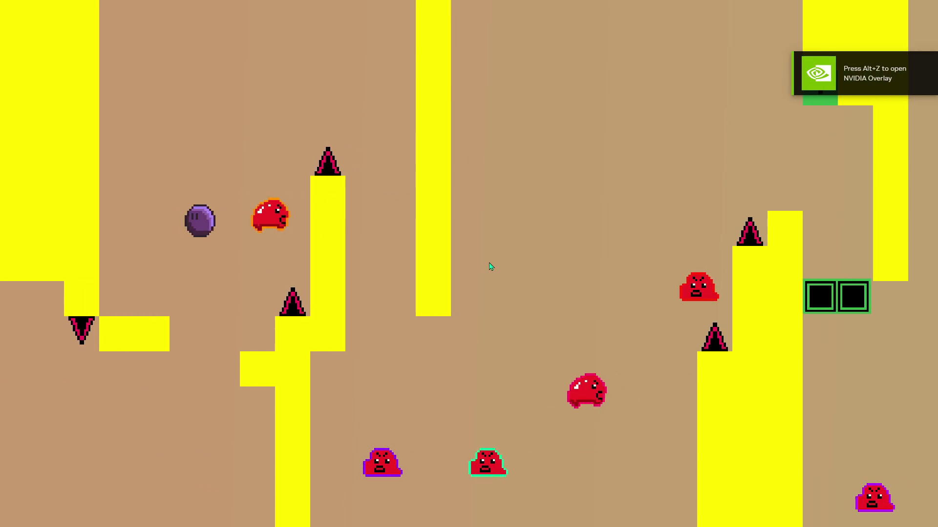
{"action": "key", "text": "Up"}
{"action": "key", "text": "Right"}
{"action": "key", "text": "Up"}
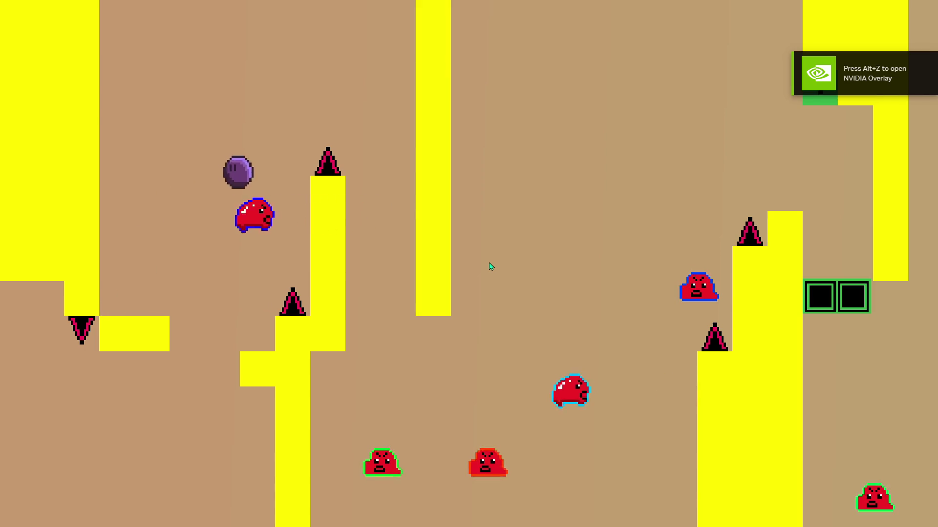
{"action": "key", "text": "Right"}
{"action": "key", "text": "Up"}
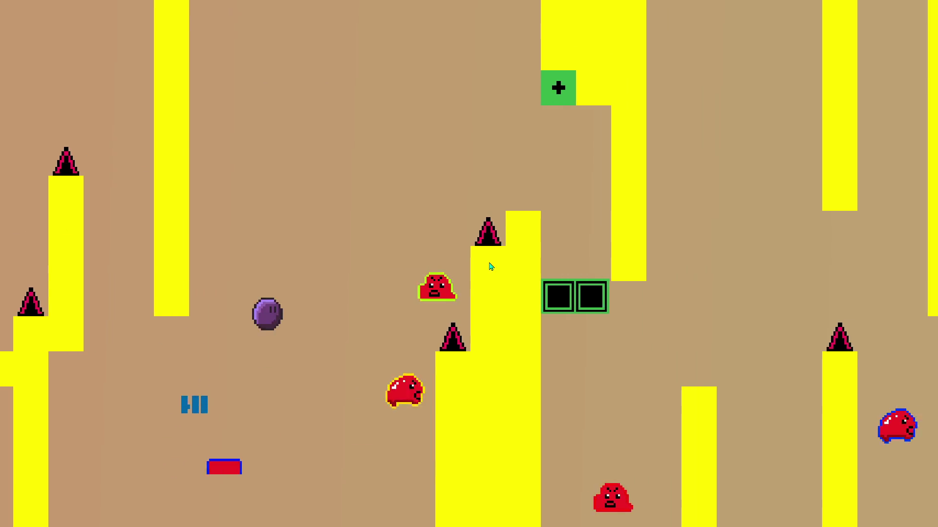
{"action": "key", "text": "Right"}
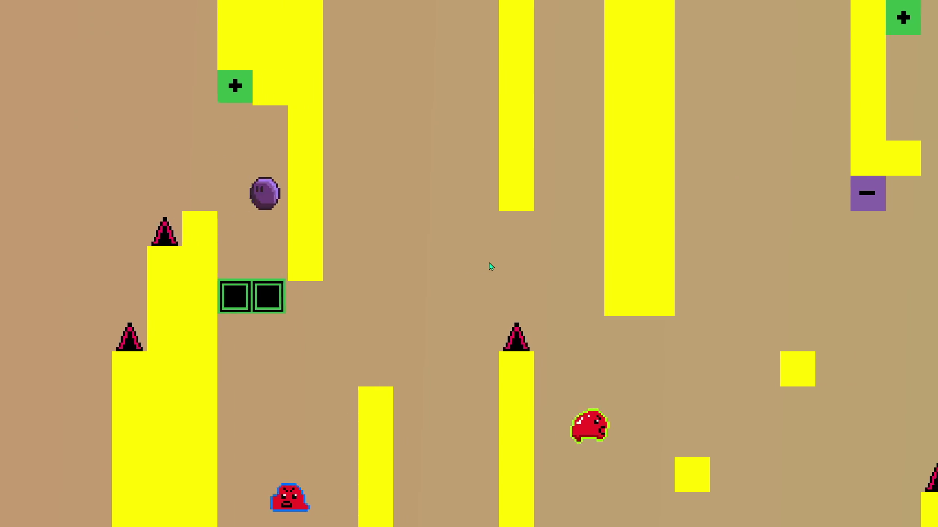
{"action": "key", "text": "Up"}
{"action": "key", "text": "Right"}
{"action": "key", "text": "Up"}
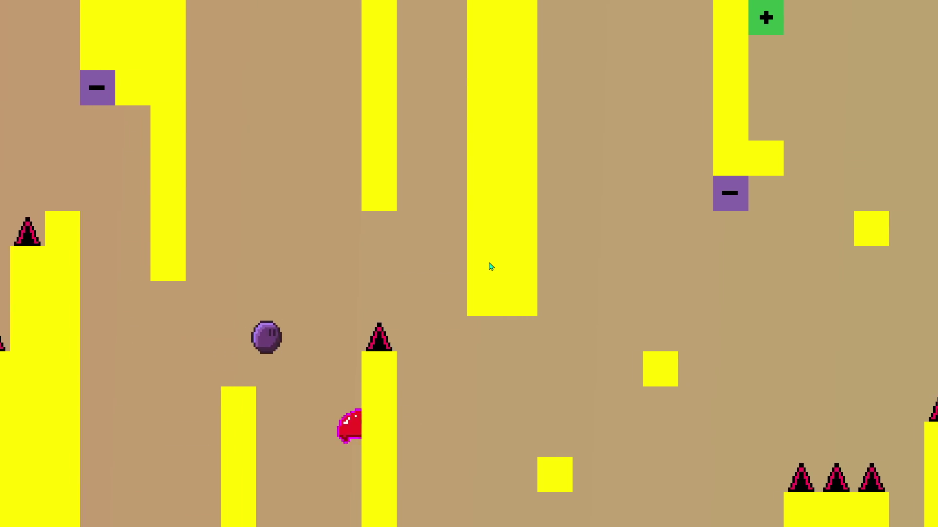
Step: Cross the door blocks and drop off the ledge into the next room
{"action": "key", "text": "Right"}
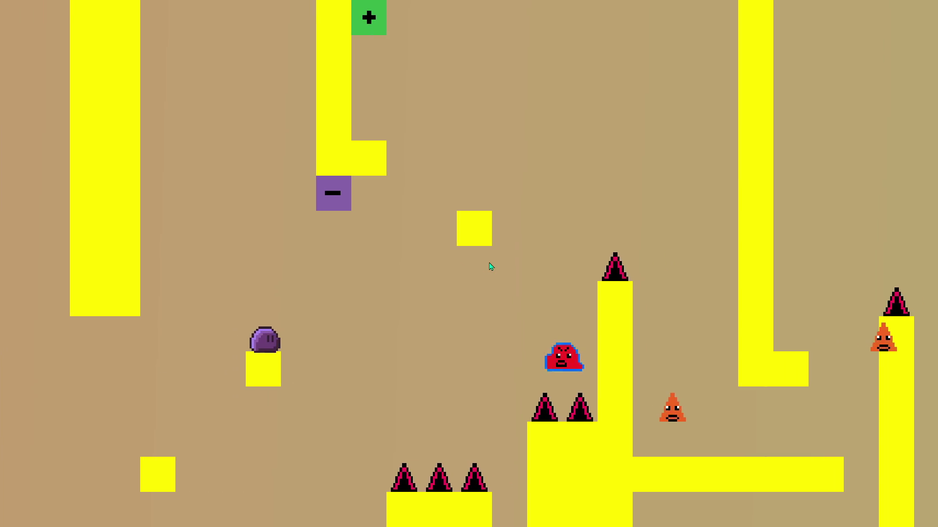
{"action": "key", "text": "Up"}
{"action": "key", "text": "Up"}
{"action": "key", "text": "Left"}
{"action": "key", "text": "Right"}
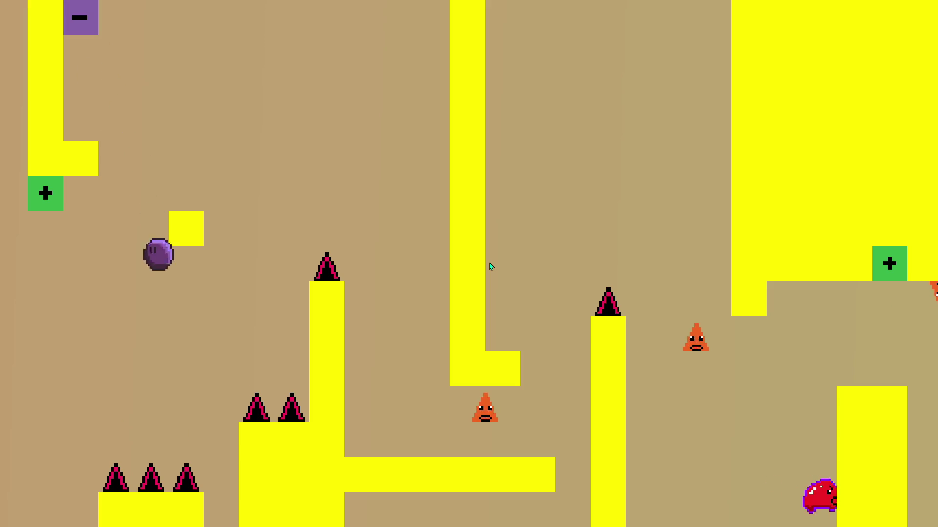
Step: Hop the player across the steps of this room and down to its lower floor
{"action": "key", "text": "Left"}
{"action": "key", "text": "Right"}
{"action": "key", "text": "Up"}
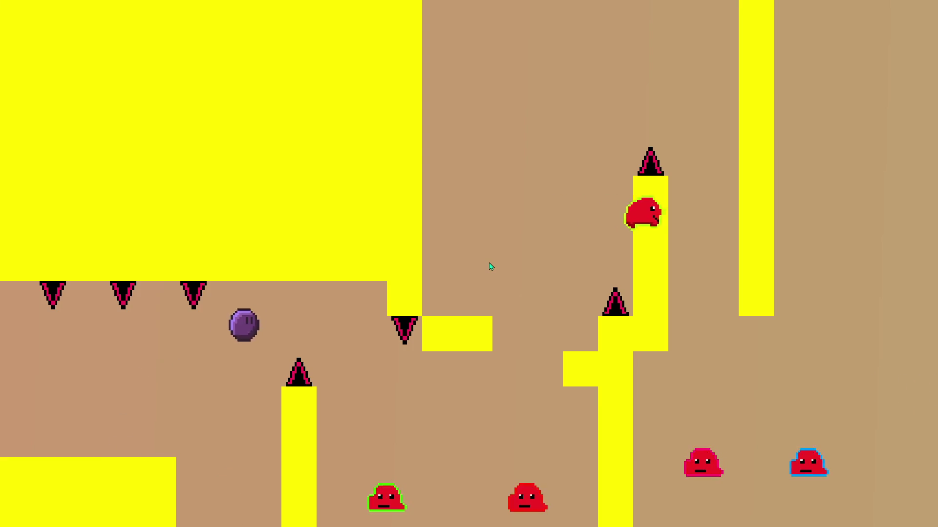
{"action": "key", "text": "Up"}
{"action": "key", "text": "Left"}
{"action": "key", "text": "Right"}
{"action": "key", "text": "Up"}
{"action": "key", "text": "Left"}
{"action": "key", "text": "Right"}
{"action": "key", "text": "Up"}
Step: Roll the player right through the gap and over blocks until the run restarts
{"action": "key", "text": "Right"}
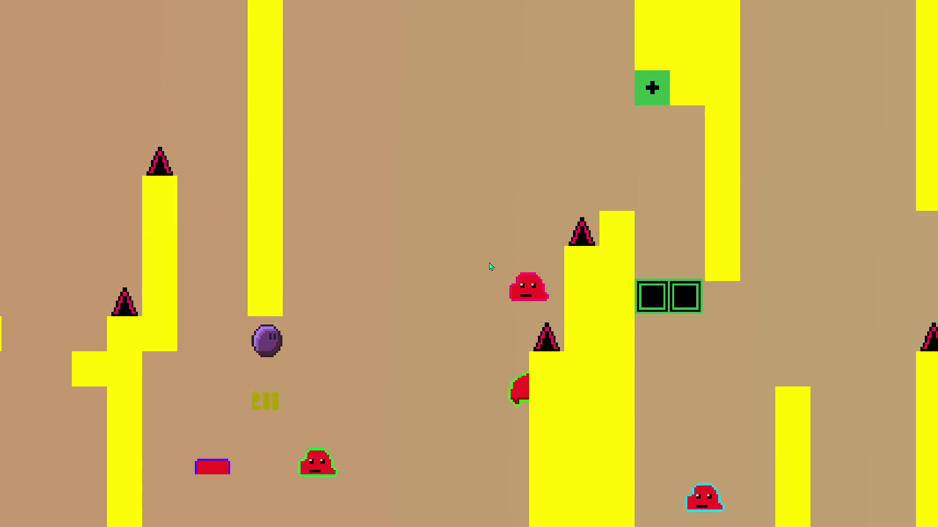
{"action": "key", "text": "Up"}
{"action": "key", "text": "Right"}
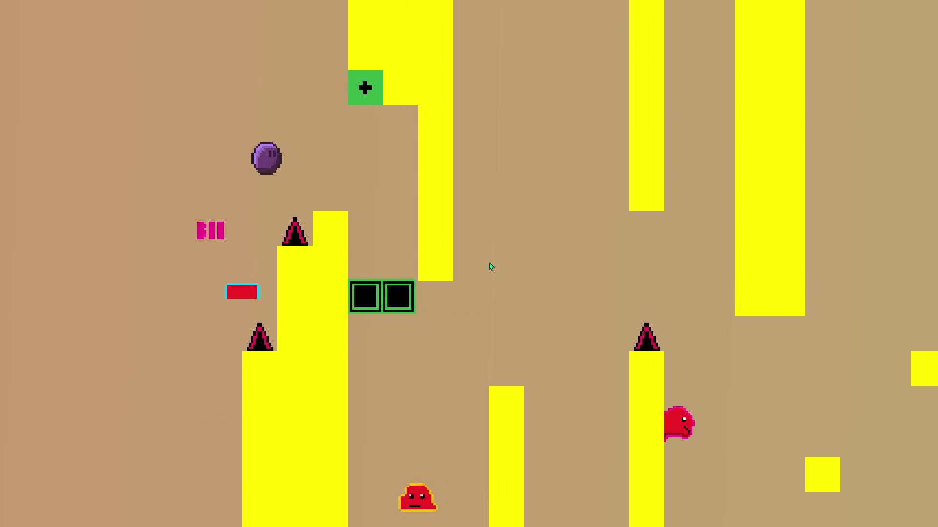
{"action": "key", "text": "Right"}
{"action": "key", "text": "Up"}
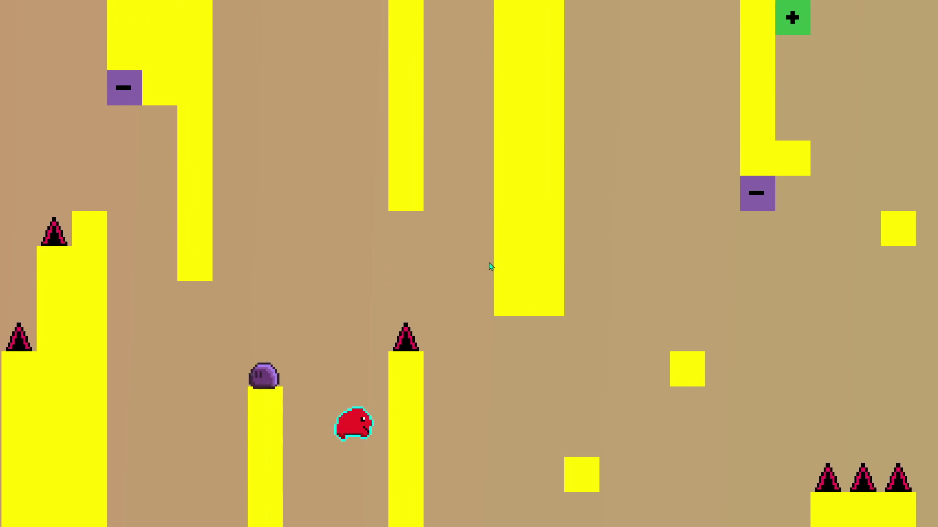
{"action": "key", "text": "Right"}
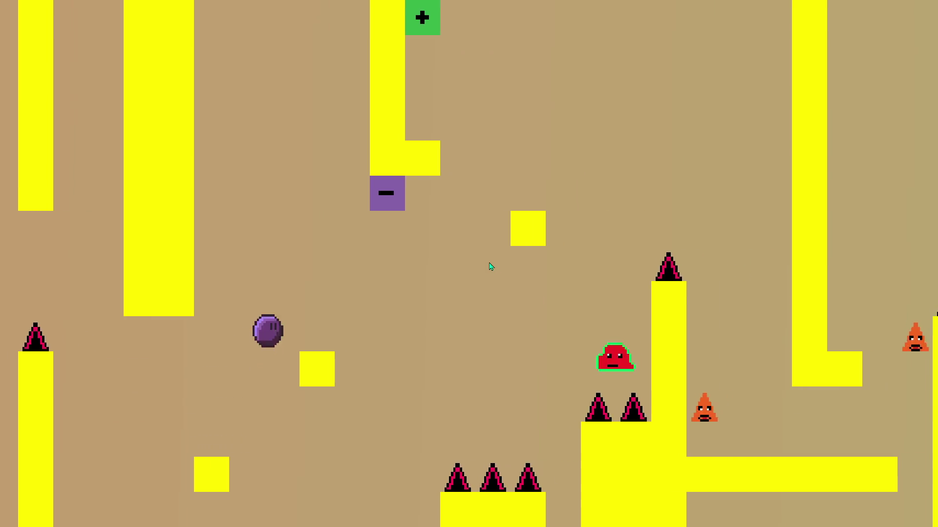
{"action": "key", "text": "Up"}
{"action": "key", "text": "Right"}
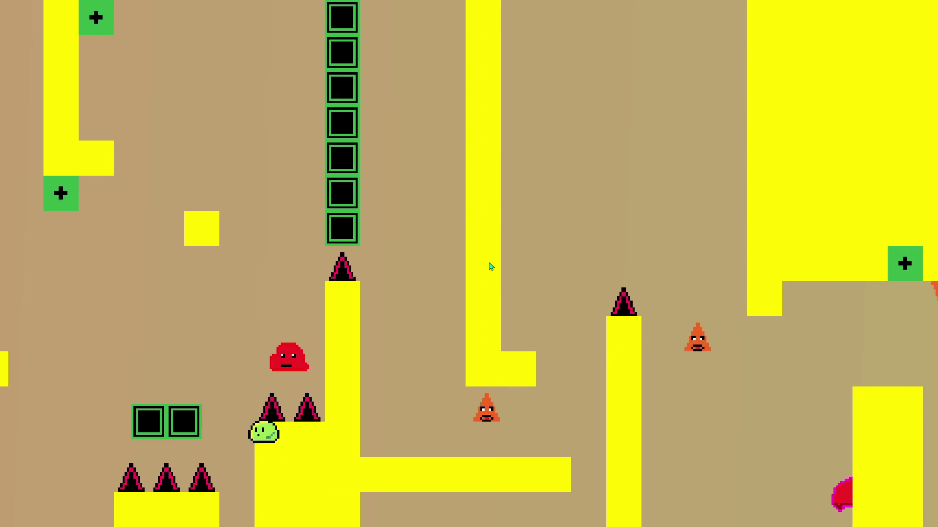
{"action": "key", "text": "Up"}
{"action": "key", "text": "Right"}
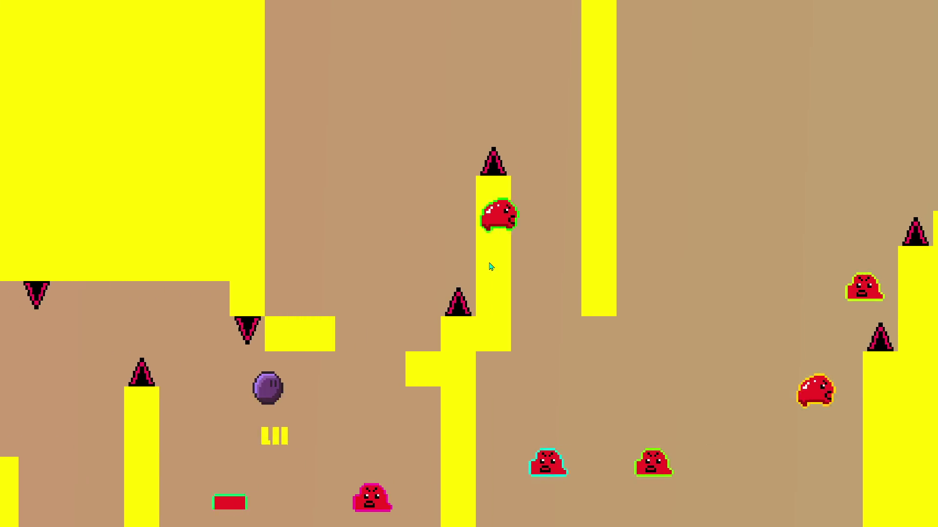
{"action": "key", "text": "Up"}
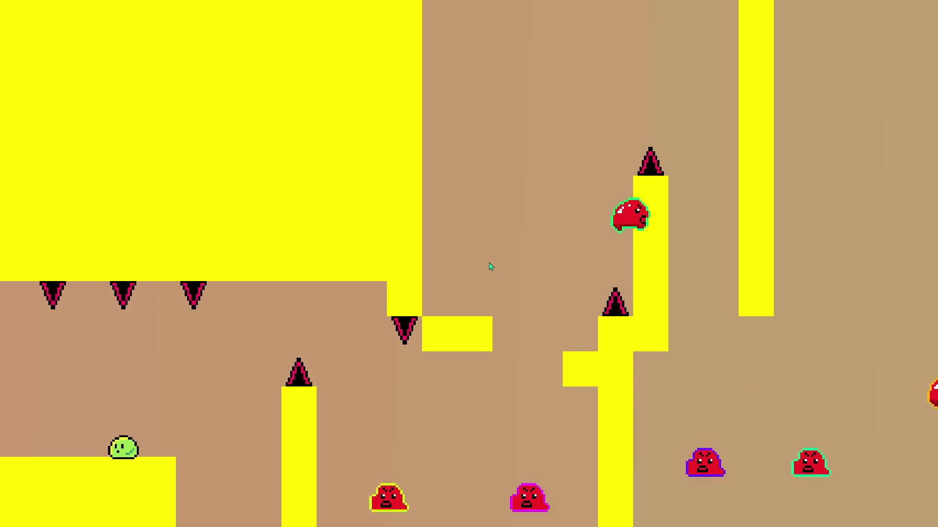
{"action": "key", "text": "Right"}
Step: Jump the player onto the yellow ledge, then up to the upper ledge
{"action": "key", "text": "space"}
{"action": "key", "text": "Right"}
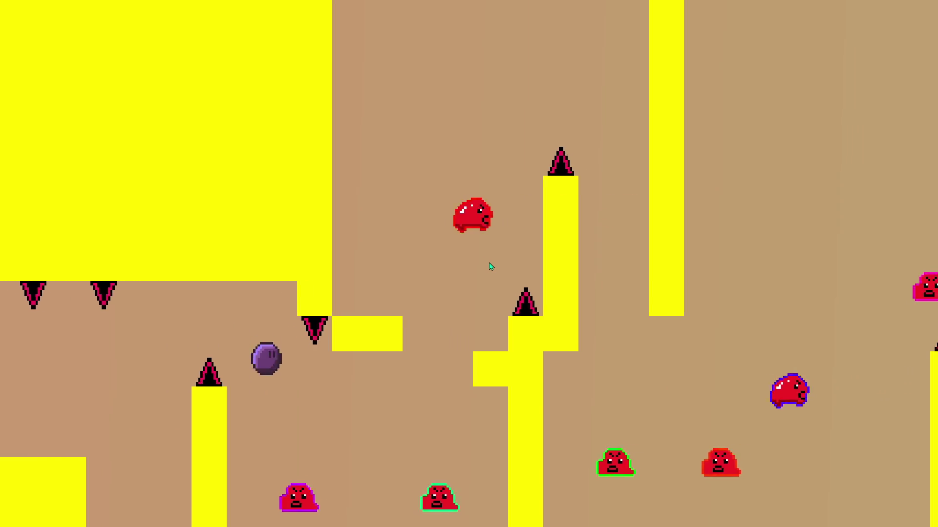
{"action": "key", "text": "space"}
{"action": "key", "text": "Left"}
{"action": "key", "text": "space"}
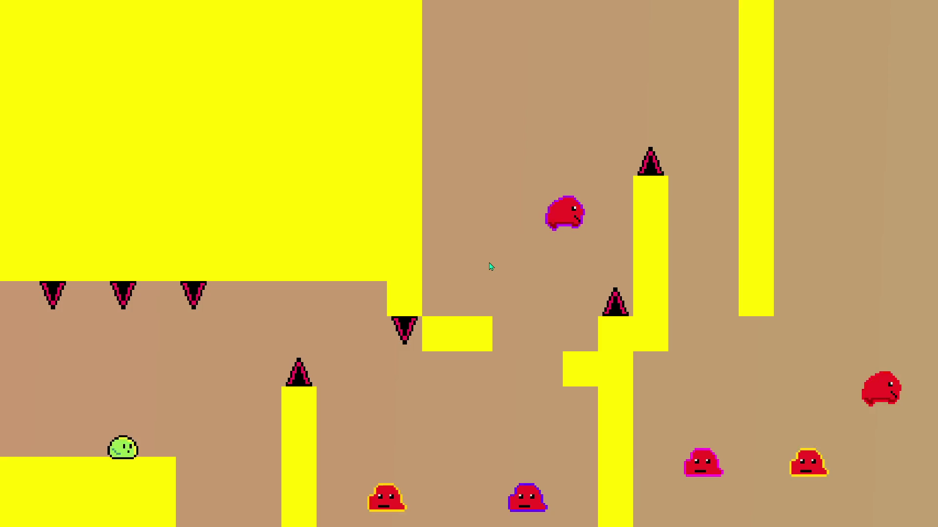
{"action": "key", "text": "Right"}
{"action": "key", "text": "space"}
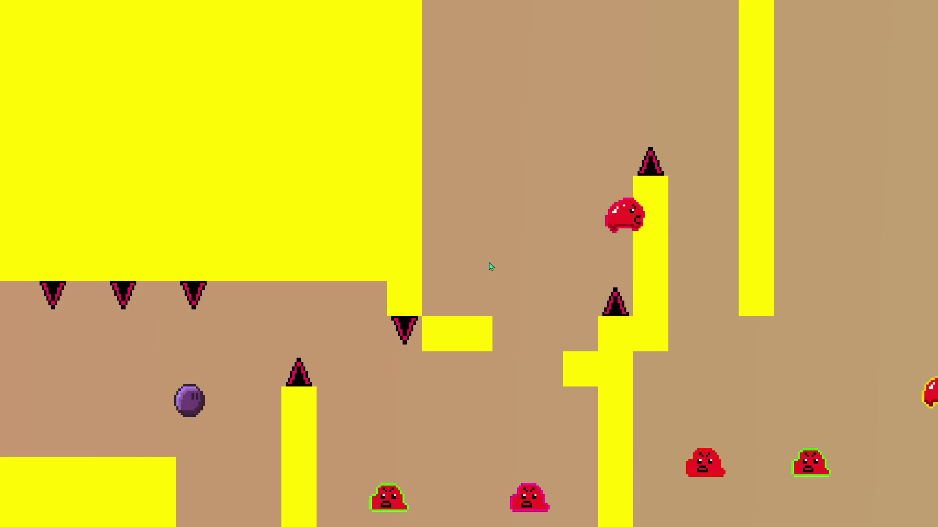
{"action": "key", "text": "space"}
{"action": "key", "text": "Left"}
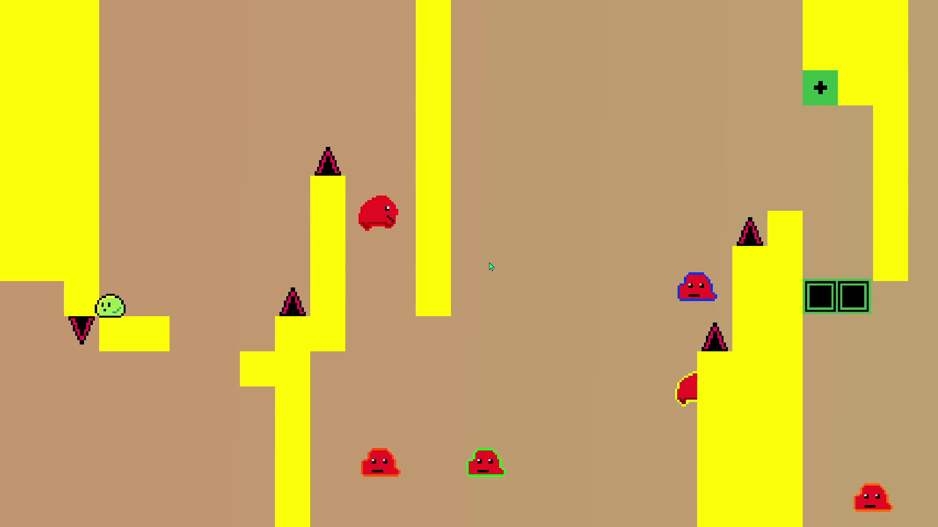
{"action": "key", "text": "space"}
{"action": "key", "text": "Right"}
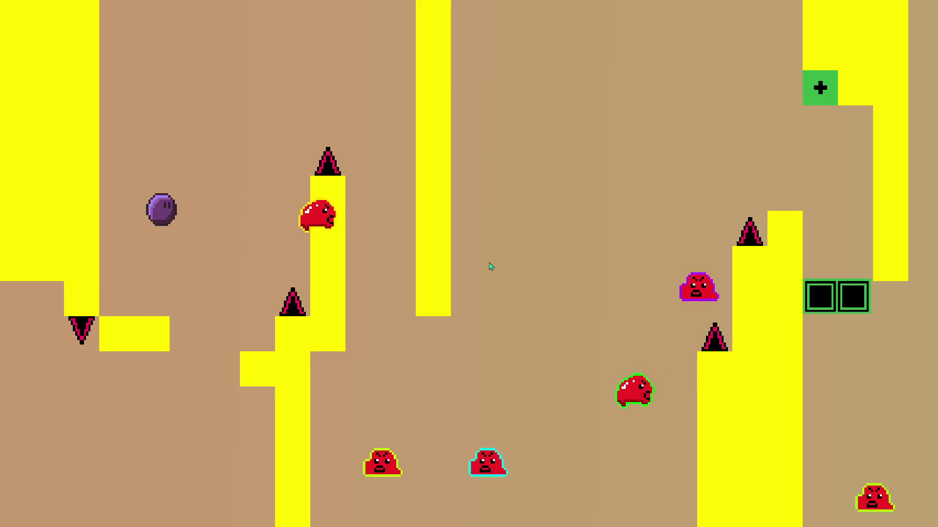
Step: Roll the player right across lower ground toward the green blocks
{"action": "key", "text": "Right"}
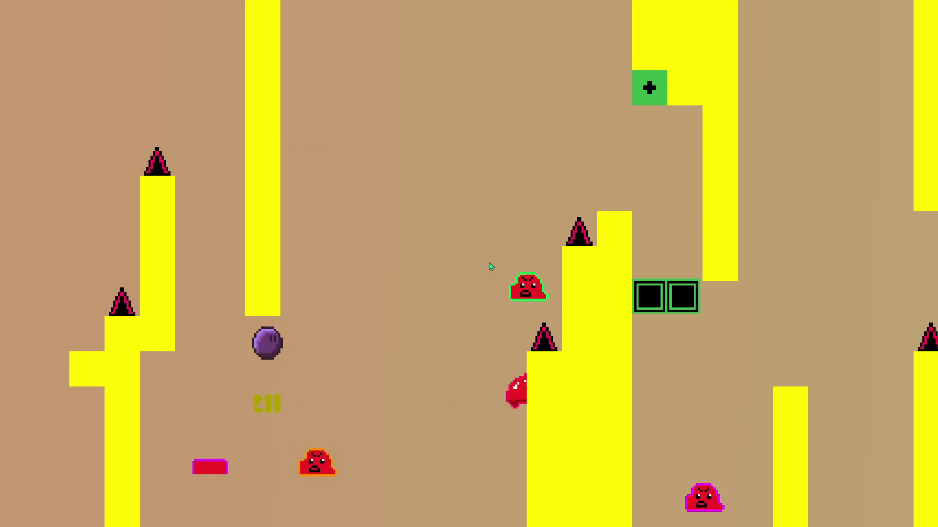
{"action": "key", "text": "space"}
{"action": "key", "text": "Right"}
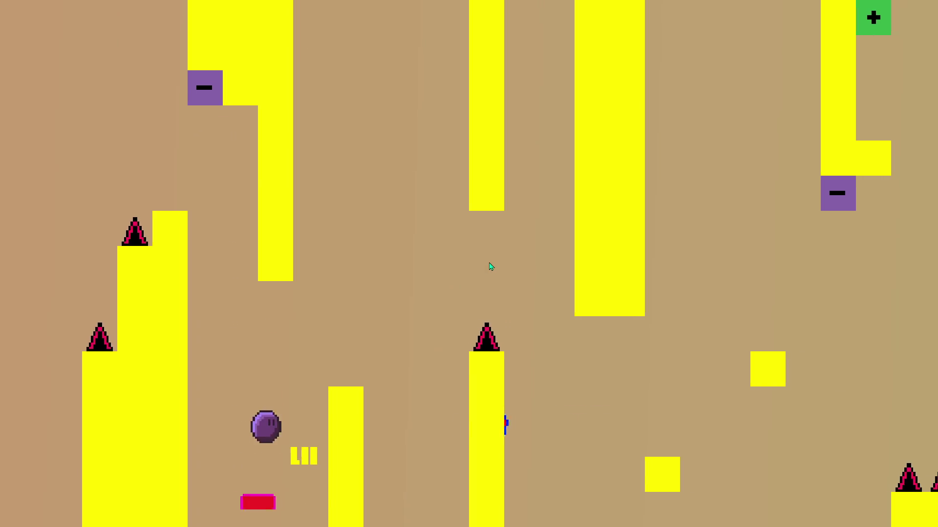
{"action": "key", "text": "Right"}
{"action": "key", "text": "space"}
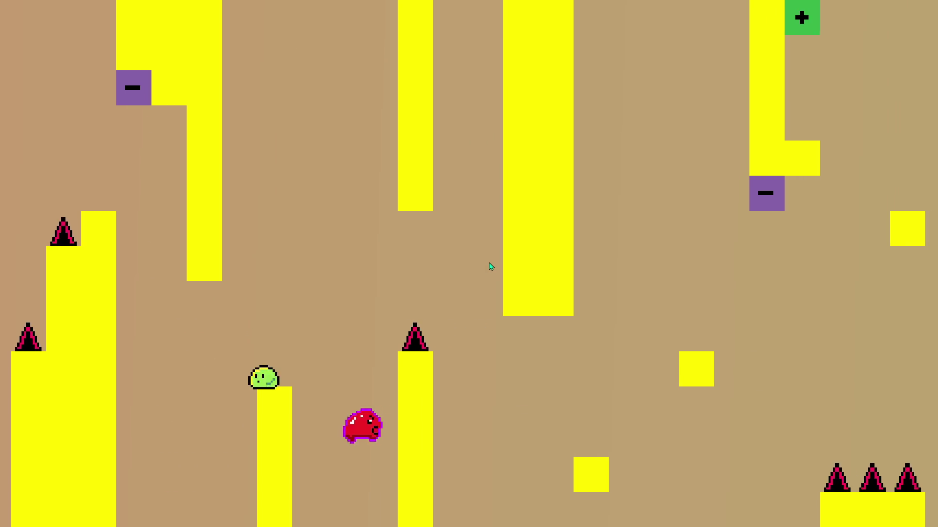
{"action": "key", "text": "Right"}
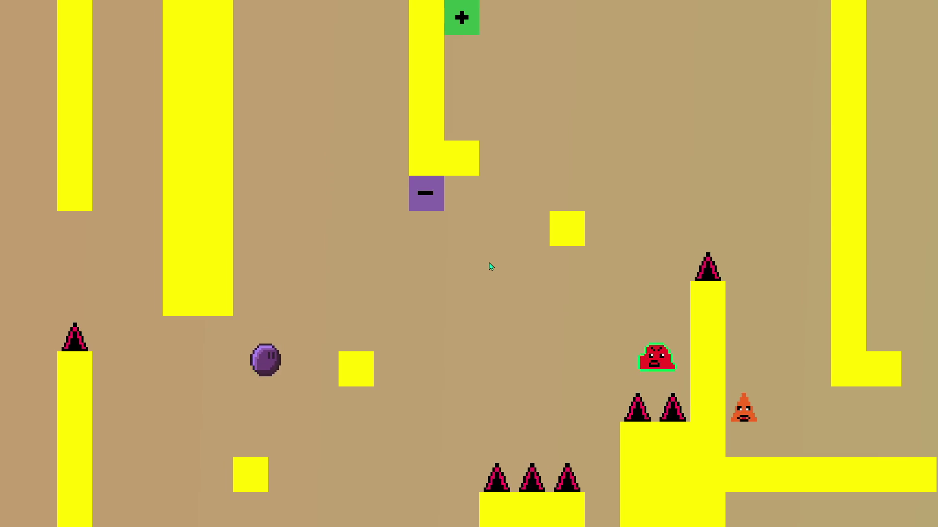
{"action": "key", "text": "space"}
Step: Land on the yellow block and hit the plus switch to remove the green column
{"action": "key", "text": "Right"}
{"action": "key", "text": "space"}
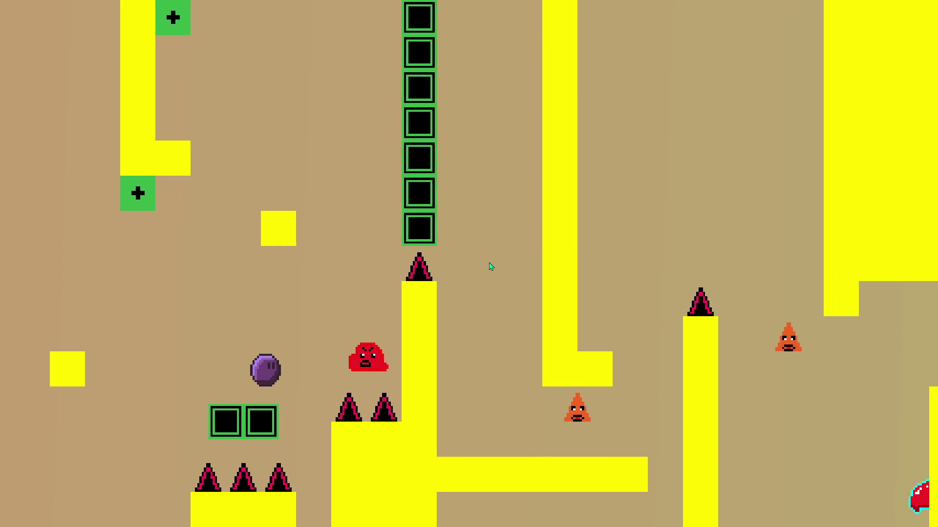
{"action": "key", "text": "Left"}
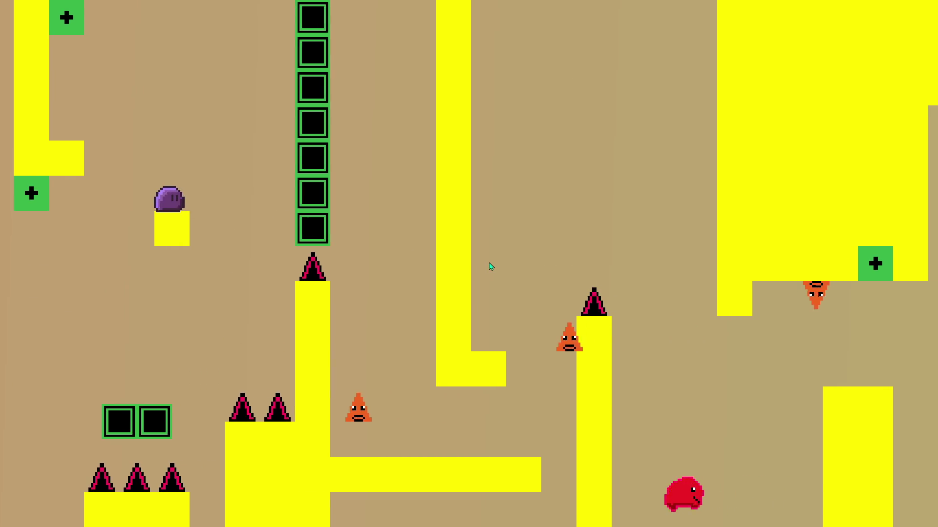
{"action": "key", "text": "space"}
{"action": "key", "text": "Left"}
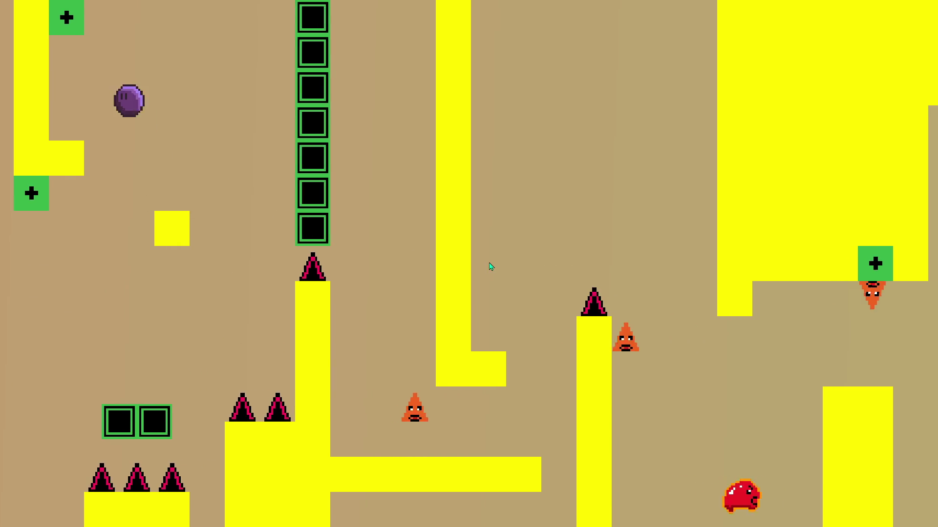
{"action": "key", "text": "Right"}
{"action": "key", "text": "space"}
Step: Drop to the lower yellow ledge, jump off the L-block into the next room
{"action": "key", "text": "Right"}
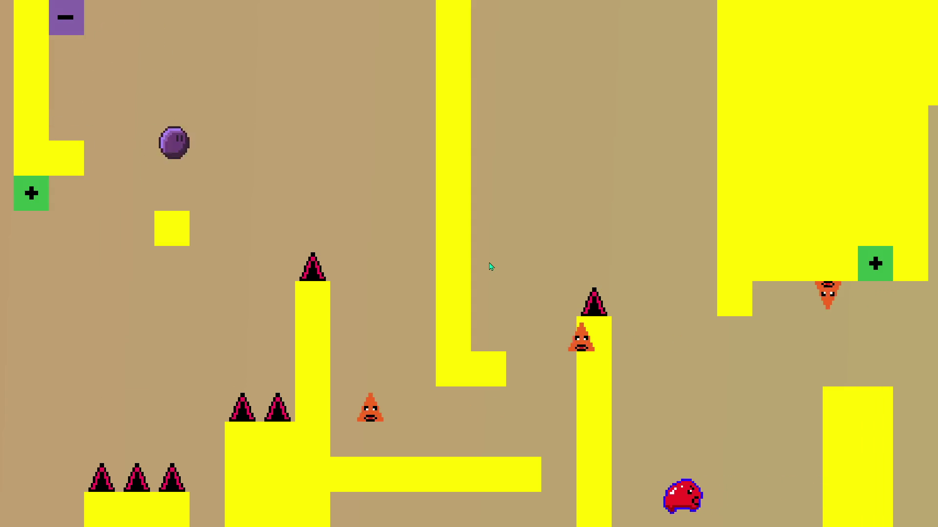
{"action": "key", "text": "space"}
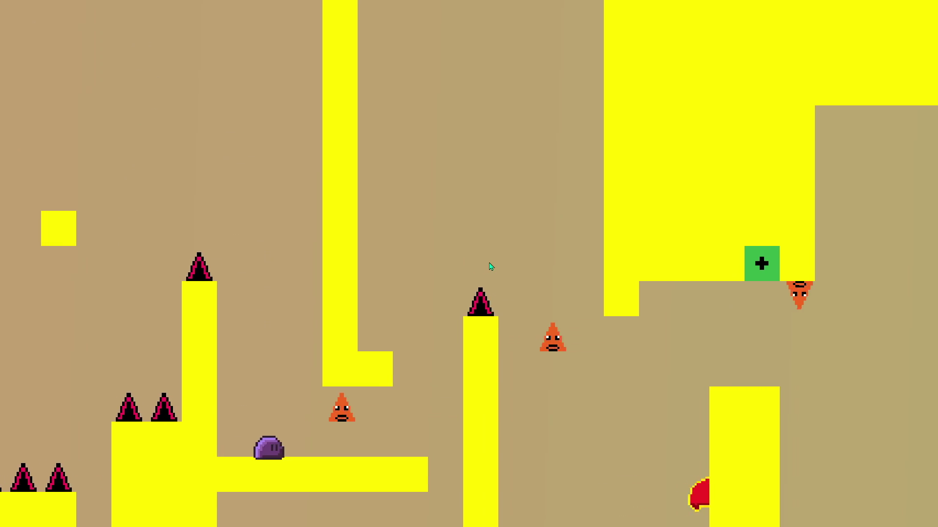
{"action": "key", "text": "Right"}
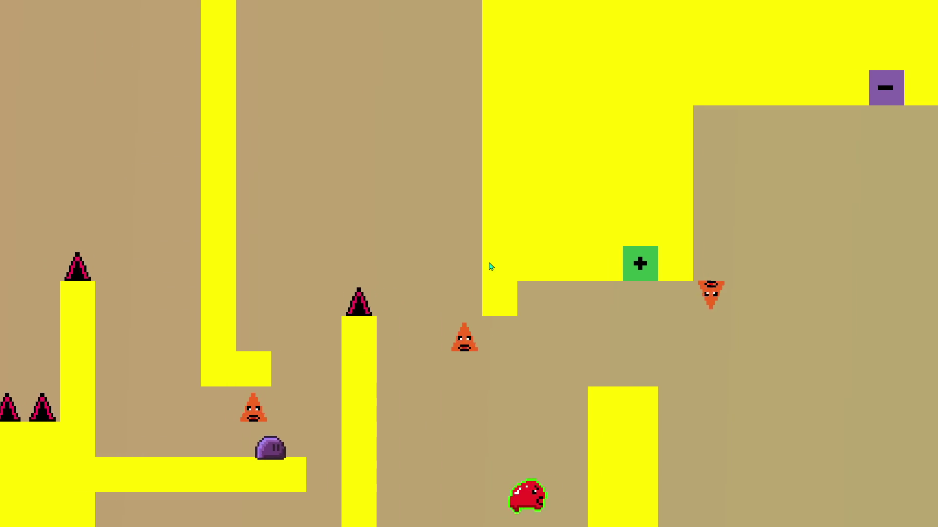
{"action": "key", "text": "space"}
{"action": "key", "text": "Left"}
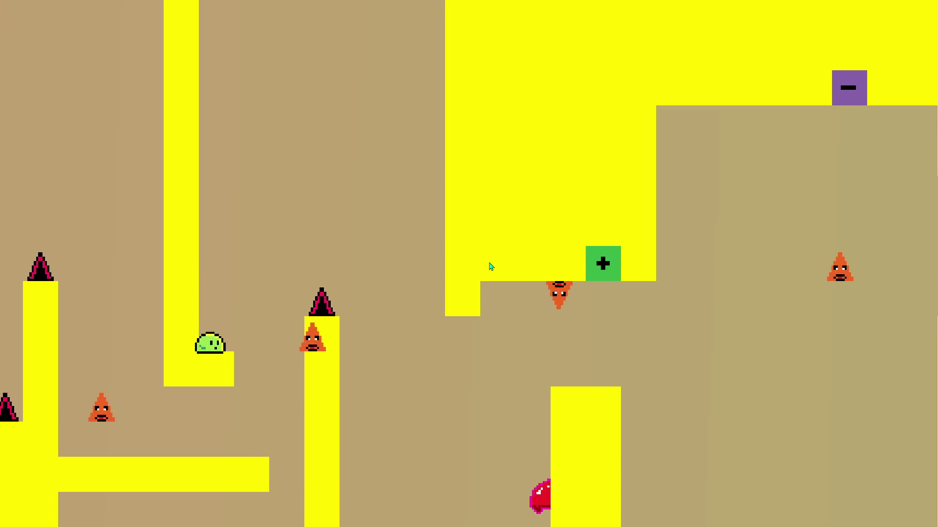
{"action": "key", "text": "Right"}
{"action": "key", "text": "space"}
{"action": "key", "text": "Right"}
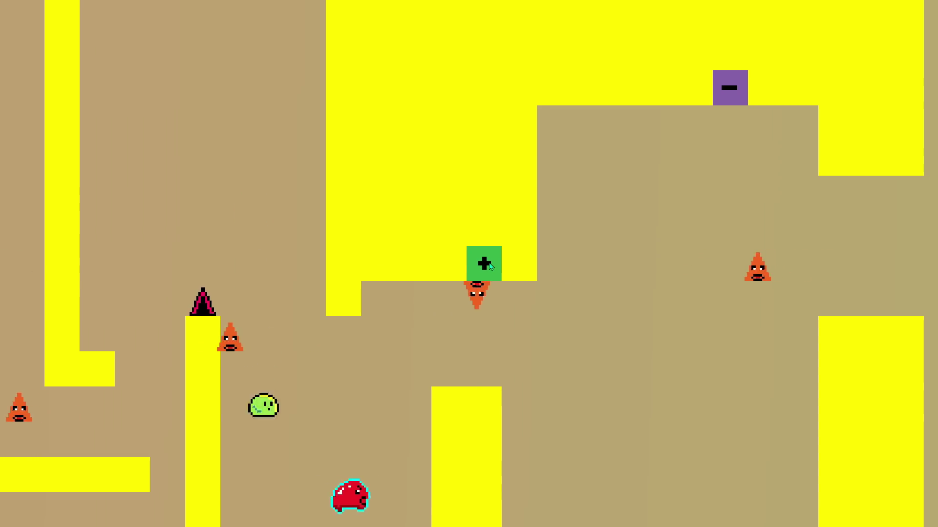
{"action": "key", "text": "space"}
Step: Move the player right along the ledge, jumping again after each fall
{"action": "key", "text": "Right"}
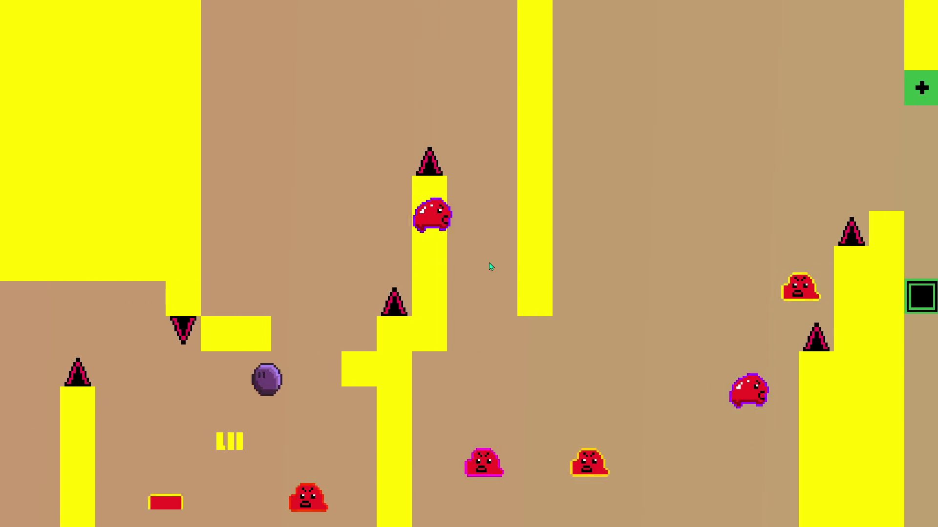
{"action": "key", "text": "Up"}
{"action": "key", "text": "Left"}
{"action": "key", "text": "Right"}
{"action": "key", "text": "Up"}
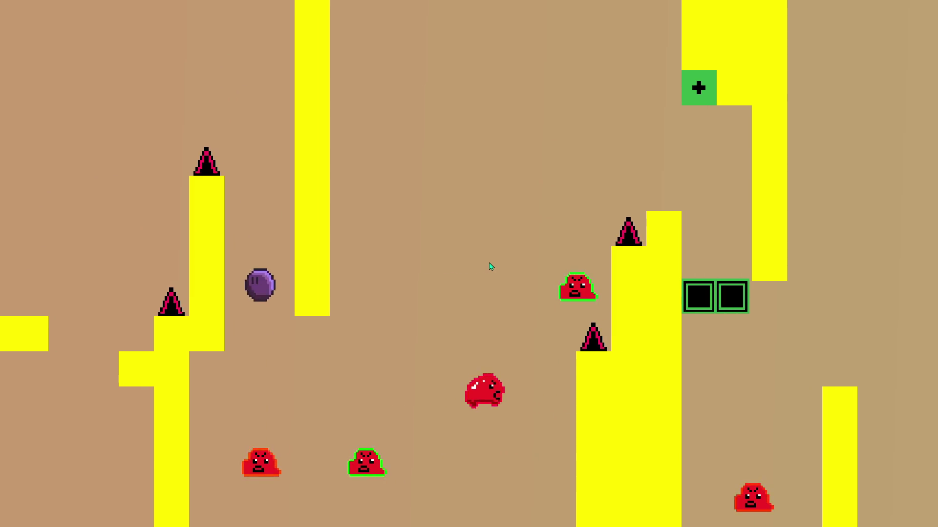
{"action": "key", "text": "Right"}
{"action": "key", "text": "Up"}
Step: Reach the small block and keep jumping the player rightward
{"action": "key", "text": "Right"}
{"action": "key", "text": "Up"}
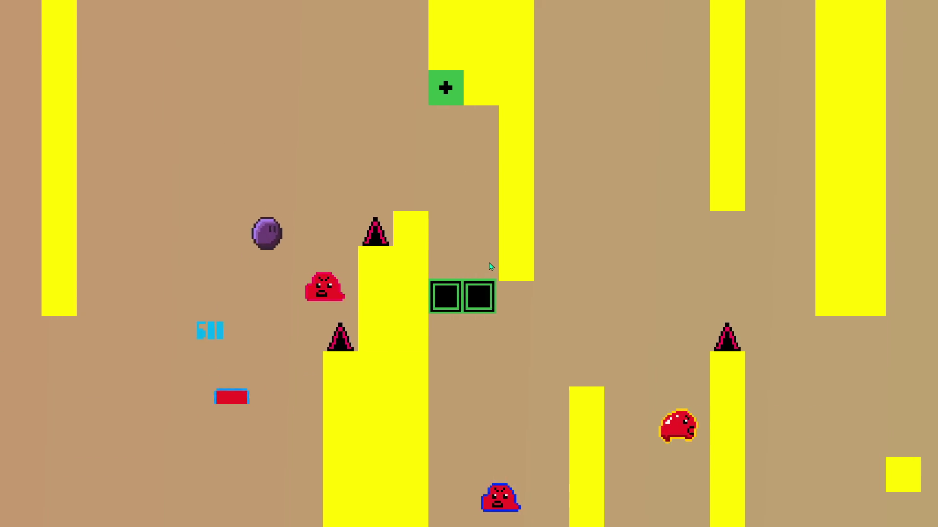
{"action": "key", "text": "Right"}
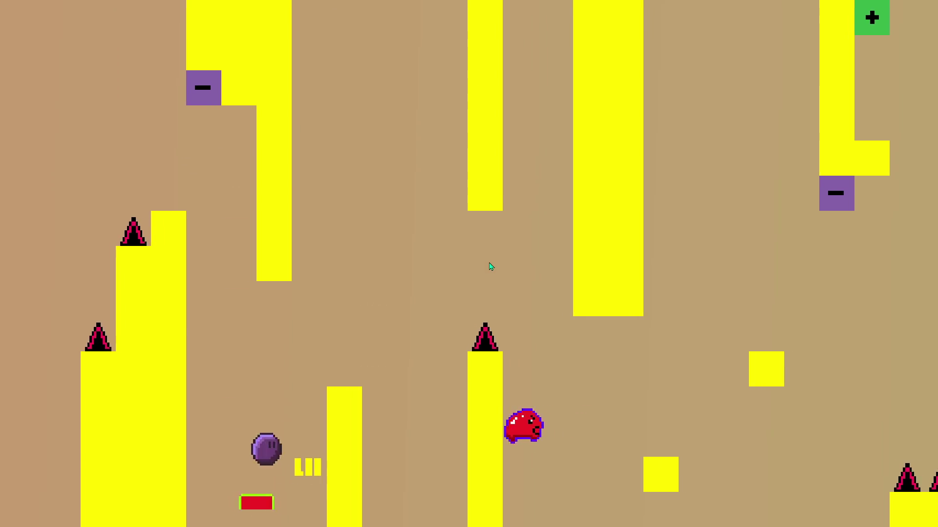
{"action": "key", "text": "Up"}
{"action": "key", "text": "Right"}
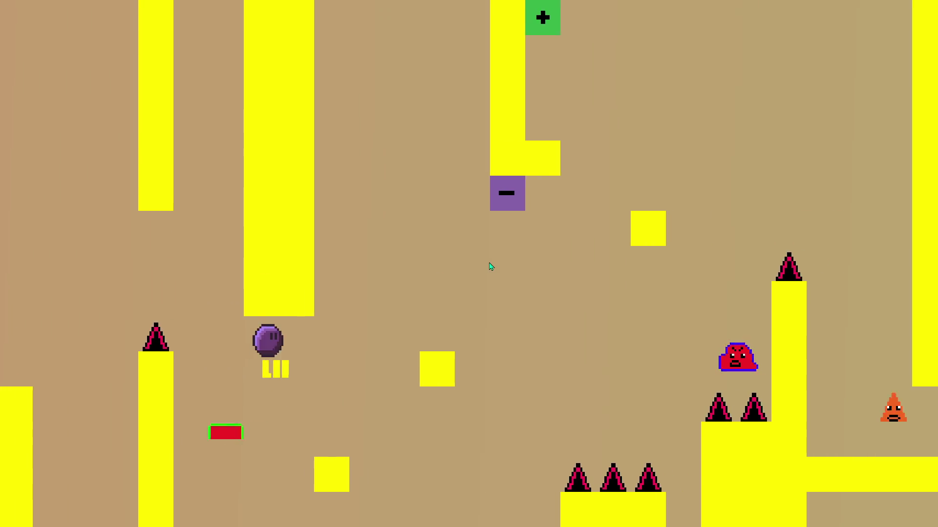
{"action": "key", "text": "Up"}
{"action": "key", "text": "Right"}
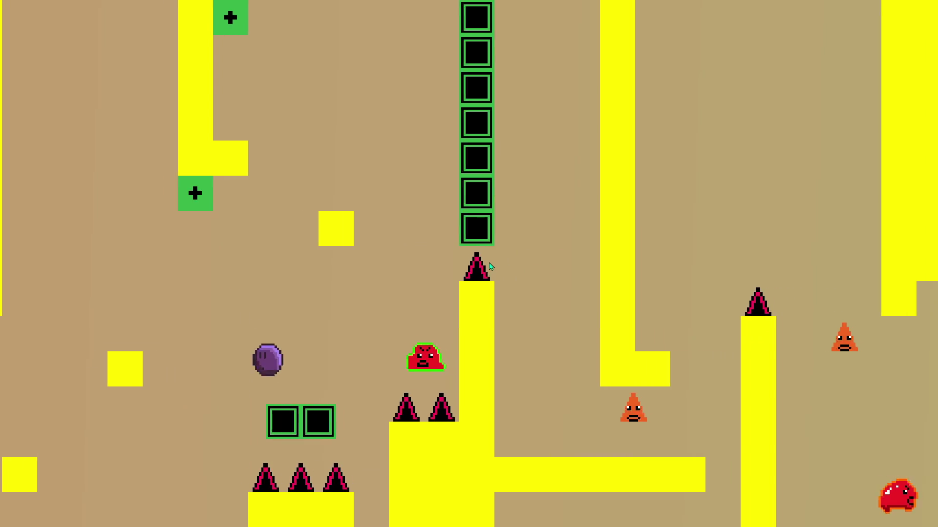
{"action": "key", "text": "Up"}
Step: Hit the plus switch block again, then hop from the yellow blocks up-right
{"action": "key", "text": "Left"}
{"action": "key", "text": "Up"}
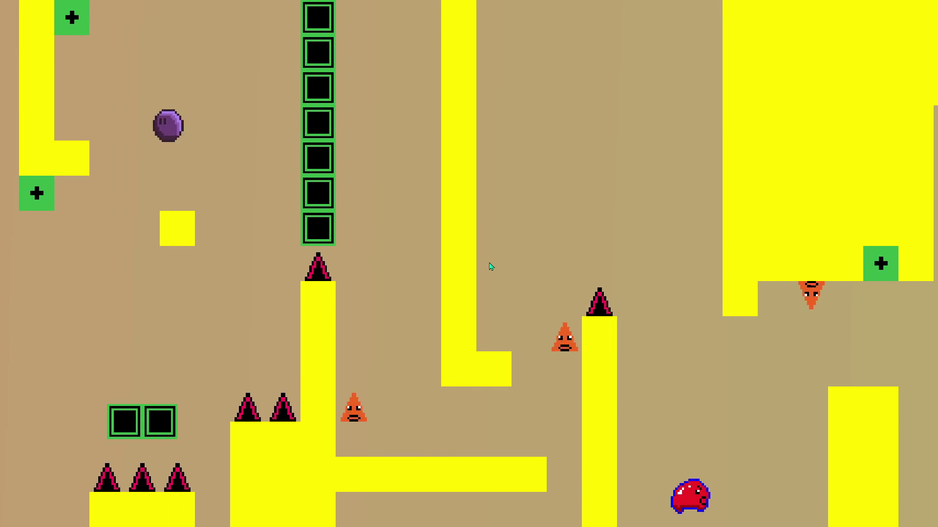
{"action": "key", "text": "Right"}
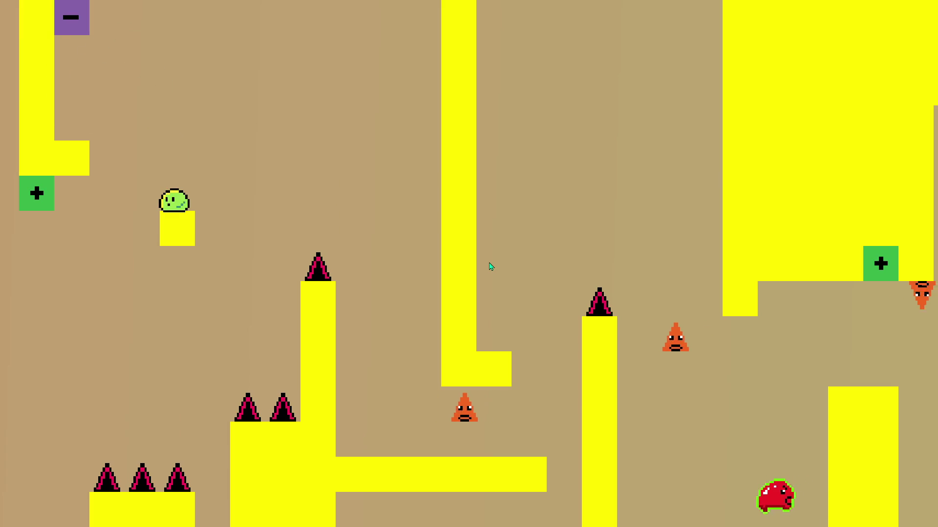
{"action": "key", "text": "Up"}
{"action": "key", "text": "Right"}
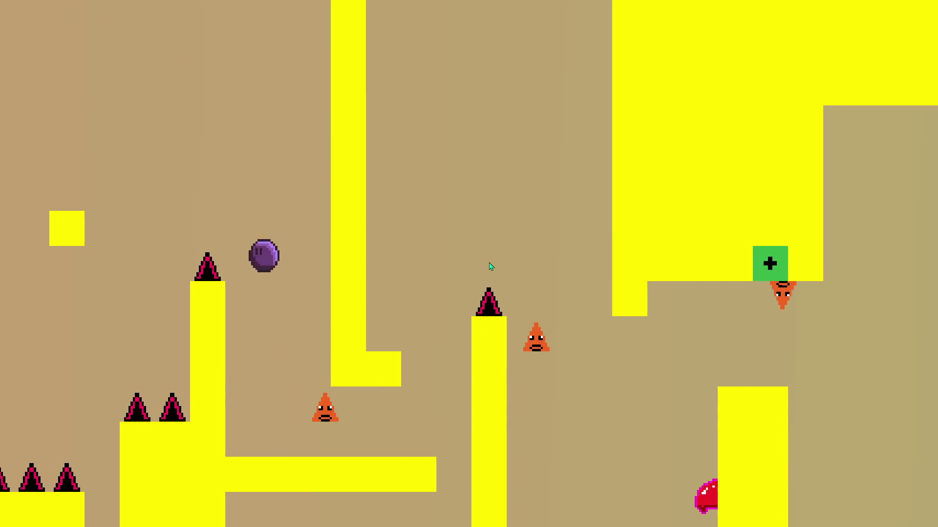
{"action": "key", "text": "Up"}
{"action": "key", "text": "Left"}
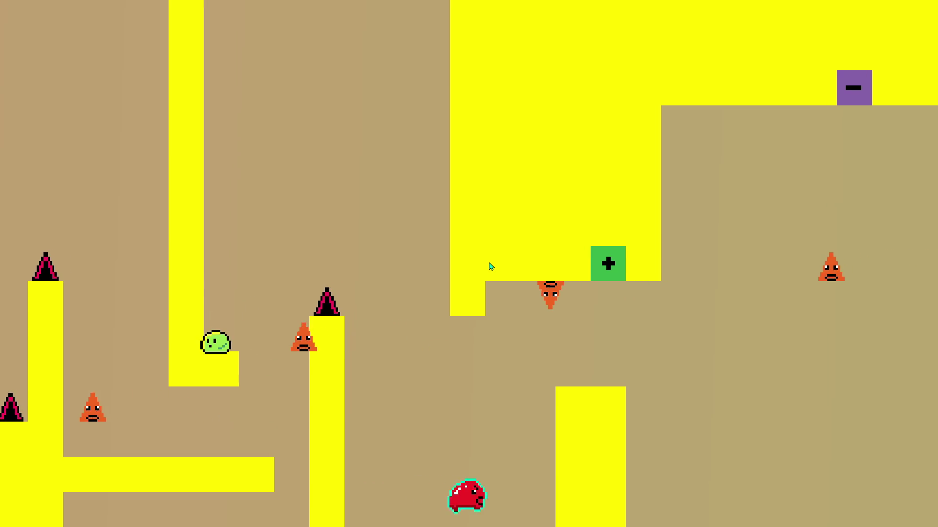
{"action": "key", "text": "Up"}
{"action": "key", "text": "Right"}
{"action": "key", "text": "Right"}
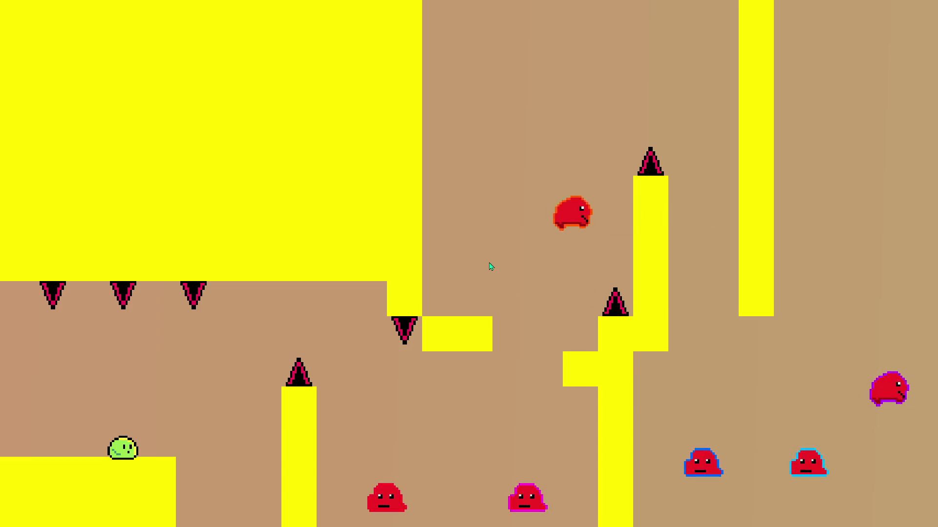
{"action": "key", "text": "Right"}
{"action": "key", "text": "Up"}
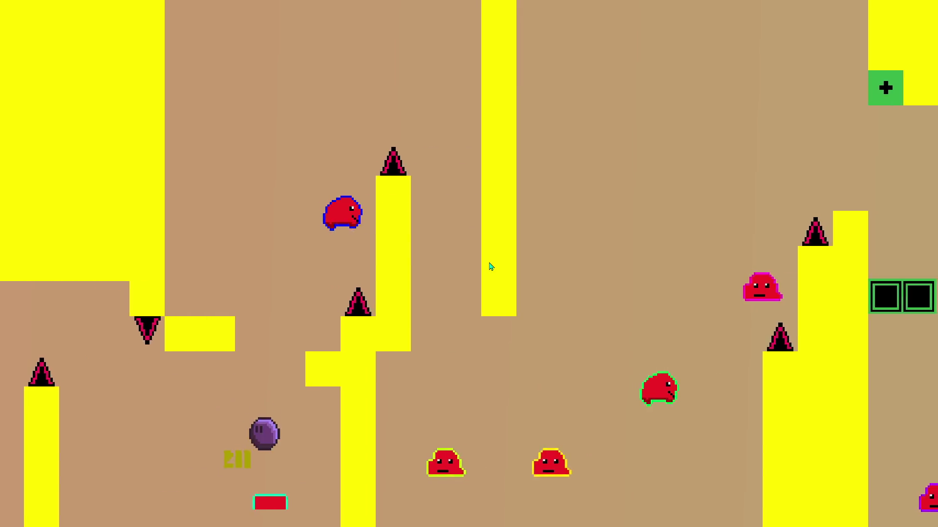
{"action": "key", "text": "Left"}
{"action": "key", "text": "Up"}
{"action": "key", "text": "Right"}
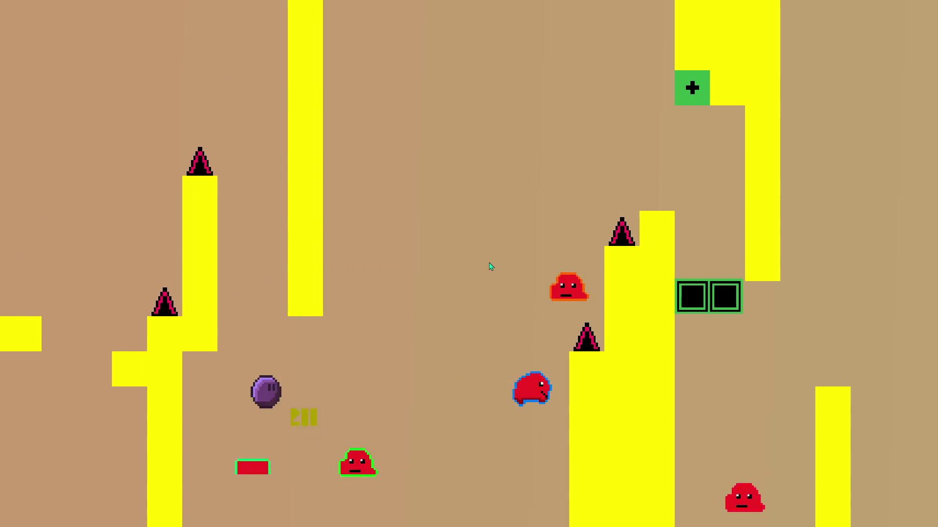
{"action": "key", "text": "Up"}
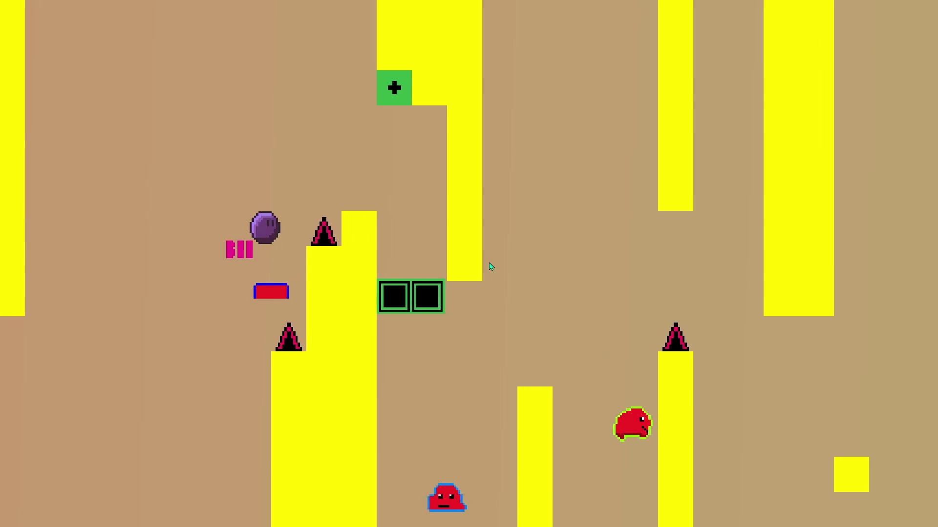
{"action": "key", "text": "Up"}
{"action": "key", "text": "Right"}
{"action": "key", "text": "Right"}
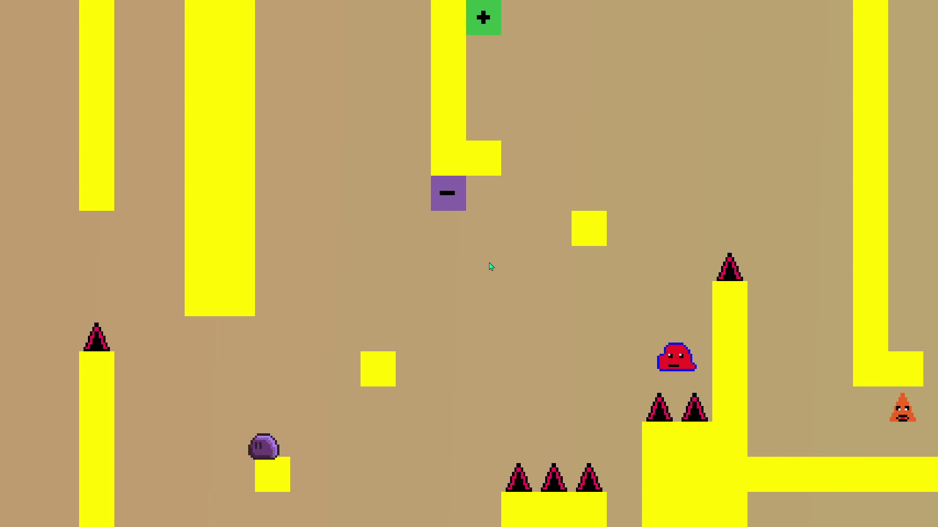
{"action": "key", "text": "Up"}
{"action": "key", "text": "Right"}
{"action": "key", "text": "Up"}
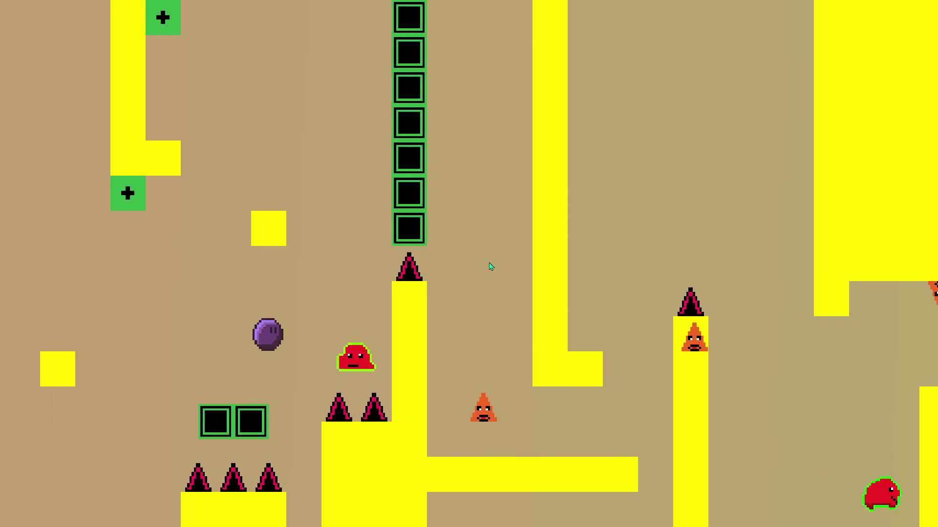
{"action": "key", "text": "Up"}
{"action": "key", "text": "Left"}
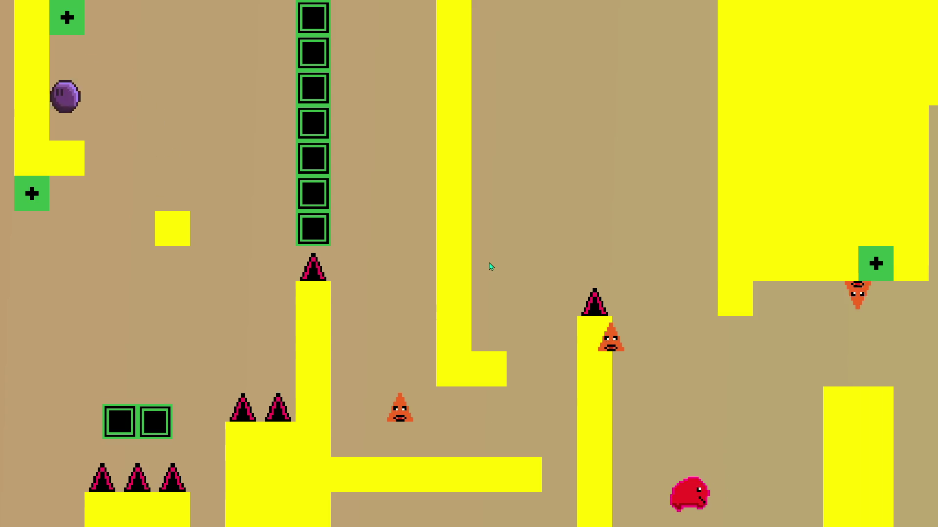
{"action": "key", "text": "Right"}
{"action": "key", "text": "Up"}
{"action": "key", "text": "Up"}
{"action": "key", "text": "Up"}
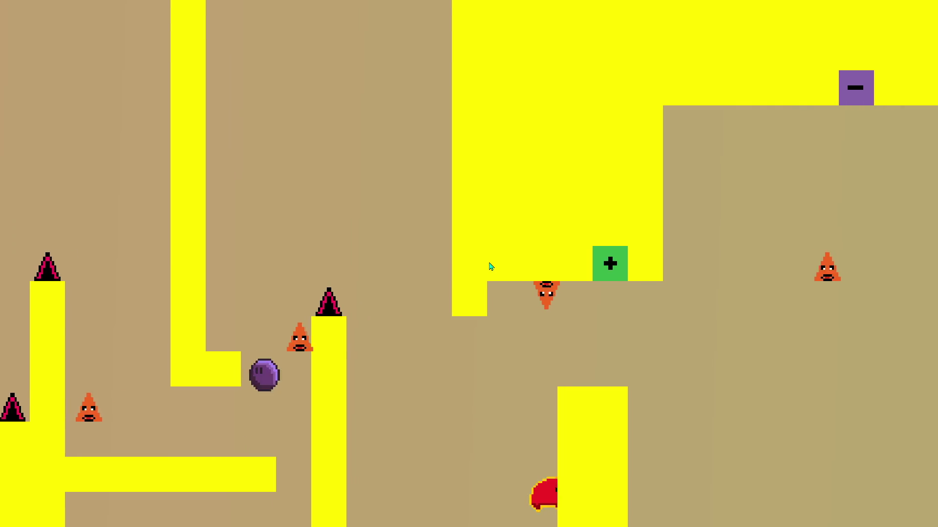
{"action": "key", "text": "Up"}
{"action": "key", "text": "Left"}
{"action": "key", "text": "Up"}
{"action": "key", "text": "Right"}
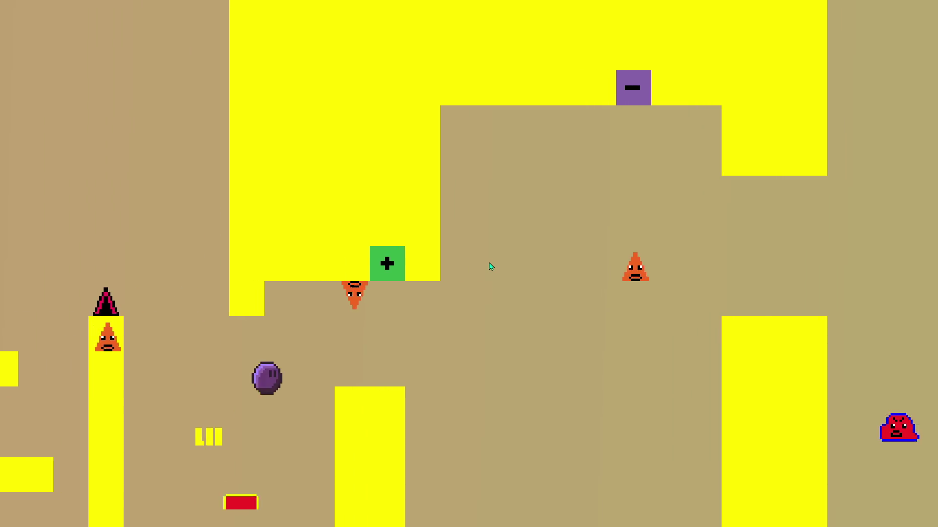
{"action": "key", "text": "Right"}
{"action": "key", "text": "Up"}
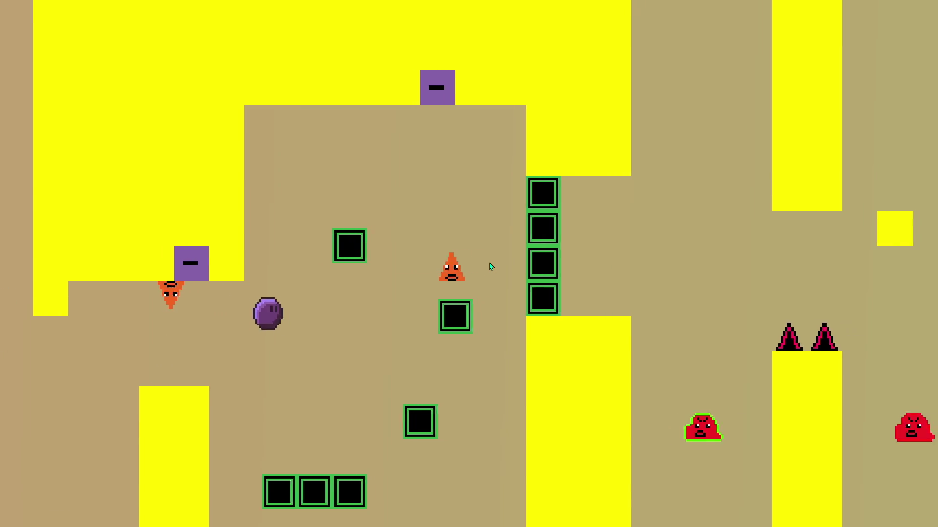
{"action": "key", "text": "Right"}
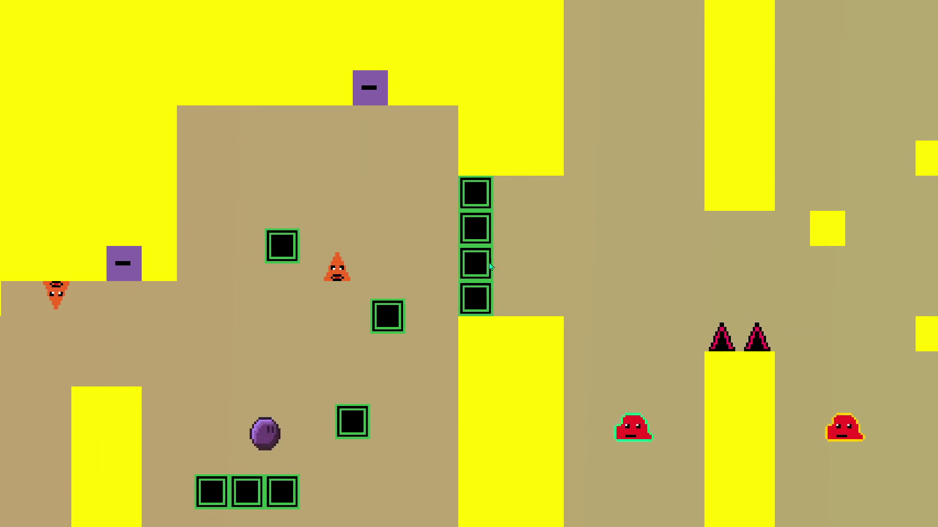
{"action": "key", "text": "Up"}
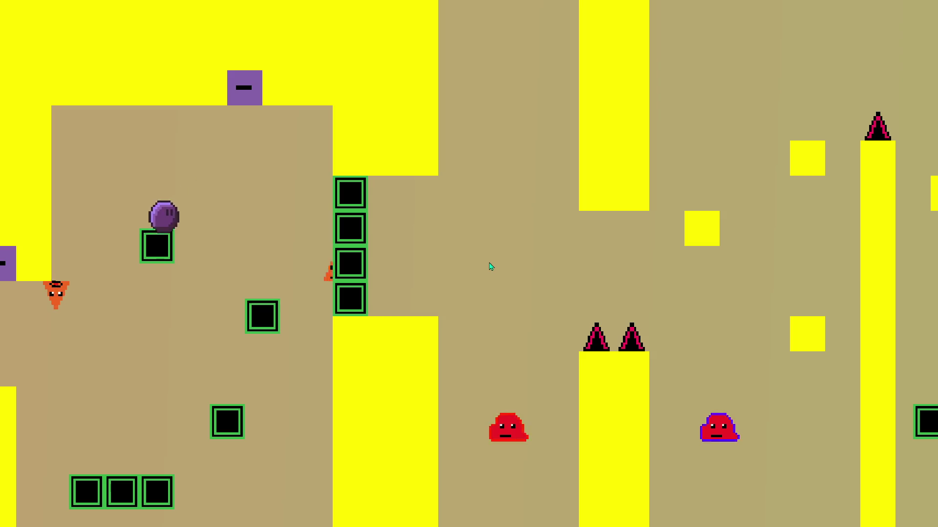
{"action": "key", "text": "Right"}
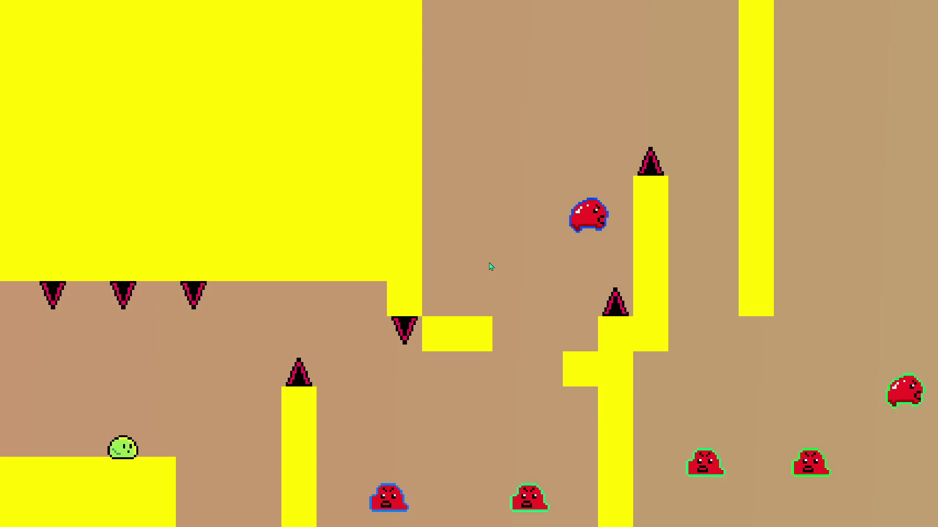
Step: Drop down and jump the slime right across the lower area
{"action": "key", "text": "Up"}
{"action": "key", "text": "Right"}
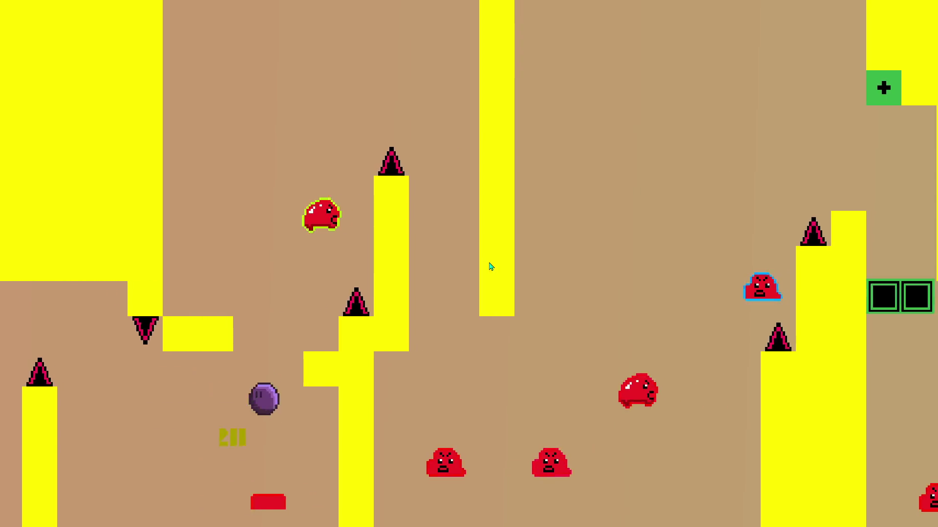
{"action": "key", "text": "Up"}
{"action": "key", "text": "Left"}
{"action": "key", "text": "Right"}
{"action": "key", "text": "Up"}
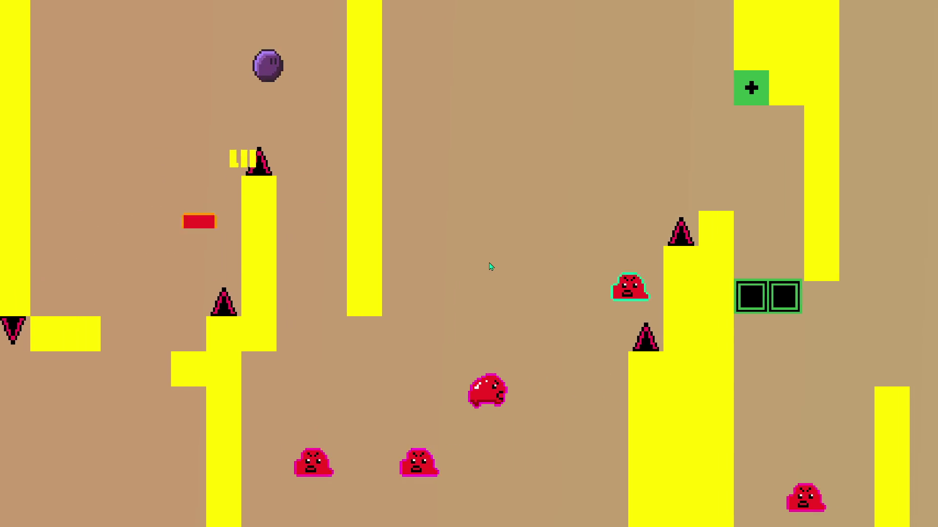
{"action": "key", "text": "Right"}
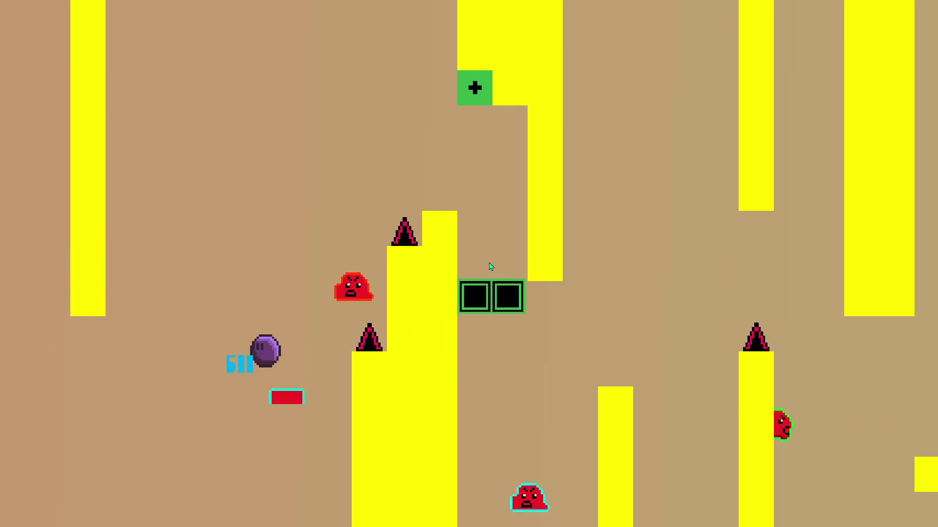
{"action": "key", "text": "Up"}
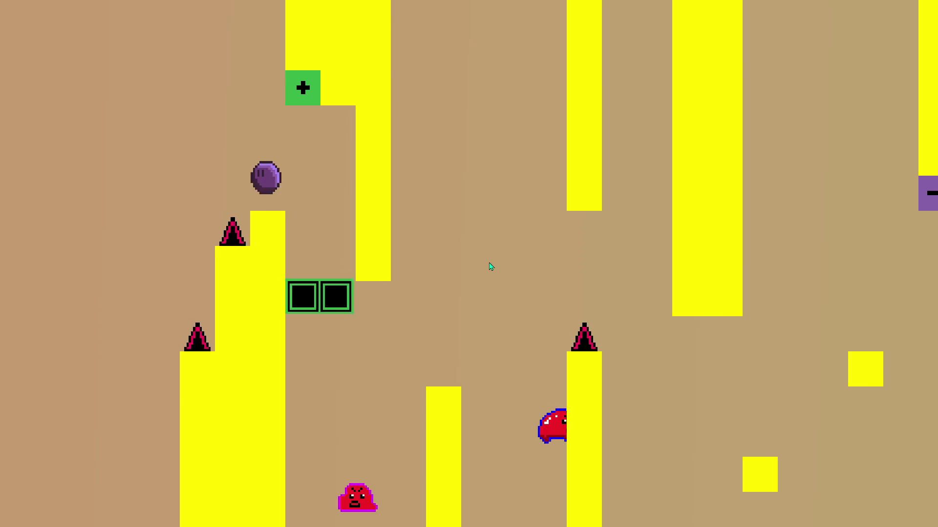
Step: Climb the pillar and small yellow blocks, then hit the top-left switch to clear the column
{"action": "key", "text": "Up"}
{"action": "key", "text": "Right"}
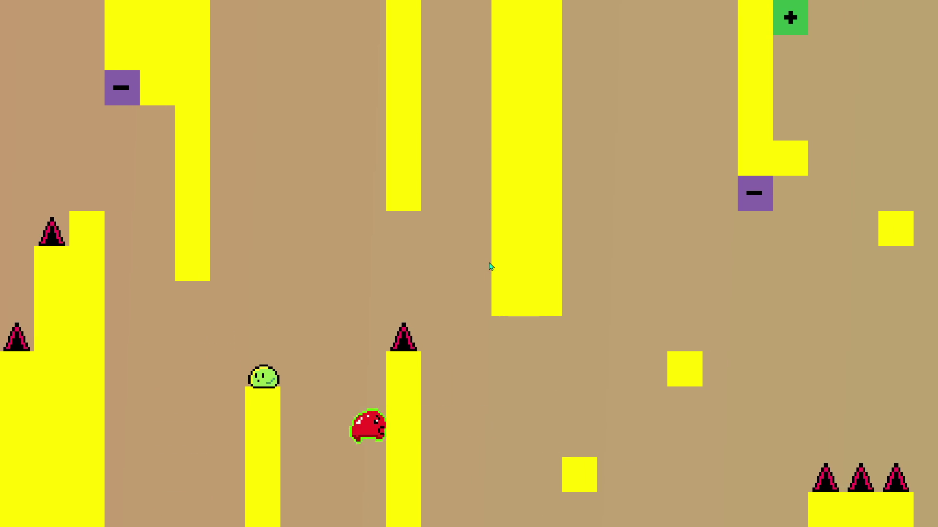
{"action": "key", "text": "Up"}
{"action": "key", "text": "Right"}
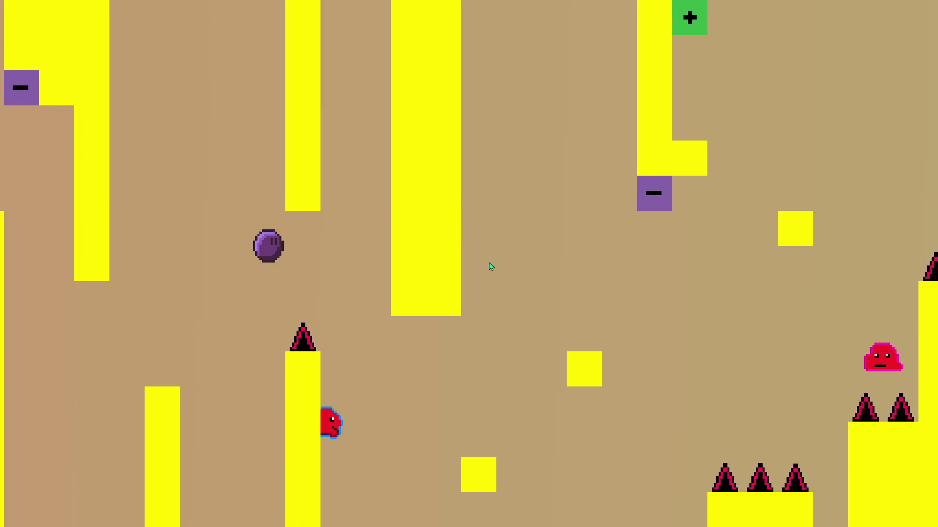
{"action": "key", "text": "Right"}
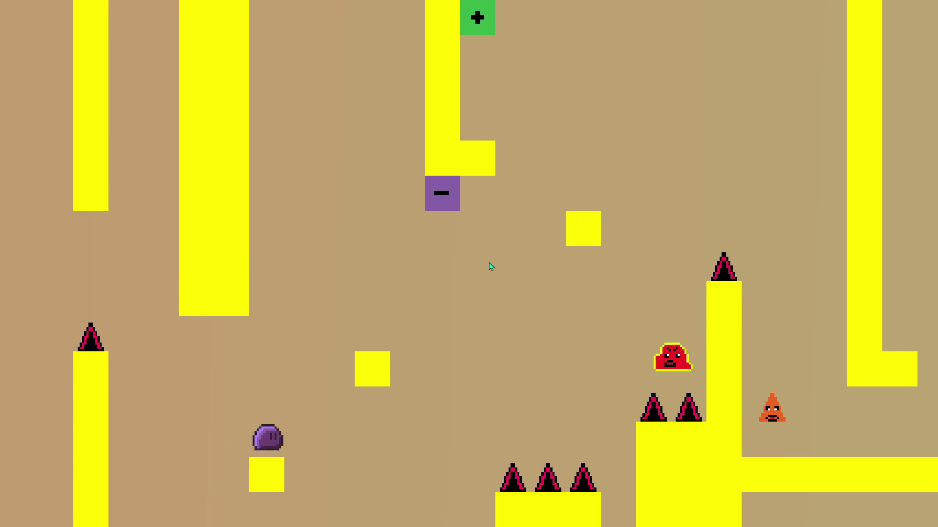
{"action": "key", "text": "Up"}
{"action": "key", "text": "Right"}
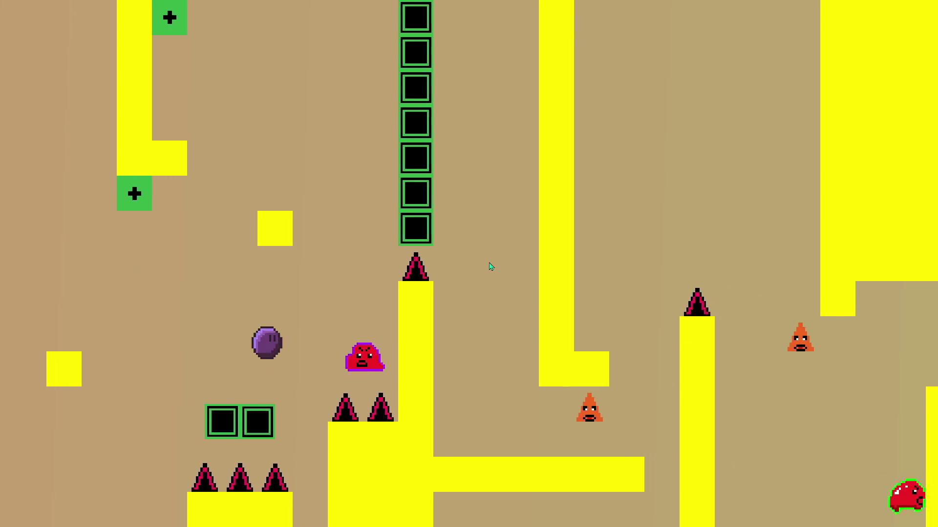
{"action": "key", "text": "Up"}
{"action": "key", "text": "Up"}
{"action": "key", "text": "Left"}
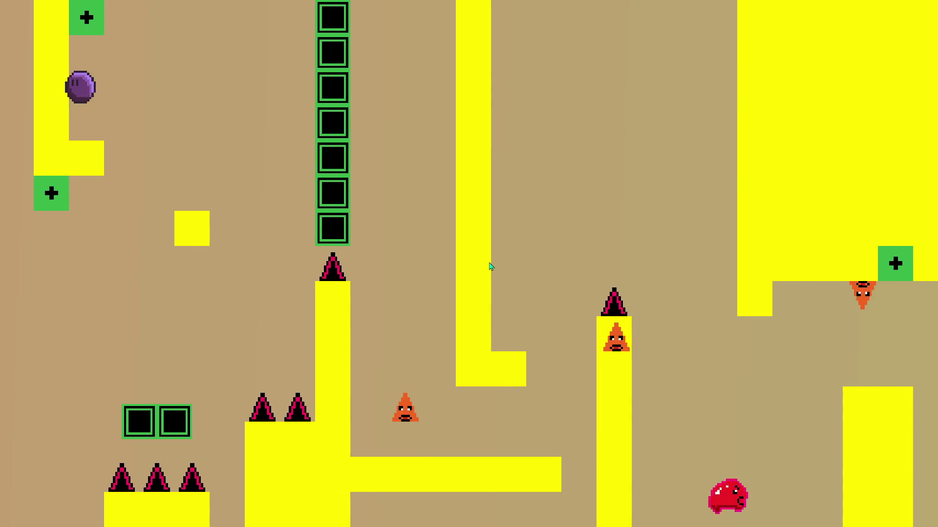
{"action": "key", "text": "Right"}
Step: Cross the long lower platform and L-shaped ledge, hitting the plus switch to restore outlined blocks
{"action": "key", "text": "Up"}
{"action": "key", "text": "Right"}
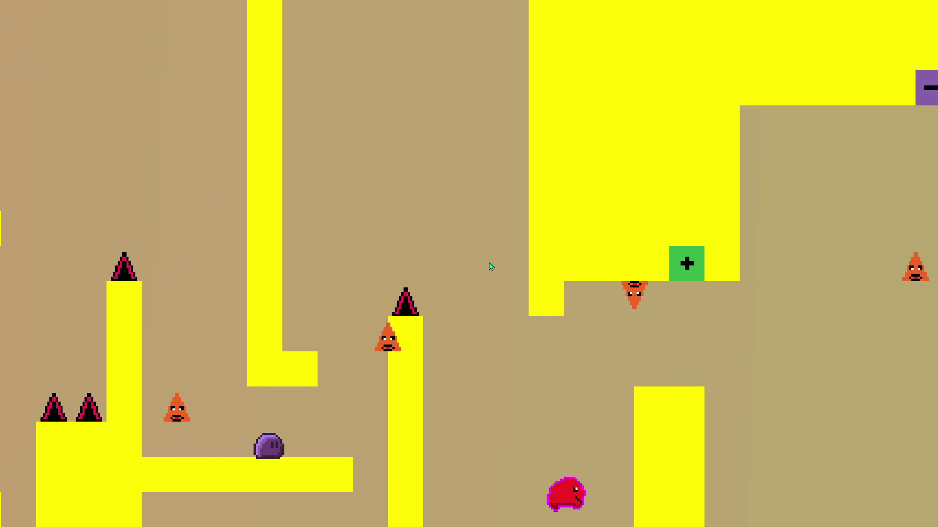
{"action": "key", "text": "Right"}
{"action": "key", "text": "Up"}
{"action": "key", "text": "Left"}
{"action": "key", "text": "Up"}
{"action": "key", "text": "Right"}
{"action": "key", "text": "Right"}
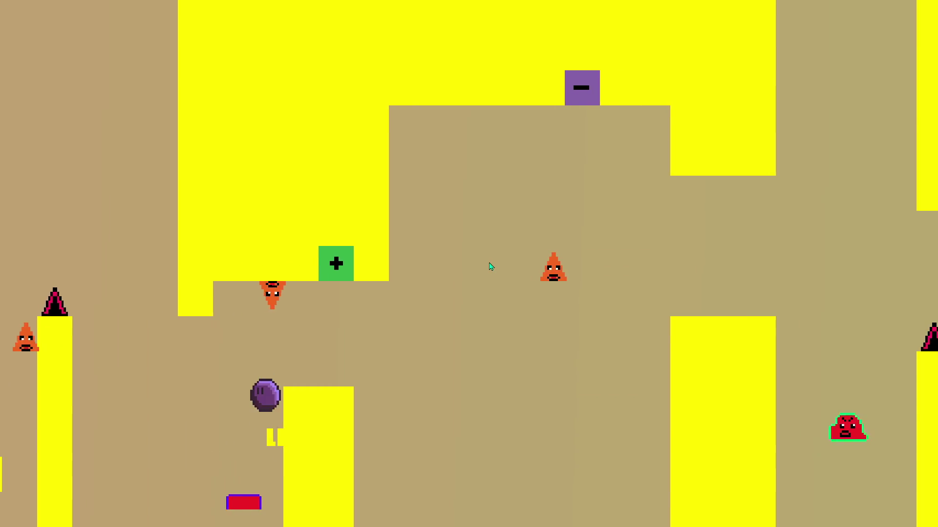
{"action": "key", "text": "Up"}
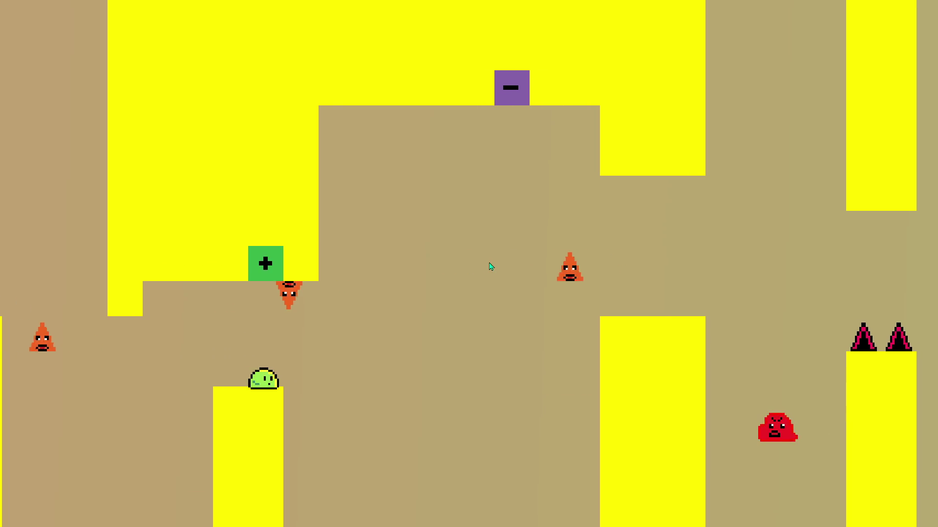
{"action": "key", "text": "Right"}
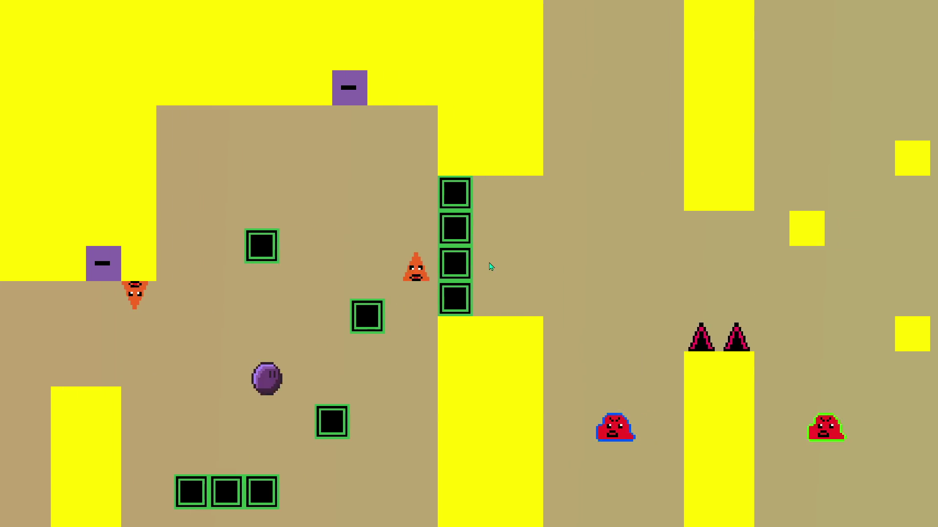
Step: Launch the slime up-left onto the higher block, then head far right toggling the switch blocks
{"action": "key", "text": "Up"}
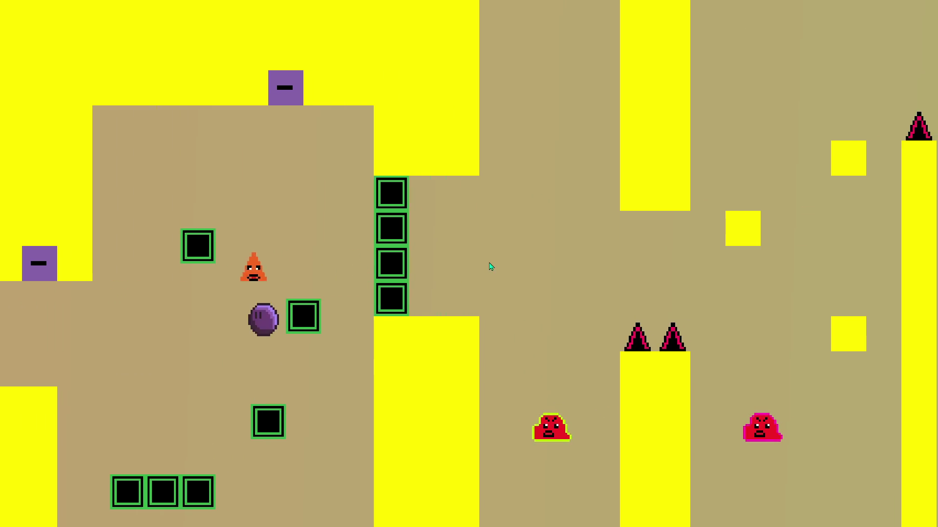
{"action": "key", "text": "Up"}
{"action": "key", "text": "Right"}
{"action": "key", "text": "Left"}
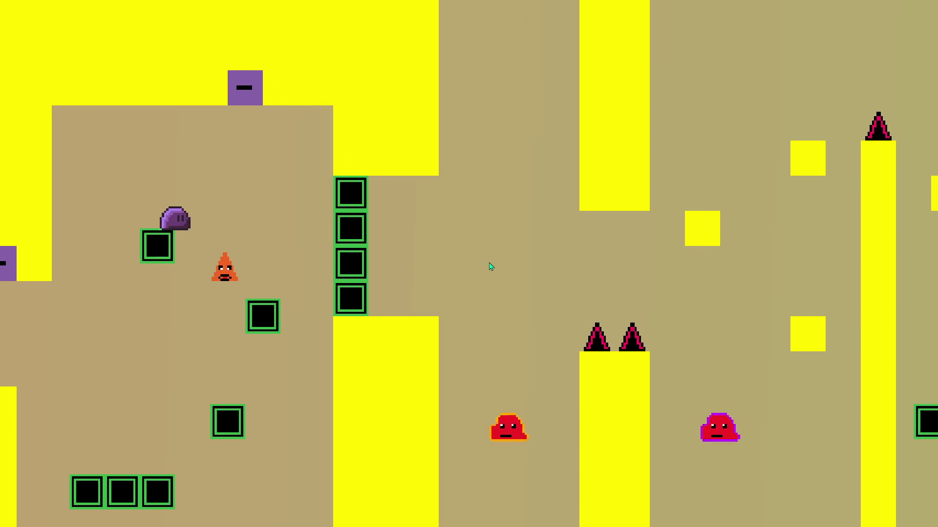
{"action": "key", "text": "Up"}
{"action": "key", "text": "Right"}
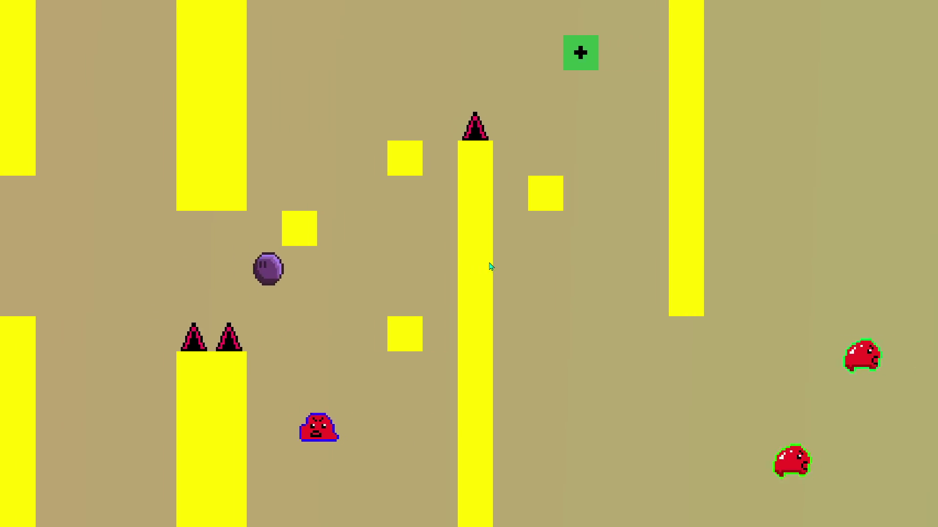
Step: Climb onto the upper block, drop onto the green-outlined blocks and stomp a red enemy
{"action": "key", "text": "Up"}
{"action": "key", "text": "Left"}
{"action": "key", "text": "Right"}
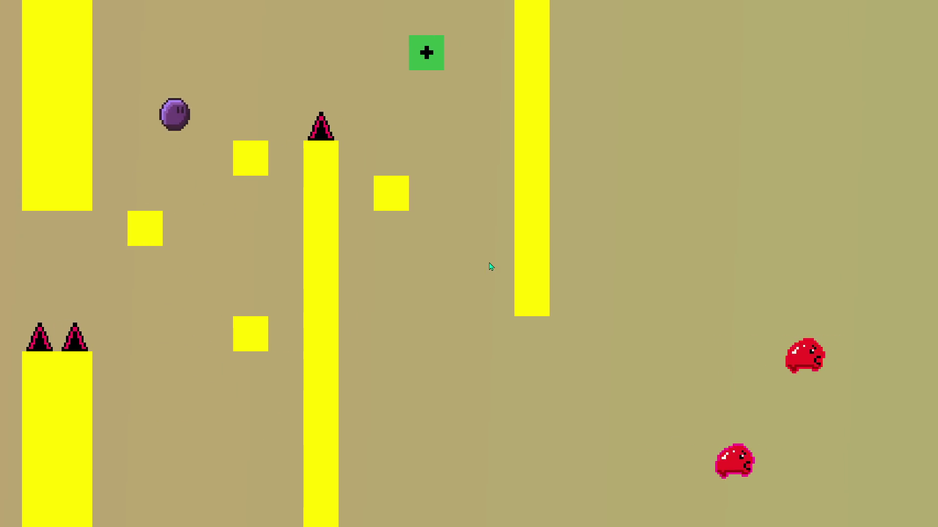
{"action": "key", "text": "Up"}
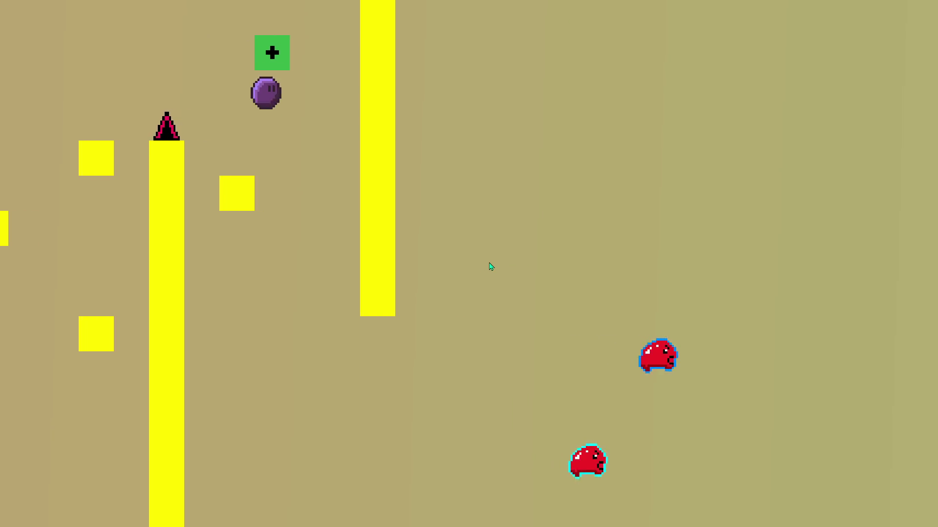
{"action": "key", "text": "Left"}
{"action": "key", "text": "Left"}
{"action": "key", "text": "Right"}
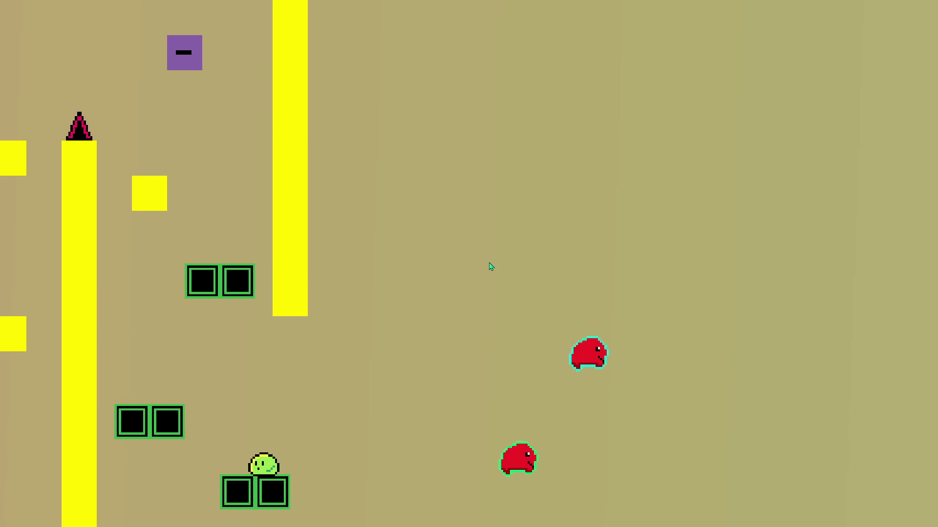
{"action": "key", "text": "Up"}
{"action": "key", "text": "Right"}
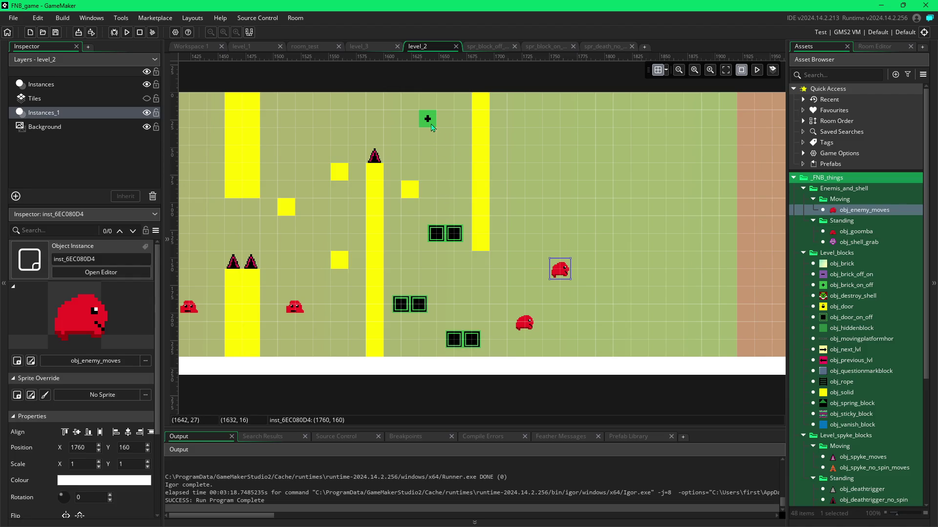
{"action": "left_click", "coordinate": [430, 123]}
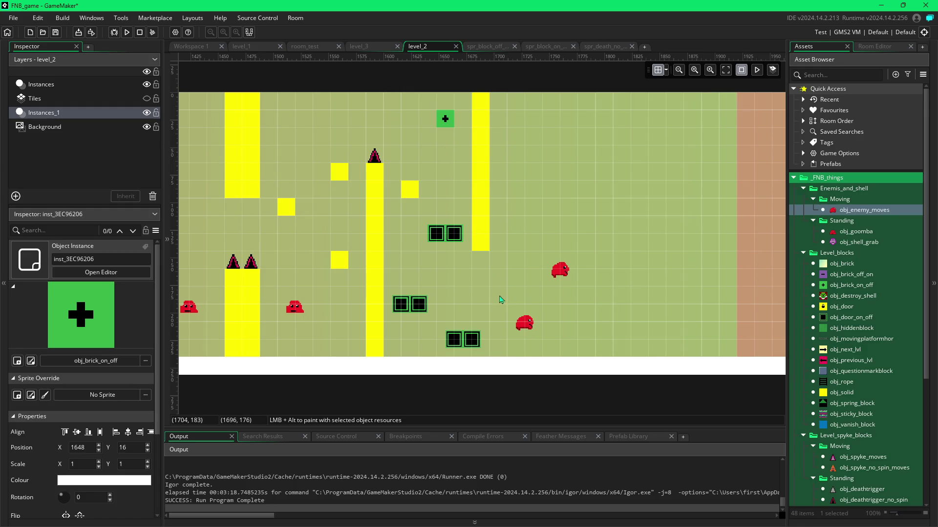
Step: Paint a two-block-wide obj_solid pillar up from the floor at x 1744–1760 beside the lower red enemy
{"action": "left_click", "coordinate": [345, 261]}
{"action": "left_click", "coordinate": [832, 396]}
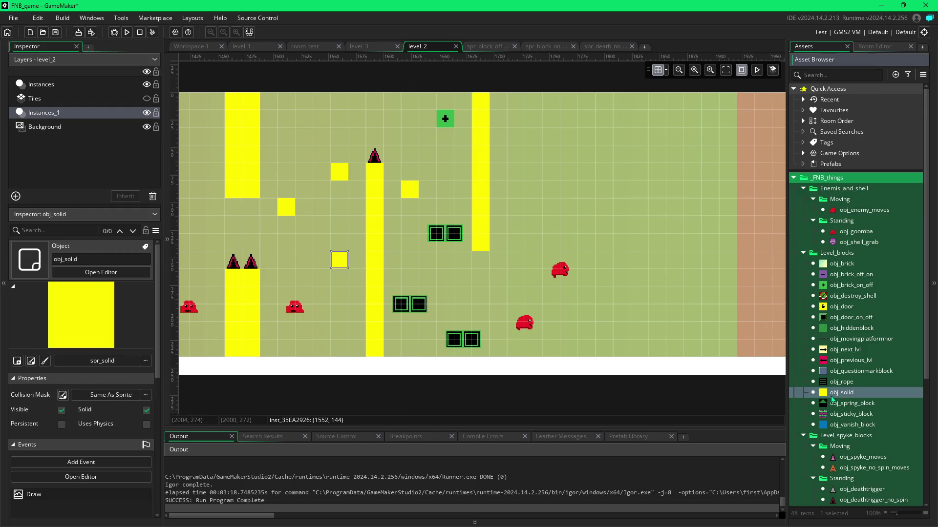
{"action": "left_click", "coordinate": [550, 303]}
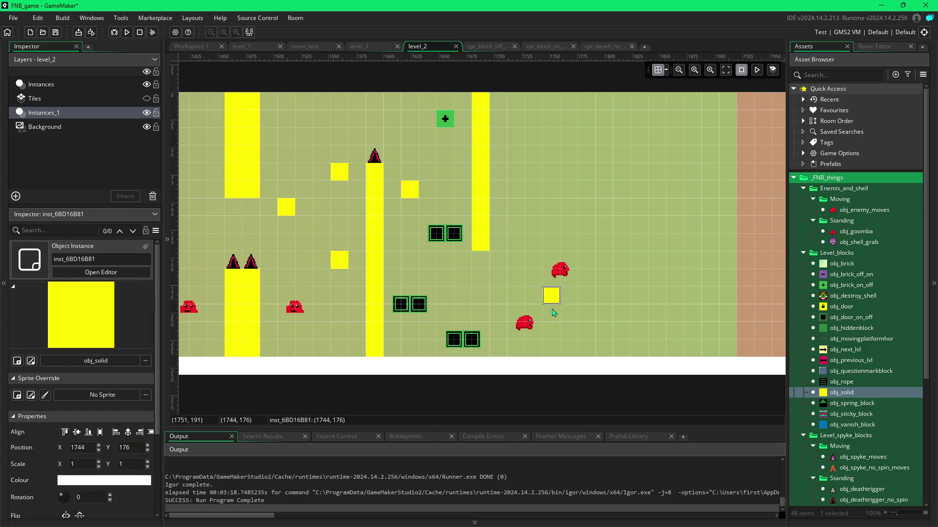
{"action": "left_click_drag", "start_coordinate": [553, 311], "coordinate": [555, 334]}
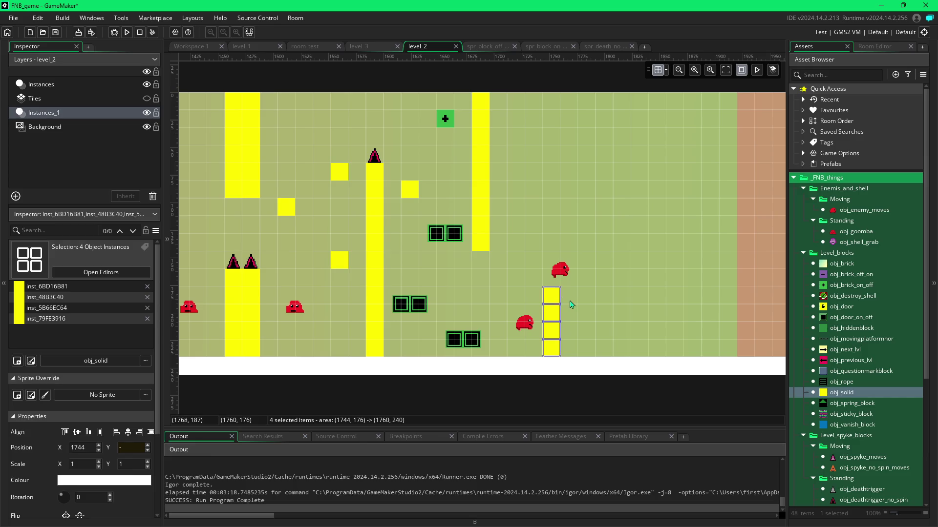
{"action": "left_click", "coordinate": [558, 296]}
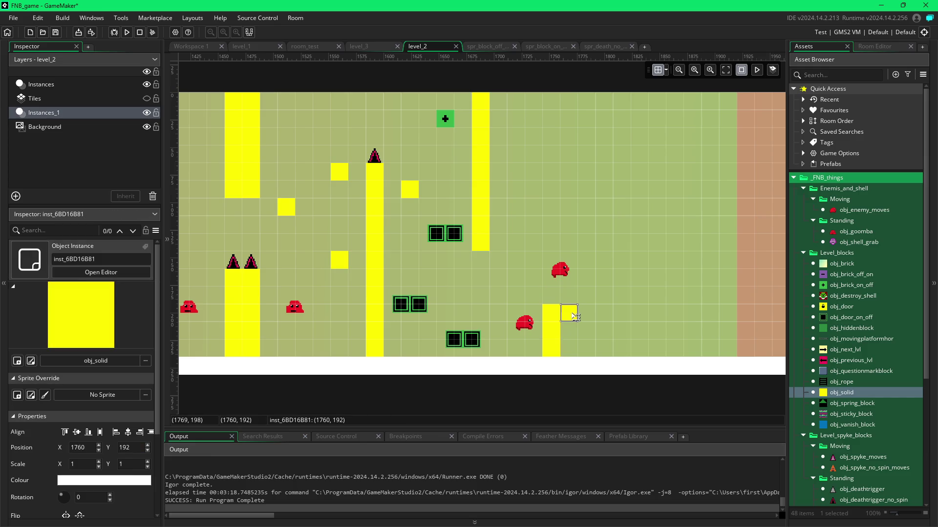
{"action": "left_click", "coordinate": [569, 341], "text": "ctrl"}
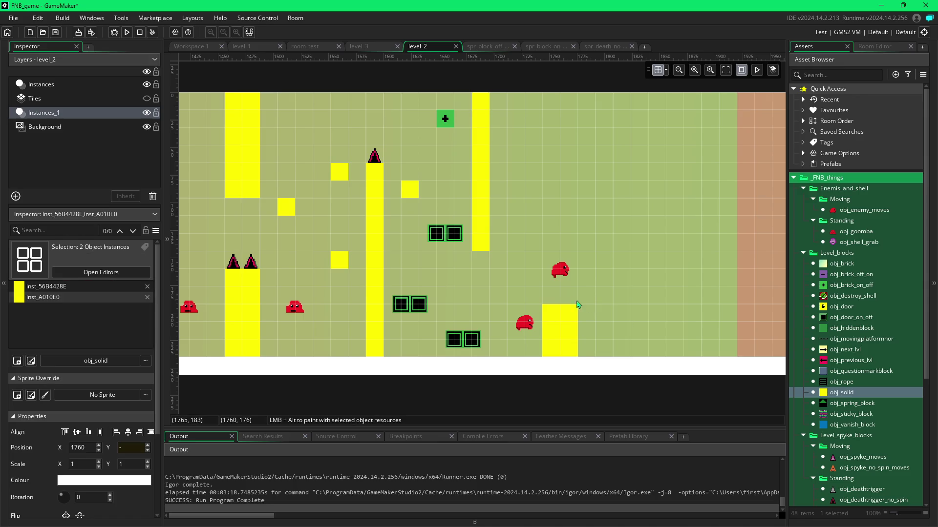
{"action": "left_click", "coordinate": [833, 502]}
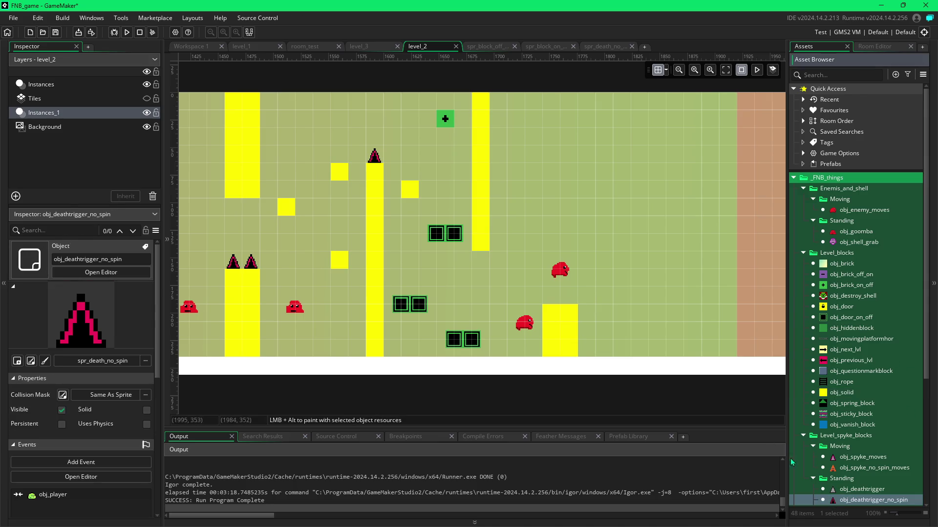
Step: Place obj_deathtrigger_no_spin spikes on top of the new pillar and check the neighbouring red enemy
{"action": "left_click", "coordinate": [558, 299], "text": "alt"}
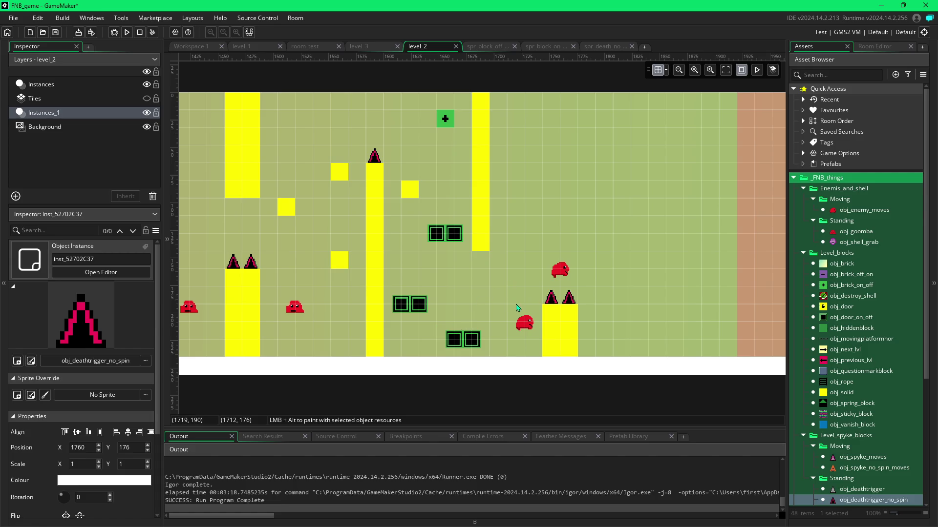
{"action": "left_click", "coordinate": [563, 269]}
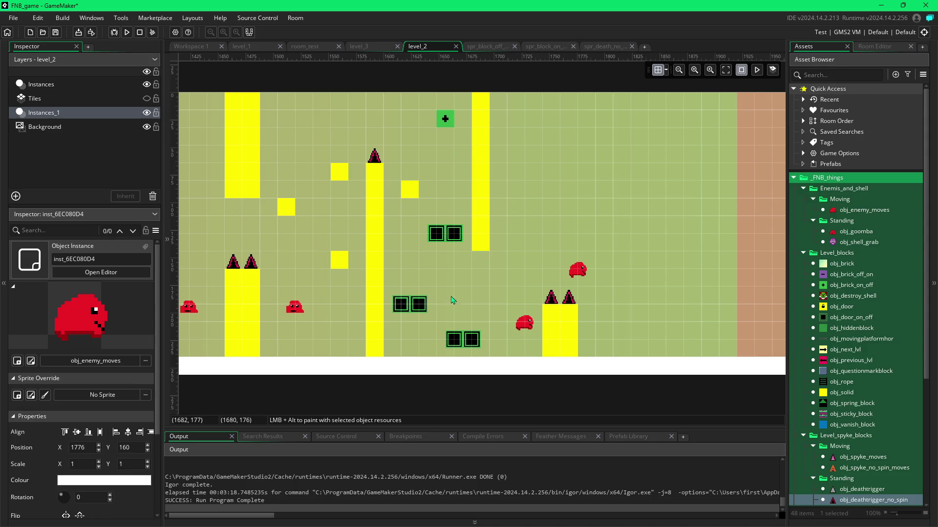
{"action": "left_click_drag", "start_coordinate": [672, 299], "coordinate": [597, 309]}
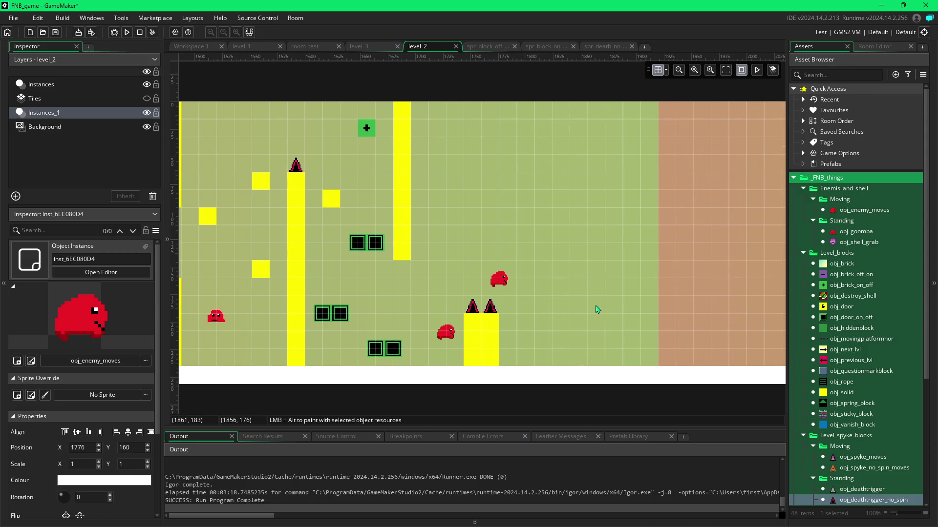
Step: Place new obj_door_on_off door blocks in the upper right of the room
{"action": "left_click", "coordinate": [390, 360]}
{"action": "left_click", "coordinate": [823, 320]}
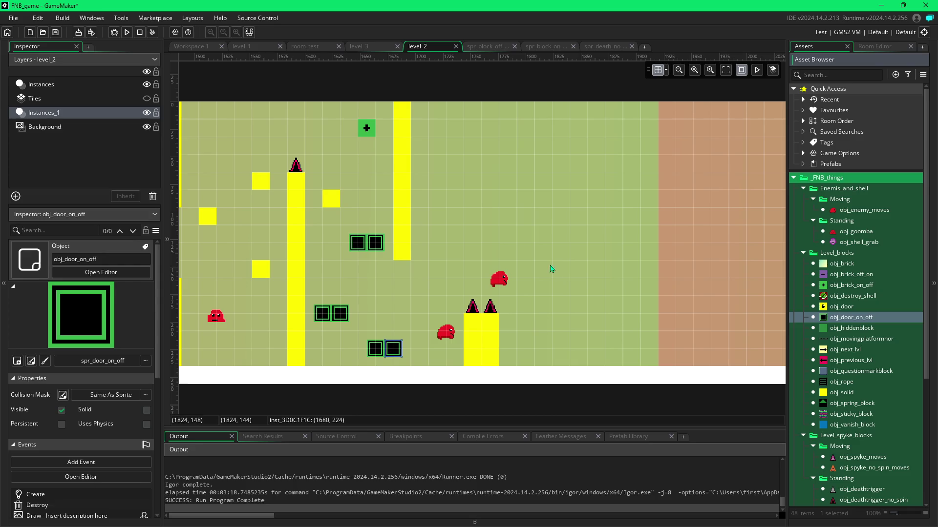
{"action": "left_click", "coordinate": [551, 247], "text": "alt"}
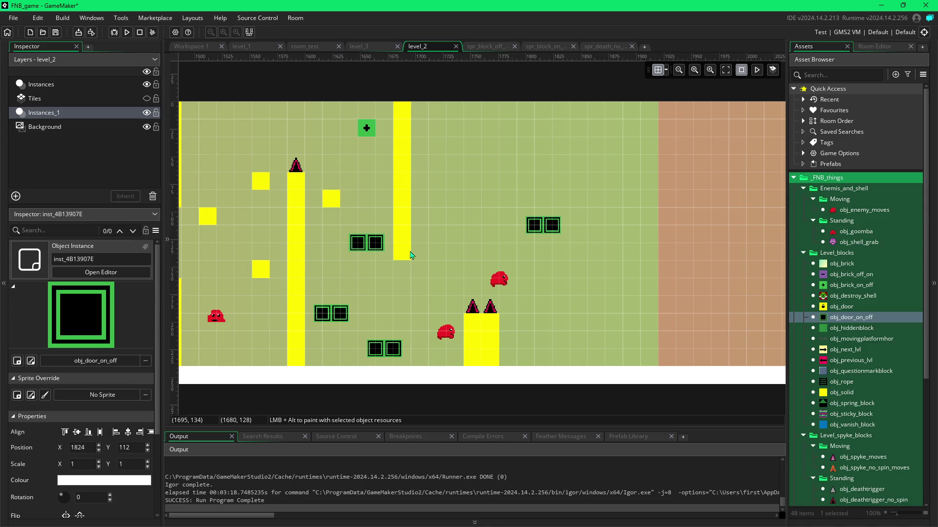
Step: Delete the yellow solid block beside the purple switch block
{"action": "scroll", "coordinate": [400, 273], "scroll_direction": "left", "scroll_amount": 6}
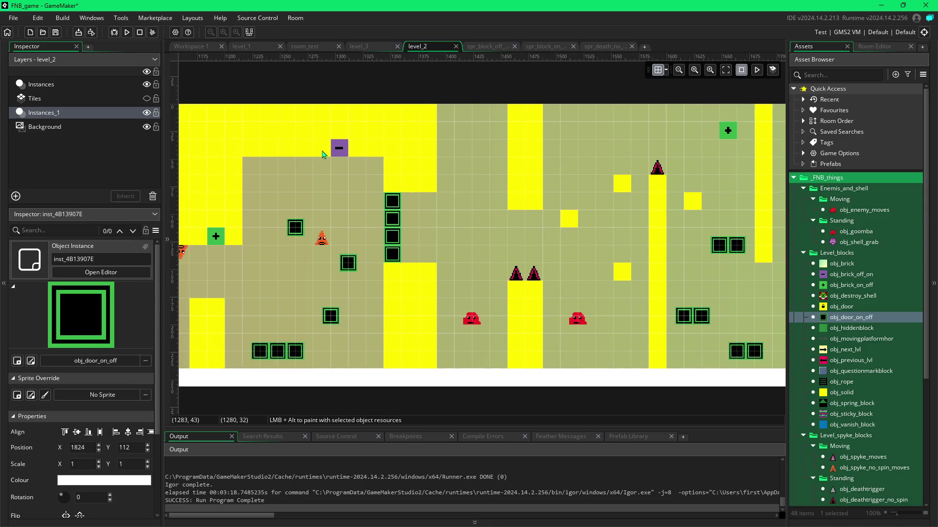
{"action": "left_click", "coordinate": [322, 155]}
{"action": "key", "text": "Delete"}
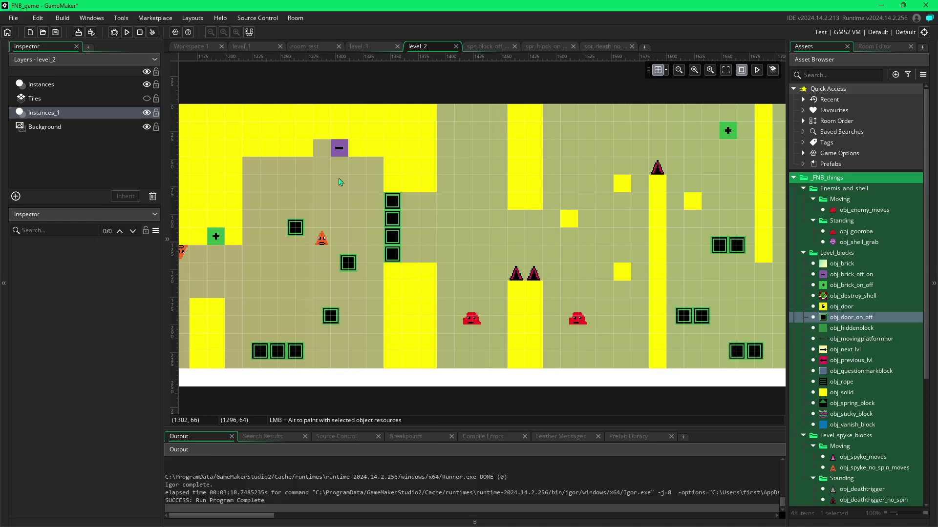
Step: Scroll across level_2 to review the door block pairs, spiked pillars and red enemies
{"action": "scroll", "coordinate": [493, 227], "scroll_direction": "right", "scroll_amount": 4}
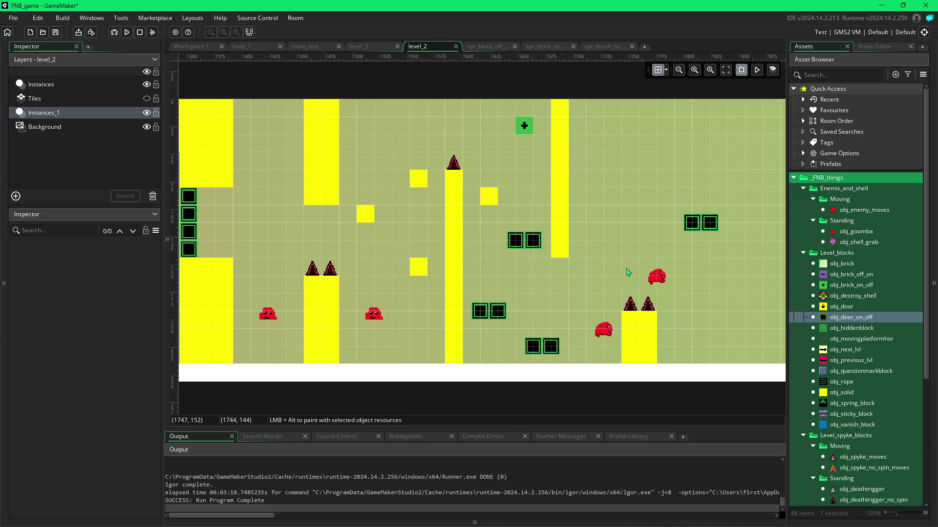
{"action": "scroll", "coordinate": [628, 272], "scroll_direction": "right", "scroll_amount": 2}
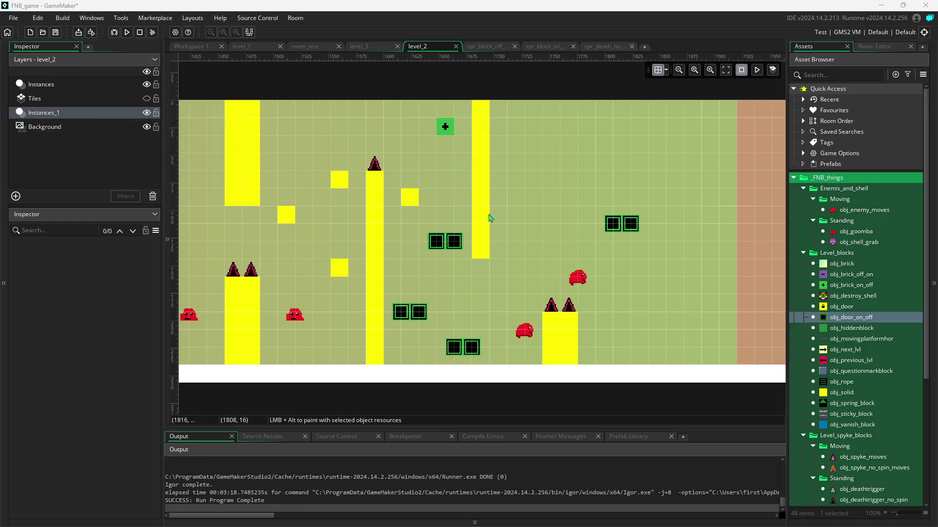
{"action": "scroll", "coordinate": [490, 214], "scroll_direction": "left", "scroll_amount": 2}
{"action": "scroll", "coordinate": [418, 262], "scroll_direction": "left", "scroll_amount": 4}
{"action": "scroll", "coordinate": [459, 253], "scroll_direction": "left", "scroll_amount": 20}
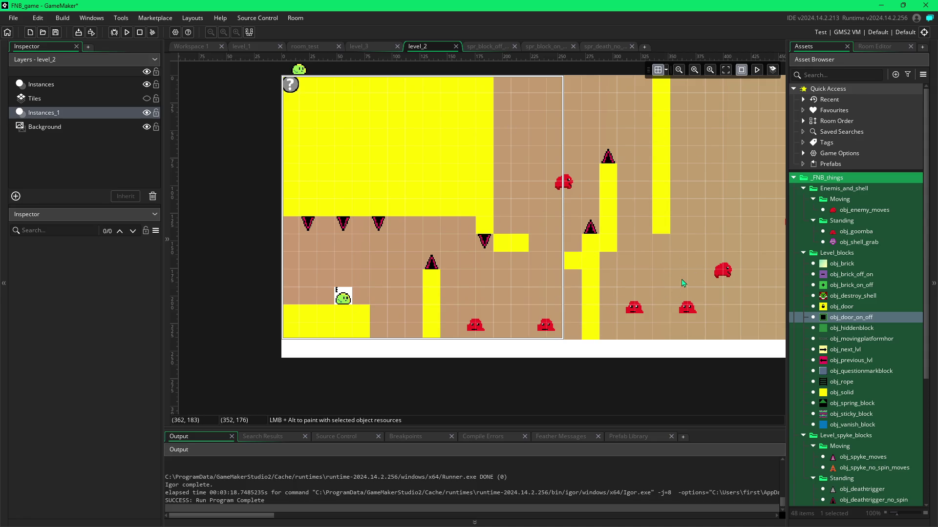
{"action": "scroll", "coordinate": [673, 282], "scroll_direction": "right", "scroll_amount": 10}
{"action": "scroll", "coordinate": [667, 288], "scroll_direction": "right", "scroll_amount": 10}
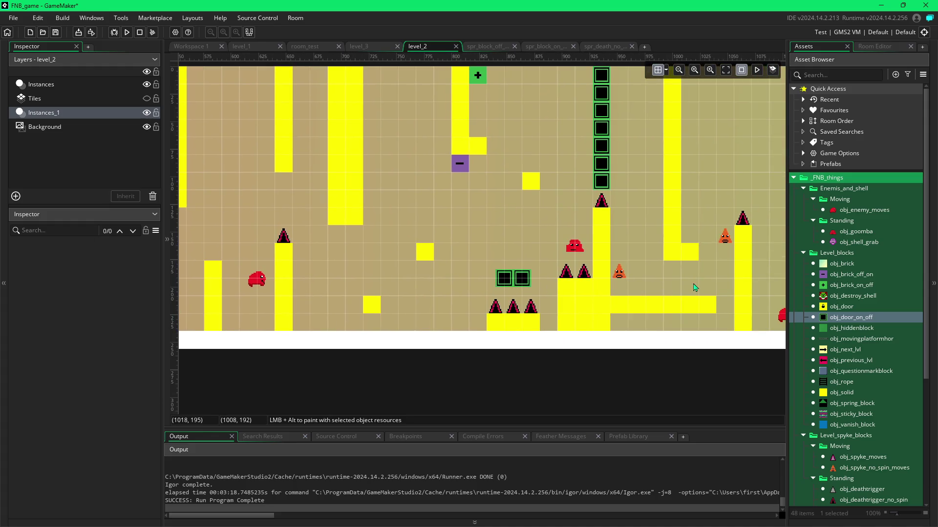
{"action": "scroll", "coordinate": [582, 298], "scroll_direction": "right", "scroll_amount": 6}
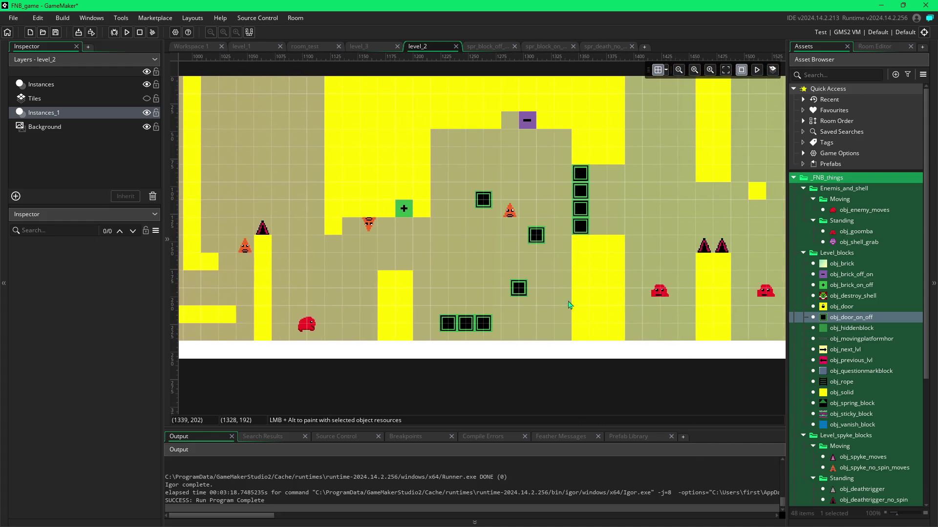
{"action": "scroll", "coordinate": [633, 318], "scroll_direction": "up", "scroll_amount": 1}
{"action": "scroll", "coordinate": [672, 322], "scroll_direction": "right", "scroll_amount": 4}
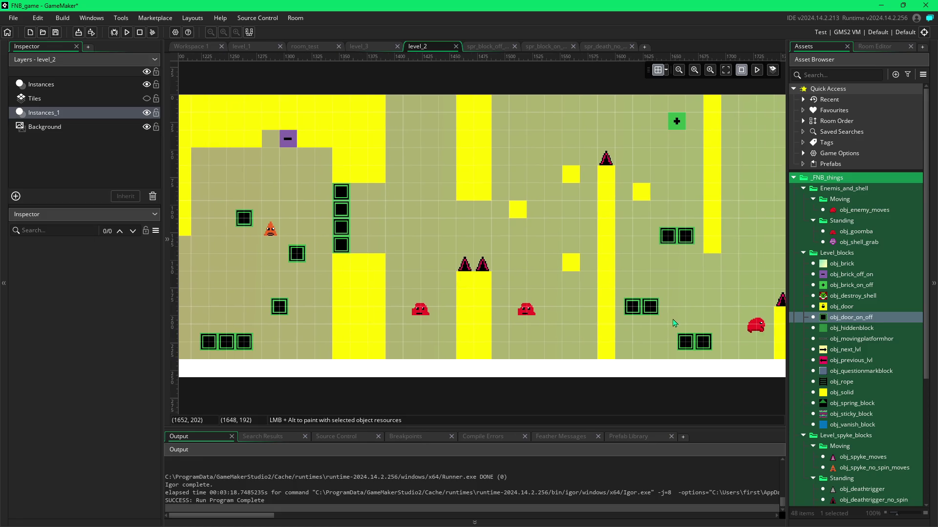
{"action": "scroll", "coordinate": [703, 328], "scroll_direction": "right", "scroll_amount": 1}
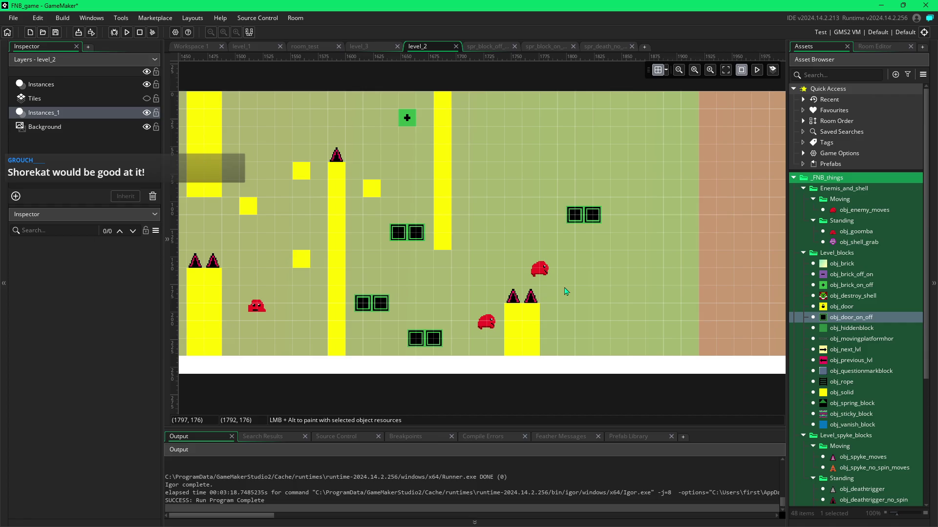
{"action": "mouse_move", "coordinate": [750, 314]}
{"action": "left_mouse_down"}
{"action": "mouse_move", "coordinate": [634, 333]}
{"action": "mouse_move", "coordinate": [651, 335]}
{"action": "mouse_move", "coordinate": [471, 345]}
{"action": "mouse_move", "coordinate": [640, 340]}
{"action": "mouse_move", "coordinate": [347, 309]}
{"action": "mouse_move", "coordinate": [607, 330]}
{"action": "mouse_move", "coordinate": [618, 321]}
{"action": "mouse_move", "coordinate": [540, 329]}
{"action": "left_mouse_up"}
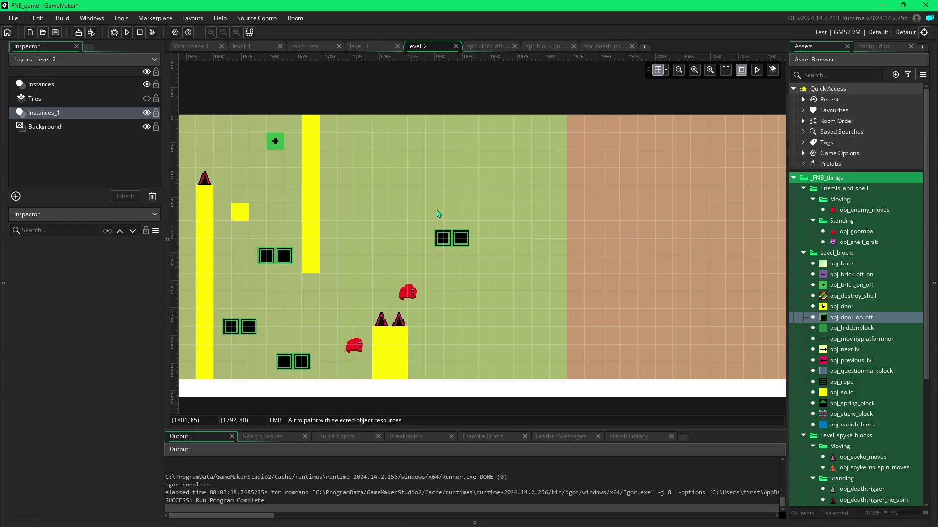
{"action": "left_click", "coordinate": [831, 275]}
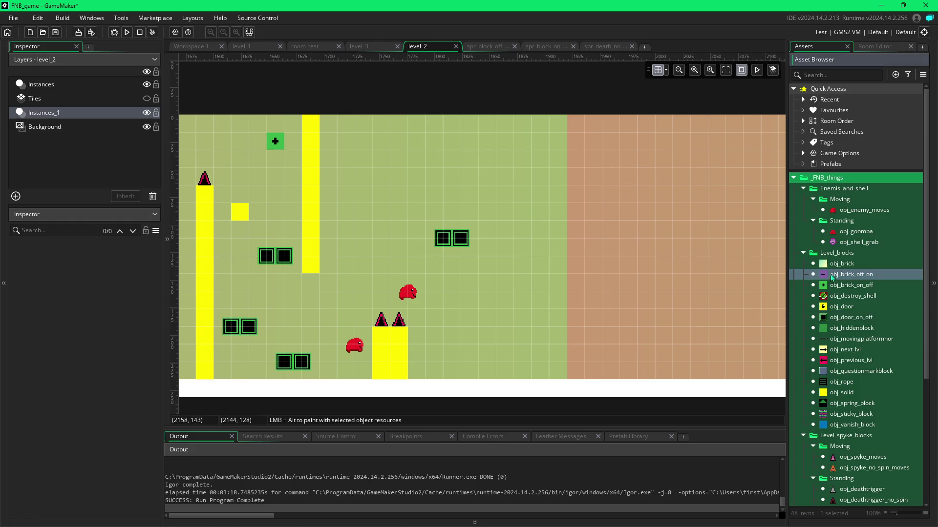
Step: Place the off/on switch block near the top right, shift it one cell right, and add a third door block
{"action": "left_click", "coordinate": [503, 167], "text": "alt"}
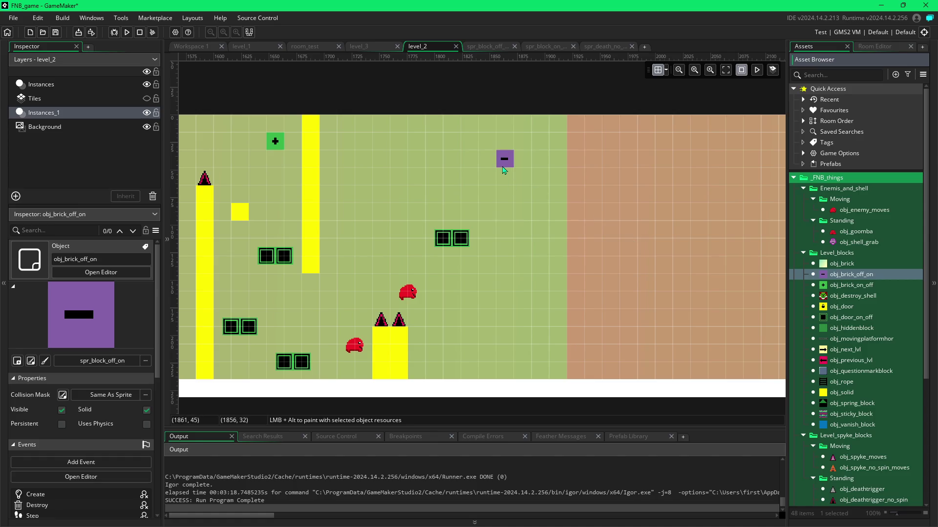
{"action": "left_click_drag", "start_coordinate": [512, 166], "coordinate": [519, 166]}
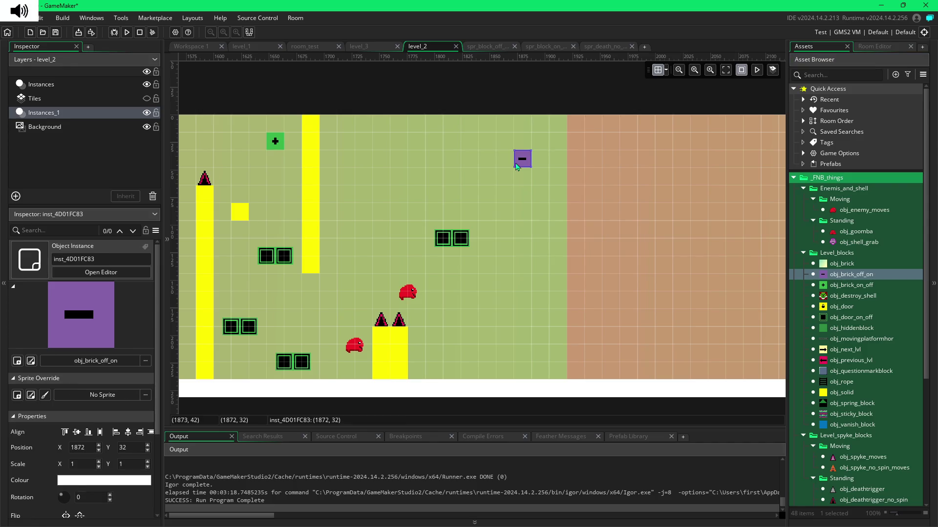
{"action": "left_click", "coordinate": [851, 318]}
{"action": "left_click", "coordinate": [478, 238], "text": "alt"}
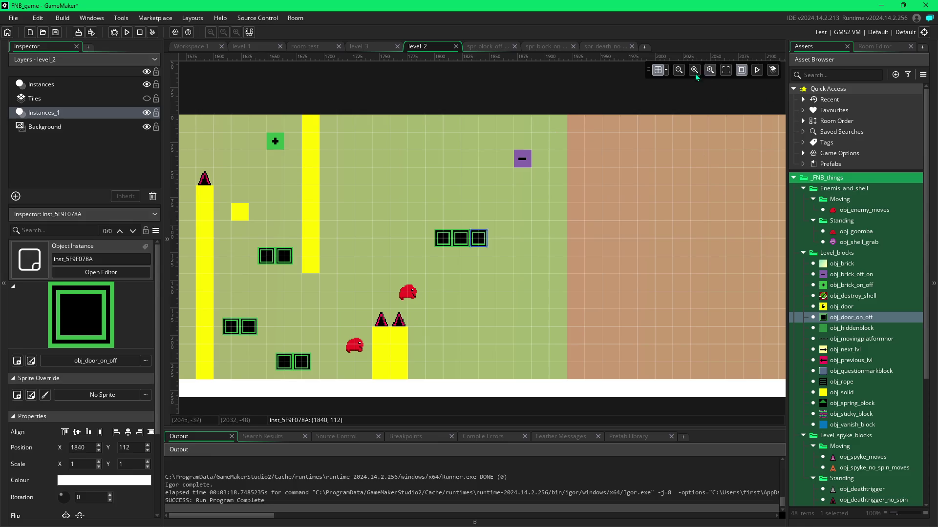
Step: Stack six obj_door_on_off blocks in a column at x 1912 right of the switch block
{"action": "left_click", "coordinate": [667, 71]}
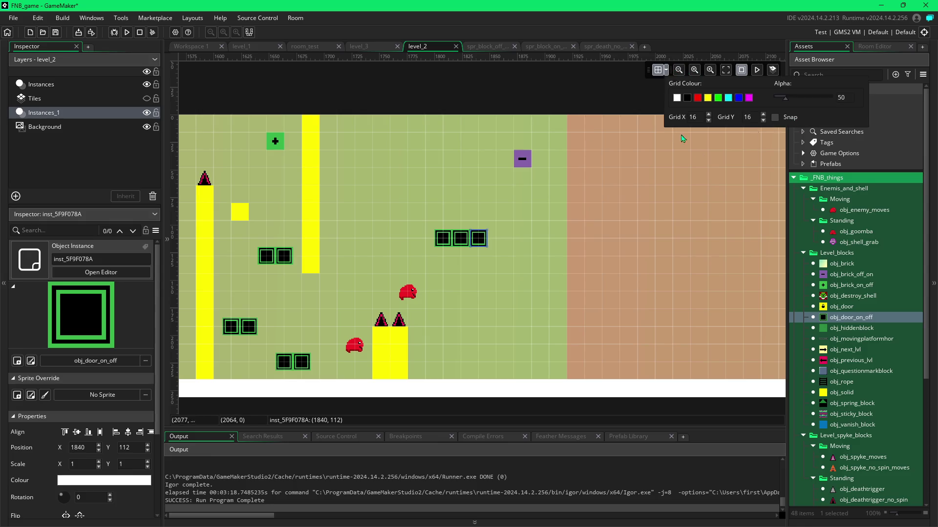
{"action": "left_click", "coordinate": [558, 160], "text": "alt"}
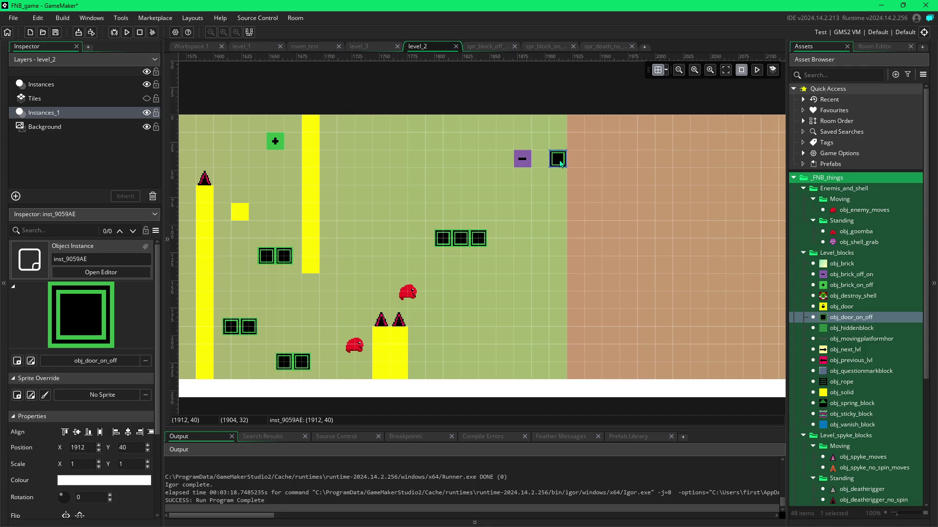
{"action": "left_click", "coordinate": [559, 177], "text": "alt"}
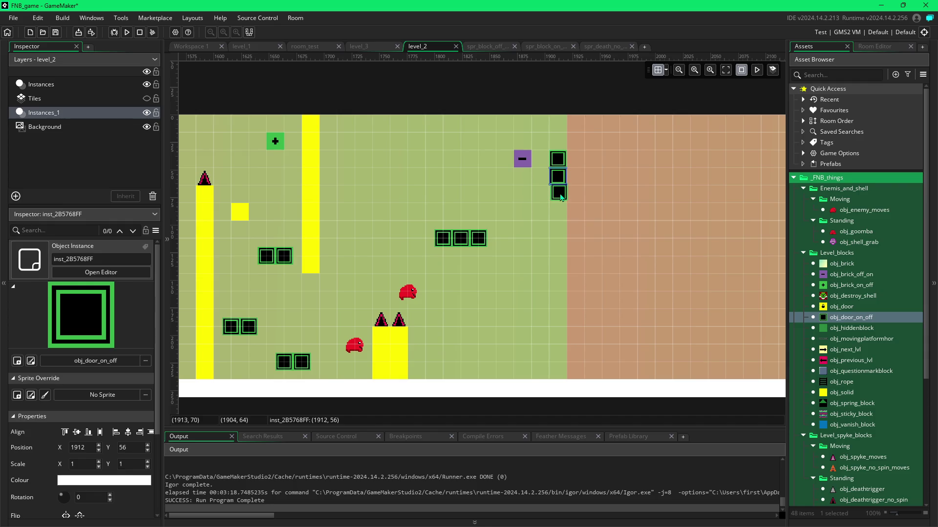
{"action": "left_click", "coordinate": [560, 198], "text": "alt"}
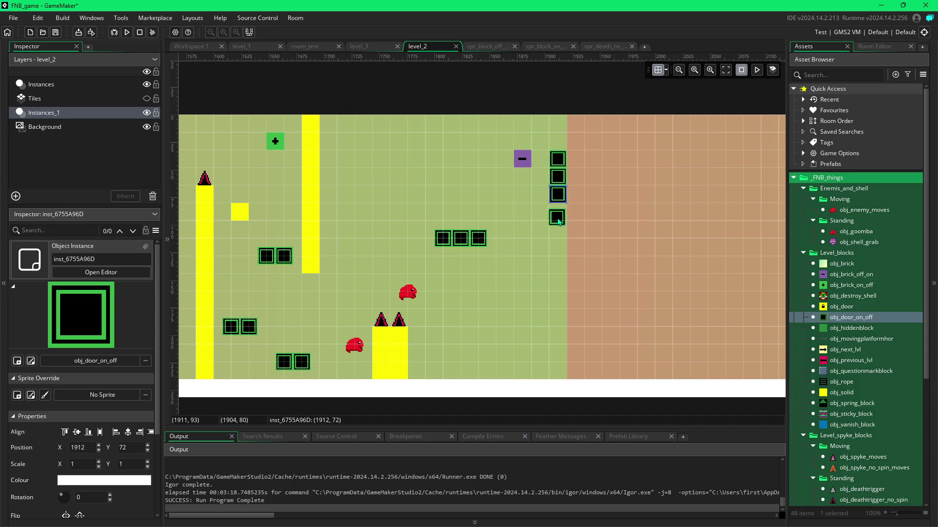
{"action": "left_click", "coordinate": [560, 214], "text": "alt"}
{"action": "left_click", "coordinate": [560, 143], "text": "alt"}
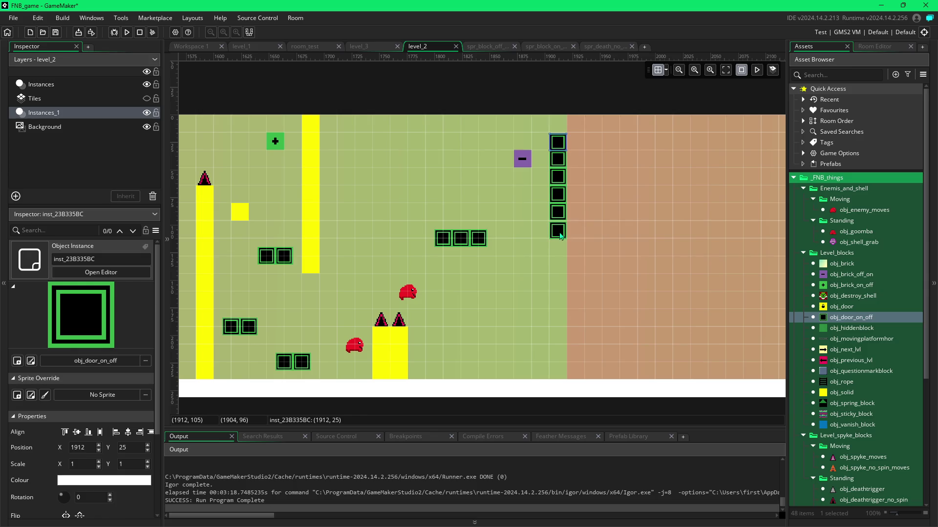
{"action": "left_click", "coordinate": [561, 236], "text": "alt"}
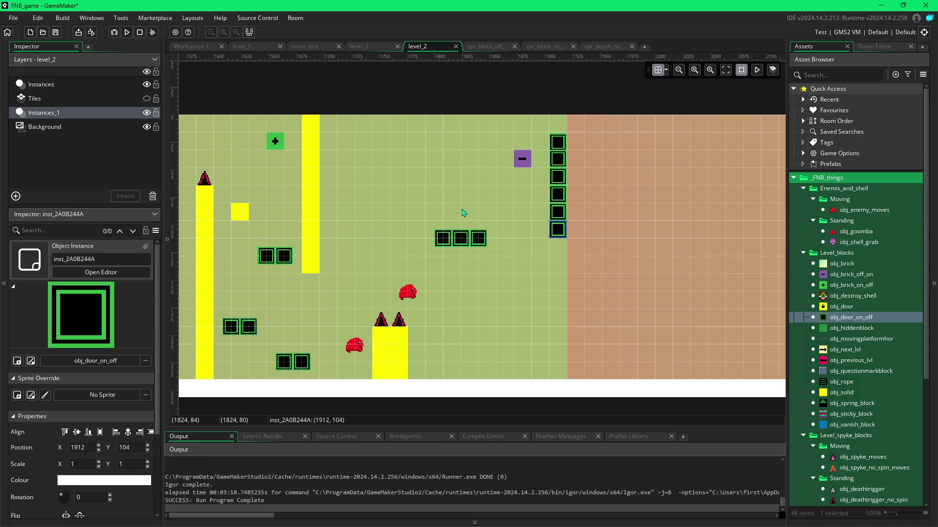
{"action": "left_click", "coordinate": [408, 293]}
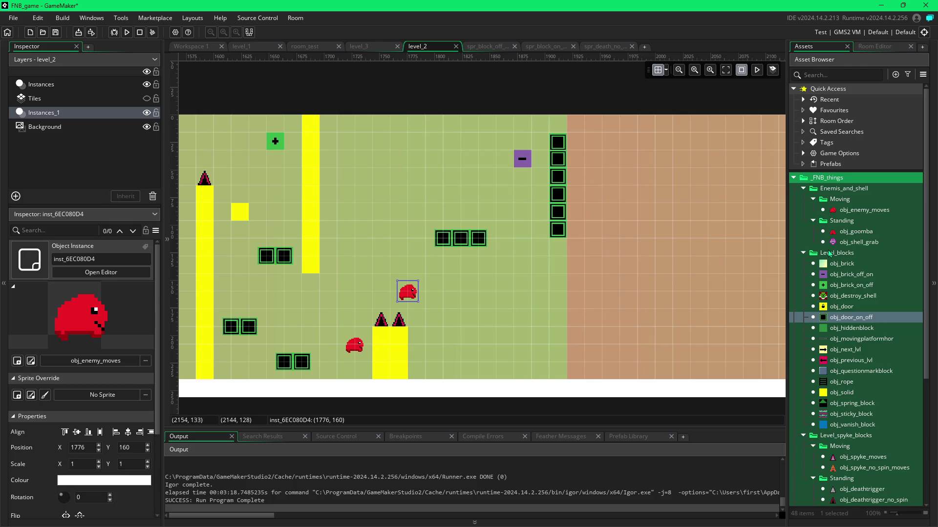
Step: Turn on grid snapping and place an obj_enemy_moves enemy beside the door column
{"action": "left_click", "coordinate": [835, 213]}
{"action": "mouse_move", "coordinate": [835, 213]}
{"action": "left_mouse_down"}
{"action": "mouse_move", "coordinate": [547, 298]}
{"action": "mouse_move", "coordinate": [564, 264]}
{"action": "left_mouse_up"}
{"action": "left_click", "coordinate": [665, 70]}
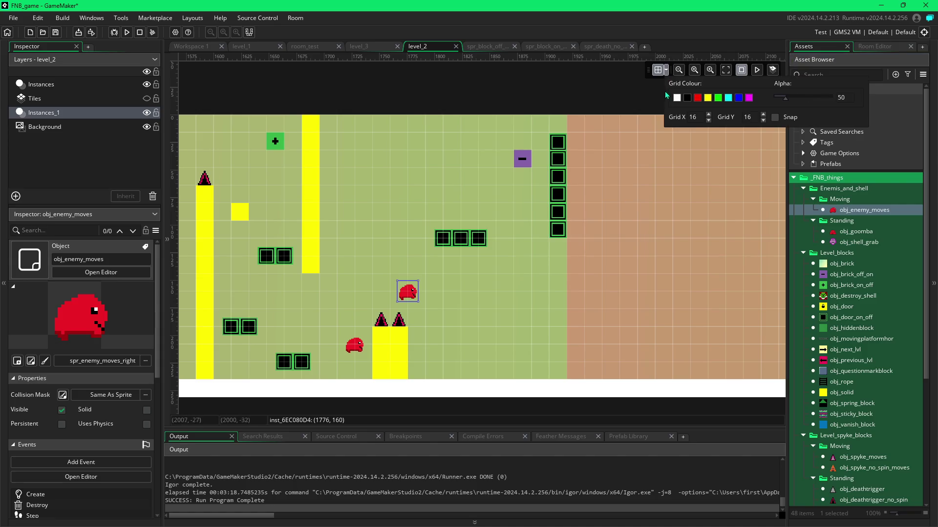
{"action": "left_click", "coordinate": [775, 118]}
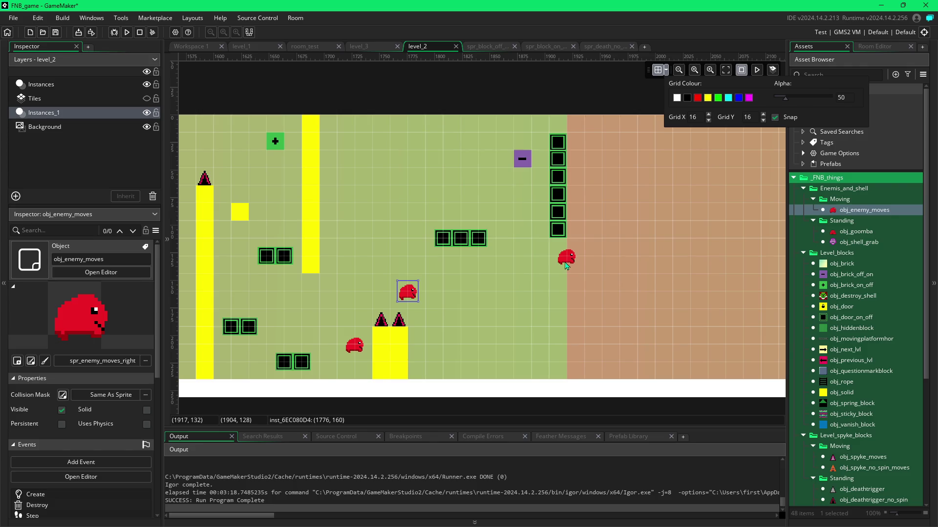
{"action": "left_click", "coordinate": [566, 266]}
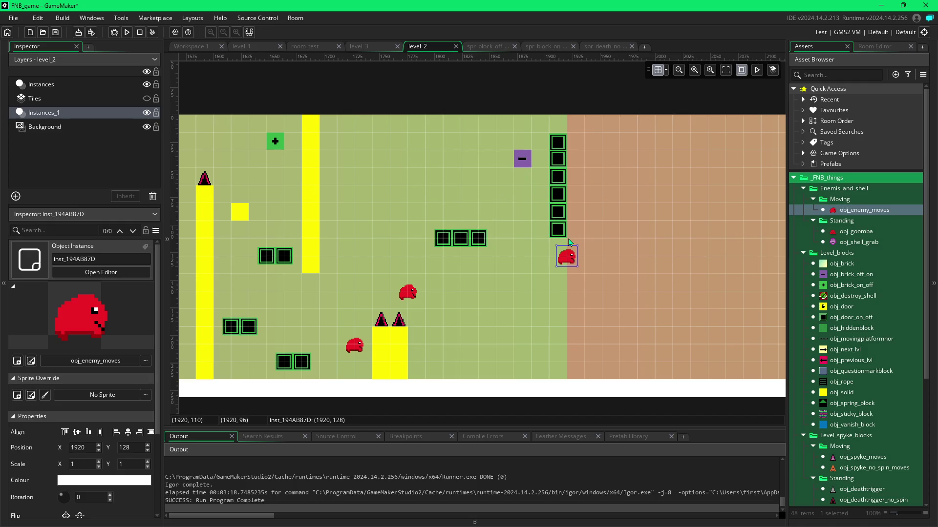
Step: Paint an obj_solid block at the lower right, erase its top row, and line its top with three spikes
{"action": "left_click", "coordinate": [385, 339]}
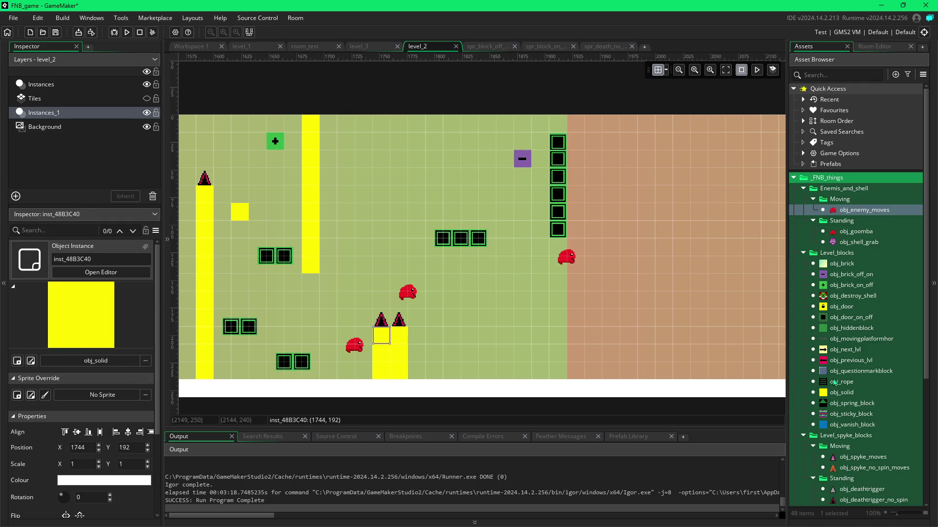
{"action": "left_click", "coordinate": [841, 393]}
{"action": "mouse_move", "coordinate": [521, 283]}
{"action": "left_mouse_down"}
{"action": "mouse_move", "coordinate": [559, 285]}
{"action": "mouse_move", "coordinate": [536, 370]}
{"action": "mouse_move", "coordinate": [527, 312]}
{"action": "mouse_move", "coordinate": [540, 356]}
{"action": "left_mouse_up"}
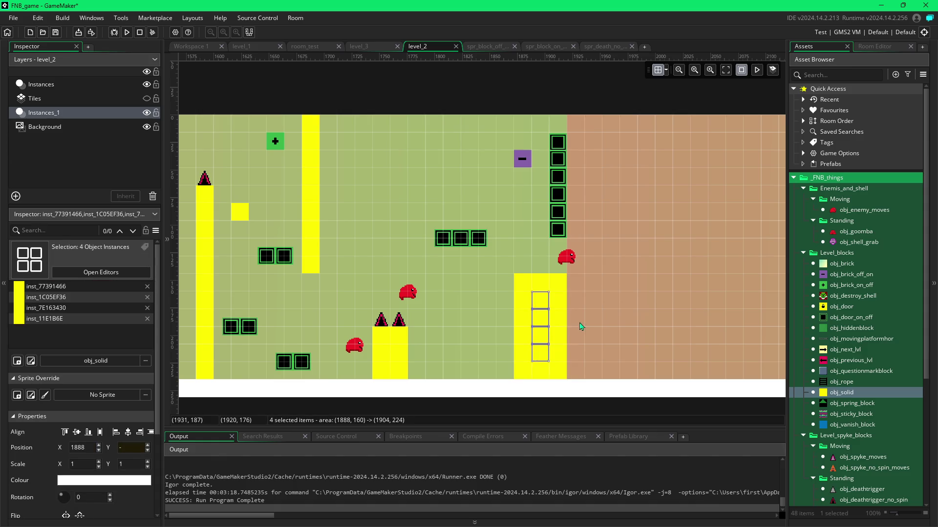
{"action": "left_click", "coordinate": [522, 285]}
{"action": "left_click_drag", "start_coordinate": [524, 285], "coordinate": [569, 274]}
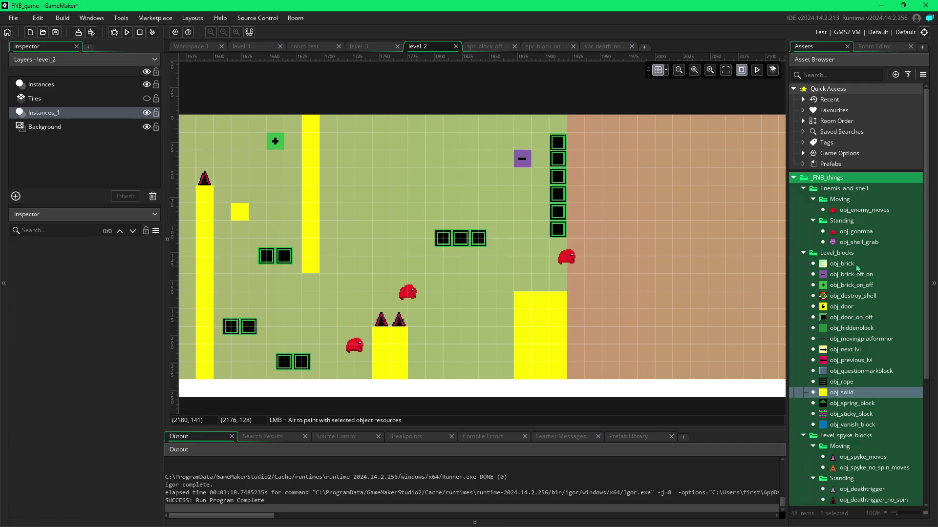
{"action": "left_click", "coordinate": [841, 500]}
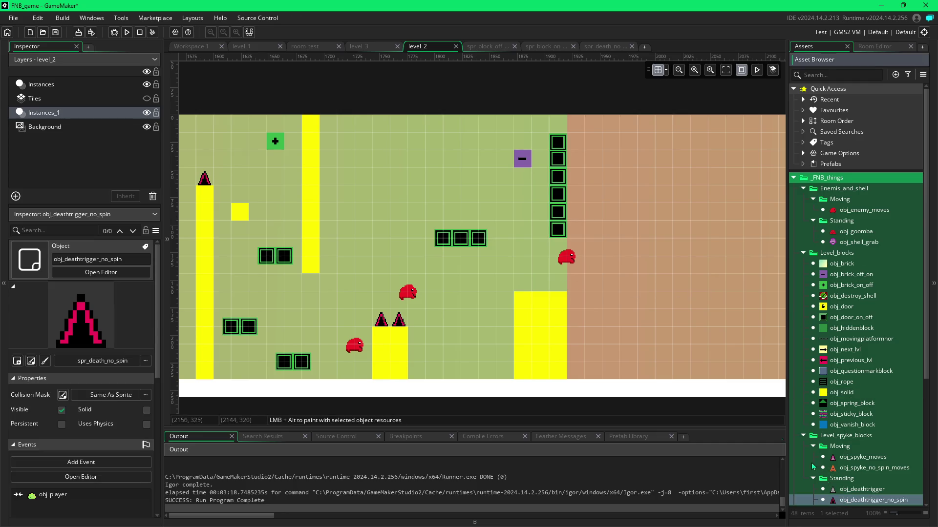
{"action": "left_click_drag", "start_coordinate": [522, 284], "coordinate": [554, 290]}
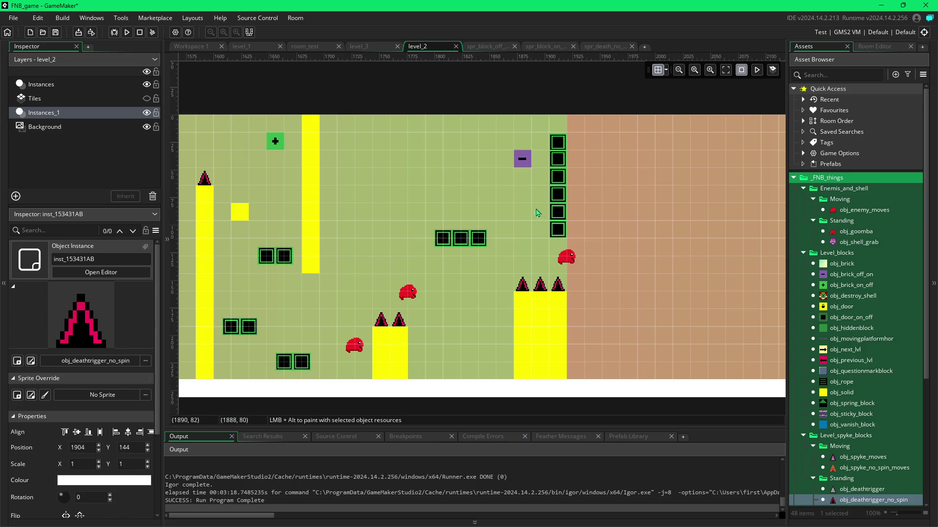
{"action": "left_click", "coordinate": [564, 261]}
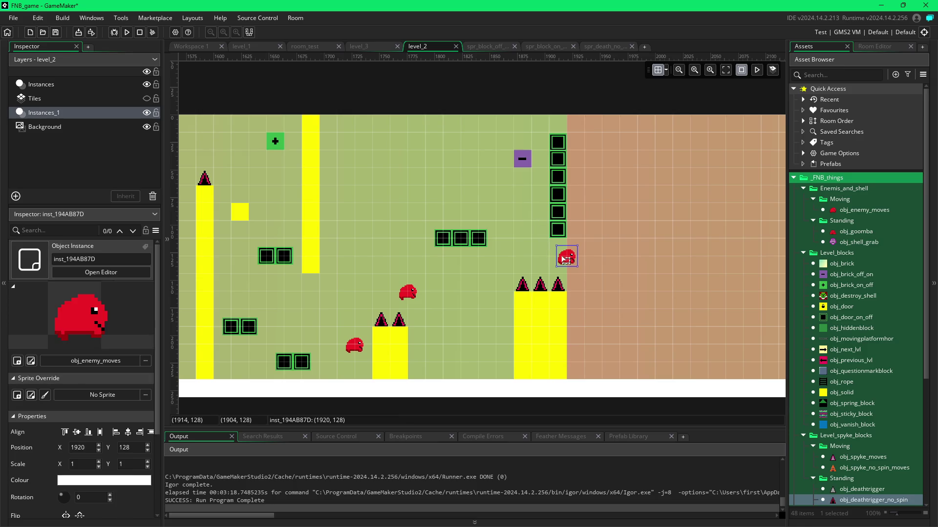
Step: Replace the moving enemy by the door column with an obj_goomba
{"action": "key", "text": "Delete"}
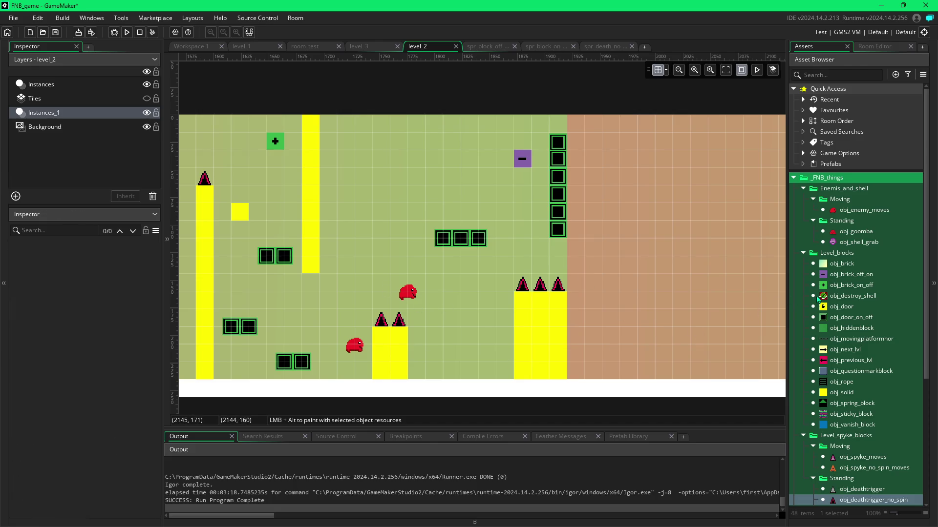
{"action": "left_click", "coordinate": [833, 233]}
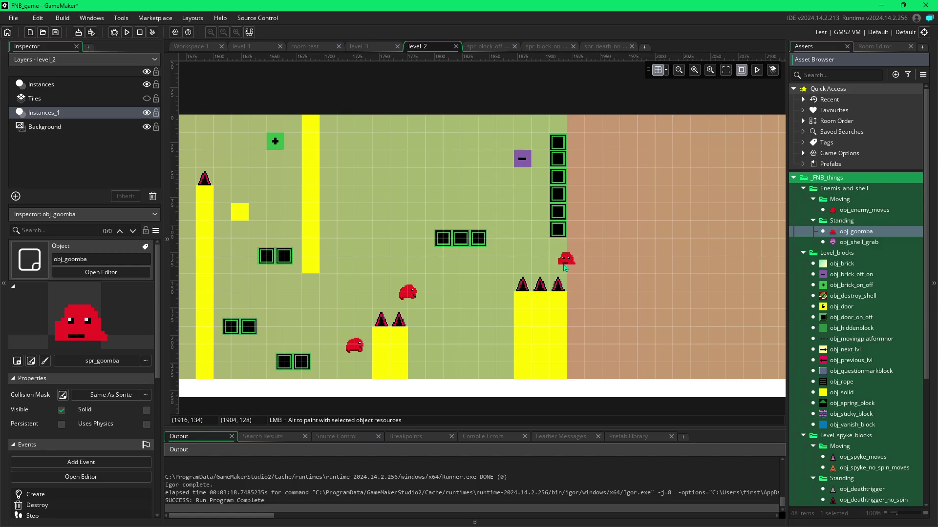
{"action": "left_click", "coordinate": [564, 266]}
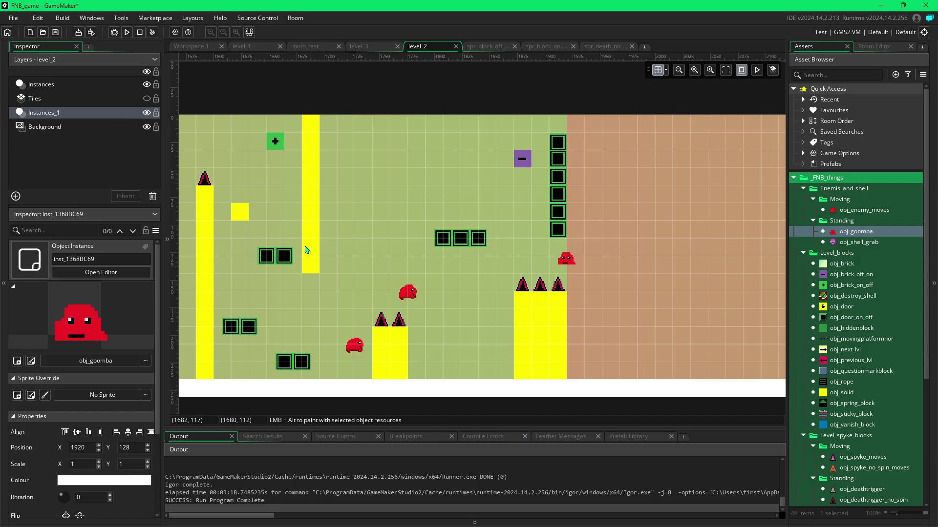
Step: Copy a ceiling spike from the room's left and move it under the tall yellow pillar at (1696, 160)
{"action": "scroll", "coordinate": [474, 273], "scroll_direction": "left", "scroll_amount": 10}
{"action": "scroll", "coordinate": [263, 264], "scroll_direction": "left", "scroll_amount": 12}
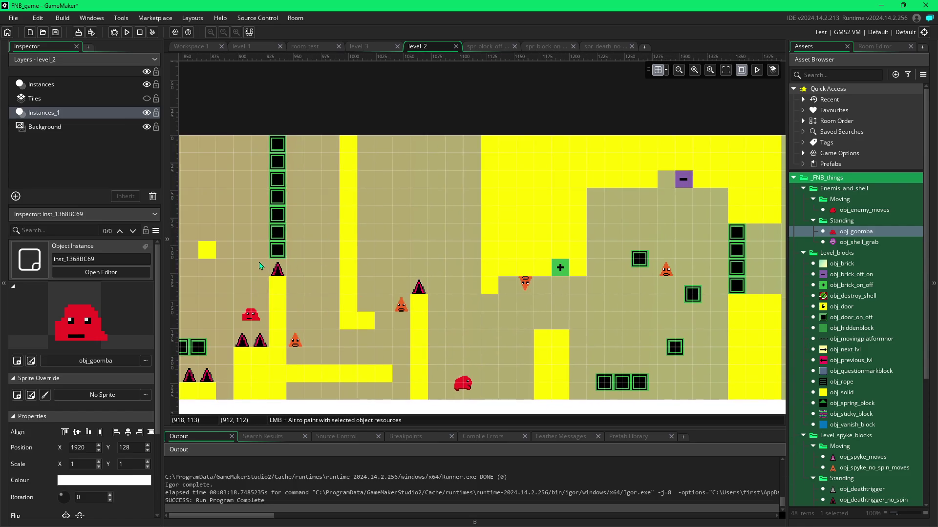
{"action": "scroll", "coordinate": [264, 244], "scroll_direction": "left", "scroll_amount": 3}
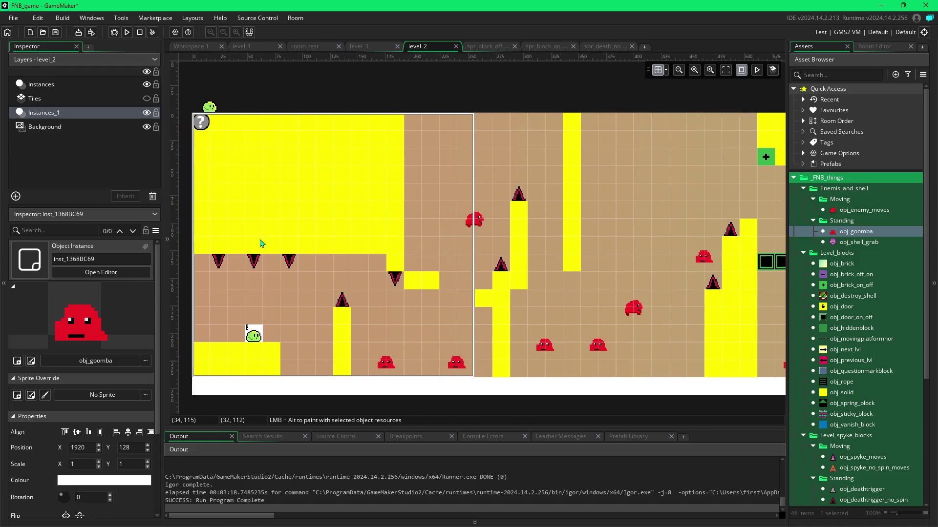
{"action": "left_click", "coordinate": [340, 259]}
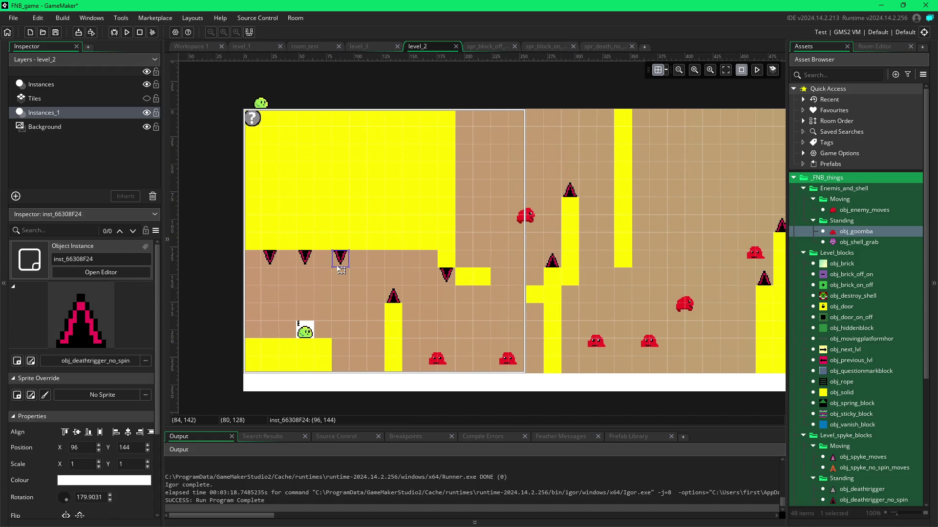
{"action": "key", "text": "ctrl+v"}
{"action": "mouse_move", "coordinate": [358, 276]}
{"action": "left_mouse_down"}
{"action": "mouse_move", "coordinate": [781, 295]}
{"action": "mouse_move", "coordinate": [728, 295]}
{"action": "left_mouse_up"}
{"action": "scroll", "coordinate": [723, 282], "scroll_direction": "right", "scroll_amount": 3}
{"action": "scroll", "coordinate": [723, 283], "scroll_direction": "right", "scroll_amount": 5}
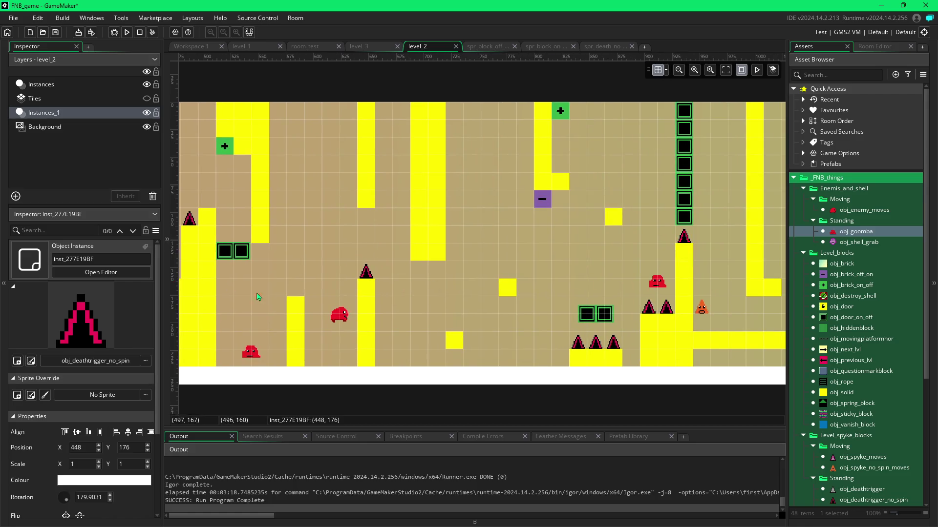
{"action": "mouse_move", "coordinate": [259, 279]}
{"action": "left_mouse_down"}
{"action": "mouse_move", "coordinate": [780, 262]}
{"action": "mouse_move", "coordinate": [507, 269]}
{"action": "mouse_move", "coordinate": [428, 254]}
{"action": "mouse_move", "coordinate": [781, 272]}
{"action": "mouse_move", "coordinate": [483, 266]}
{"action": "mouse_move", "coordinate": [774, 252]}
{"action": "mouse_move", "coordinate": [456, 262]}
{"action": "mouse_move", "coordinate": [634, 258]}
{"action": "left_mouse_up"}
{"action": "scroll", "coordinate": [781, 261], "scroll_direction": "right", "scroll_amount": 6}
{"action": "scroll", "coordinate": [684, 268], "scroll_direction": "right", "scroll_amount": 3}
{"action": "scroll", "coordinate": [645, 323], "scroll_direction": "right", "scroll_amount": 1}
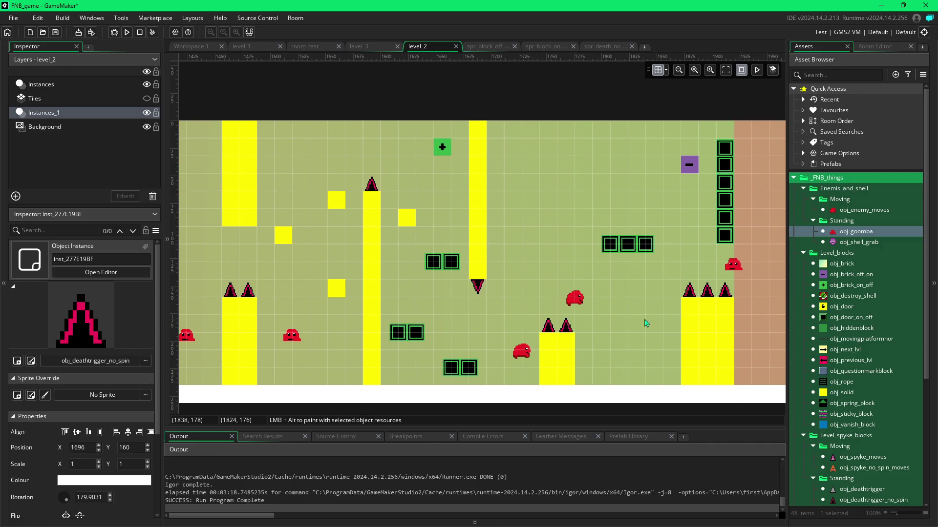
{"action": "scroll", "coordinate": [552, 325], "scroll_direction": "right", "scroll_amount": 1}
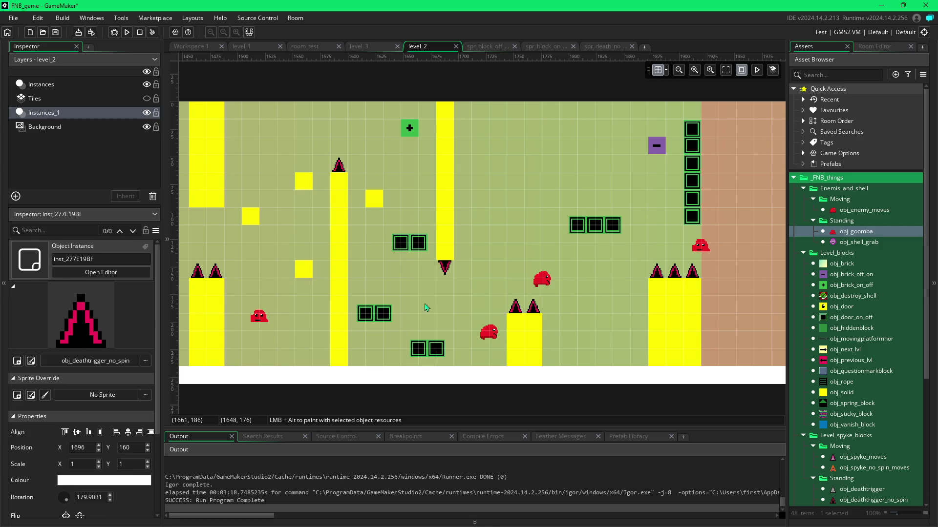
{"action": "left_click", "coordinate": [832, 394]}
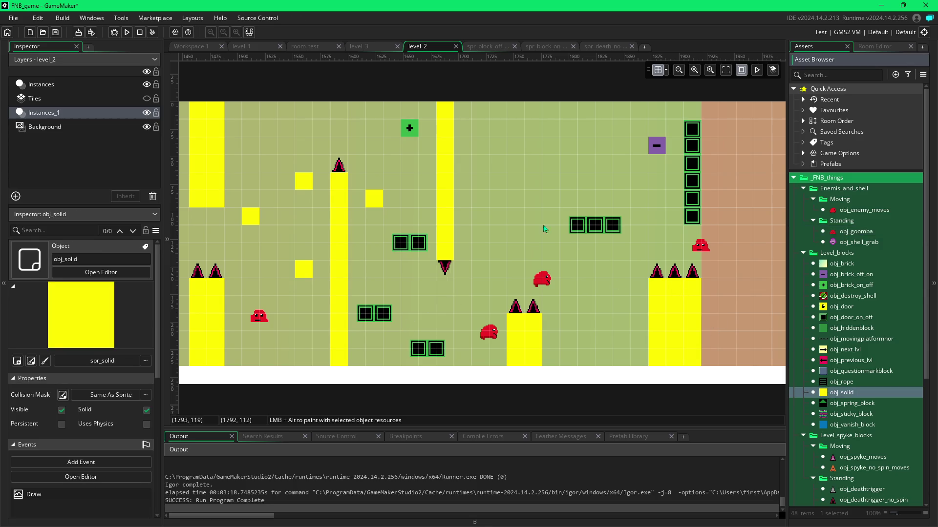
Step: Fill the area right of the pillar's top with solids, delete the bottom-right block, and add one at (1696, 128)
{"action": "mouse_move", "coordinate": [480, 111]}
{"action": "left_mouse_down"}
{"action": "mouse_move", "coordinate": [481, 242]}
{"action": "mouse_move", "coordinate": [462, 205]}
{"action": "mouse_move", "coordinate": [463, 110]}
{"action": "mouse_move", "coordinate": [487, 118]}
{"action": "mouse_move", "coordinate": [498, 237]}
{"action": "left_mouse_up"}
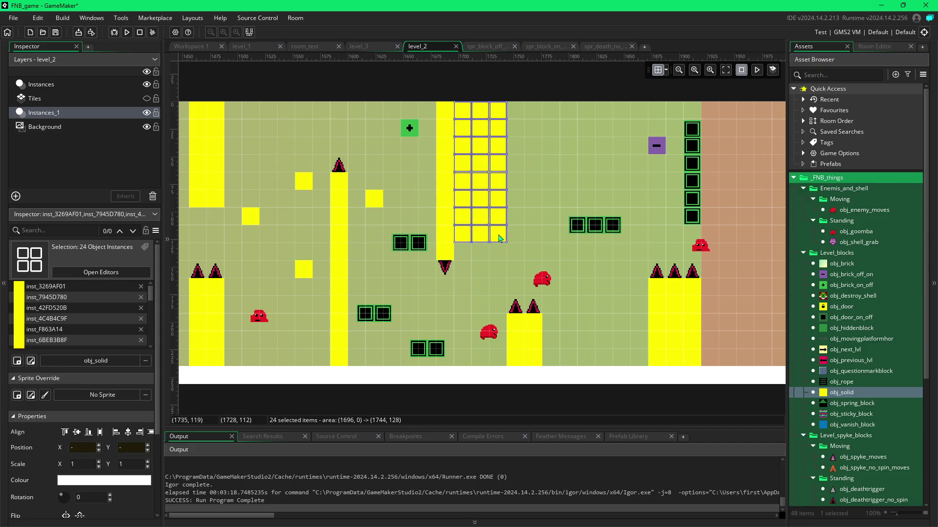
{"action": "left_click", "coordinate": [499, 240]}
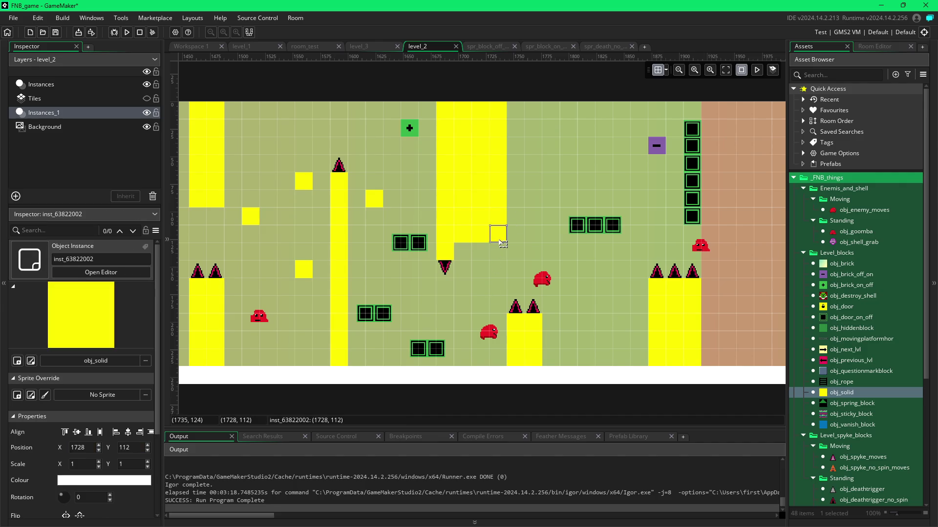
{"action": "key", "text": "Delete"}
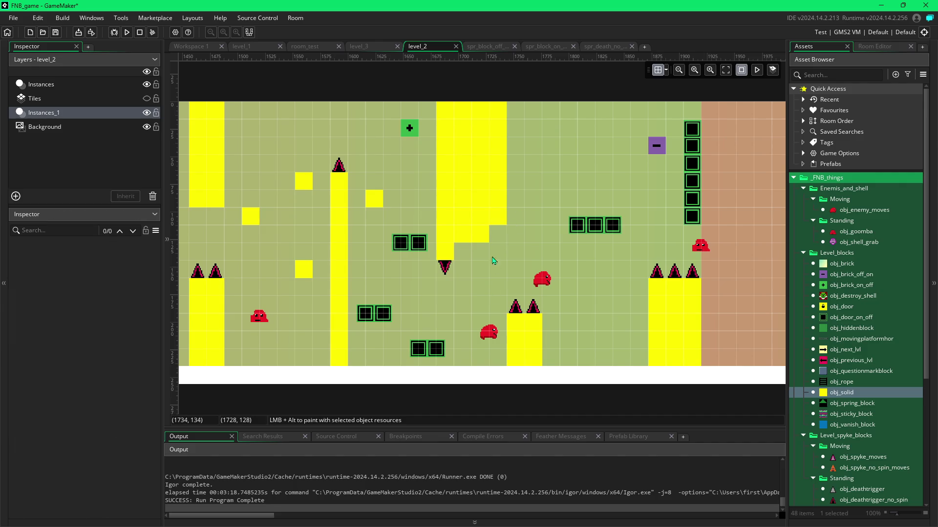
{"action": "left_click", "coordinate": [444, 268]}
{"action": "left_click", "coordinate": [463, 249], "text": "alt"}
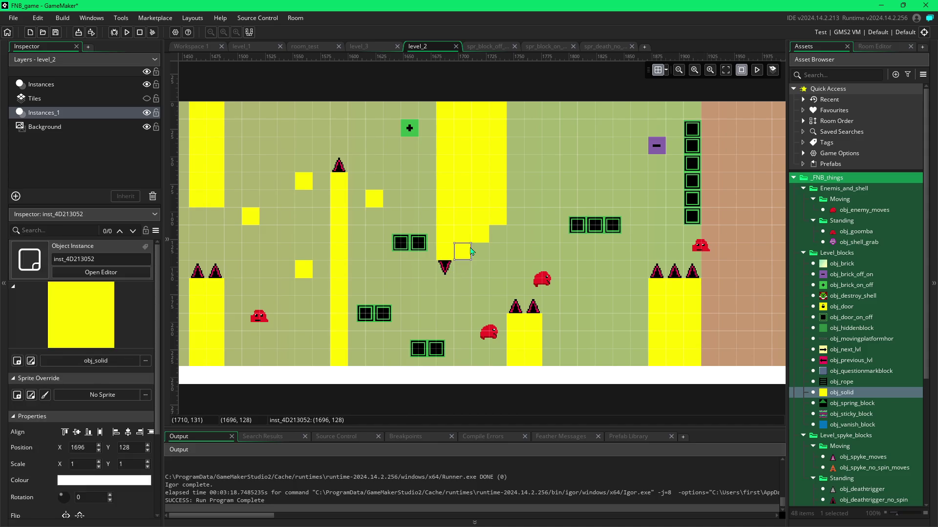
Step: Remove the extra block and duplicate the hanging spike into three stepped downward spikes, the last at (1744, 128)
{"action": "key", "text": "Delete"}
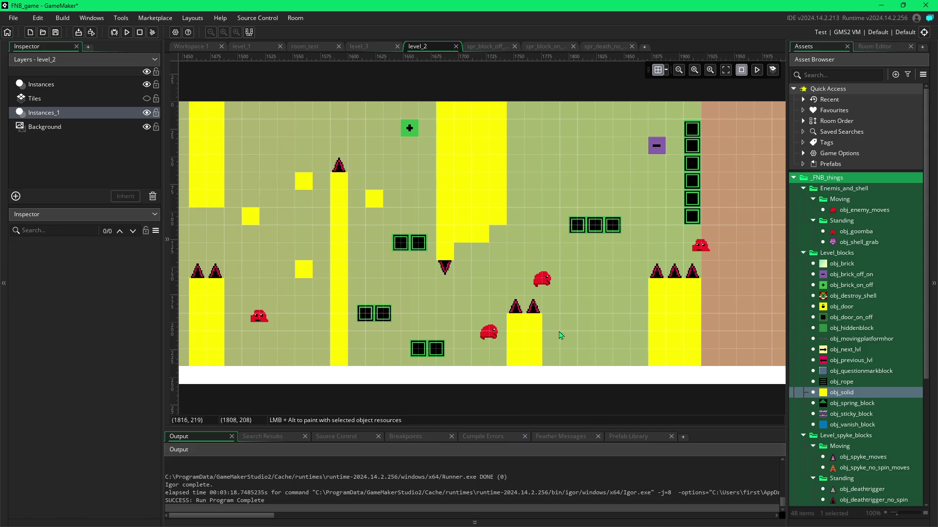
{"action": "left_click", "coordinate": [450, 268]}
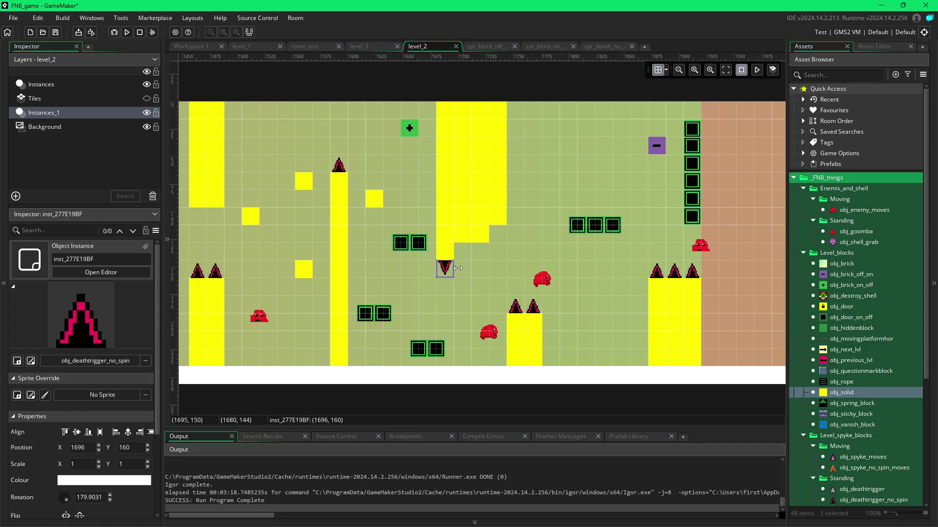
{"action": "key", "text": "ctrl+d"}
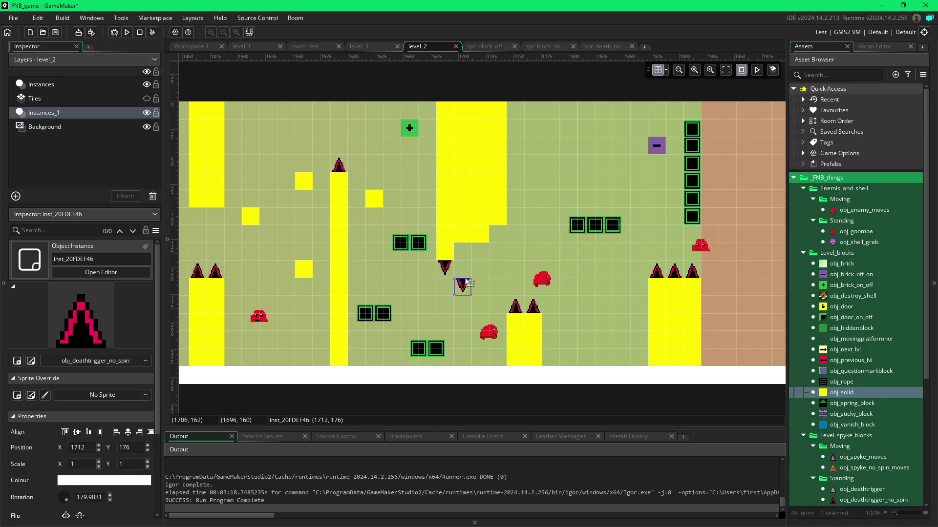
{"action": "left_click_drag", "start_coordinate": [468, 286], "coordinate": [468, 249]}
{"action": "key", "text": "ctrl+v"}
{"action": "left_click_drag", "start_coordinate": [479, 298], "coordinate": [489, 258]}
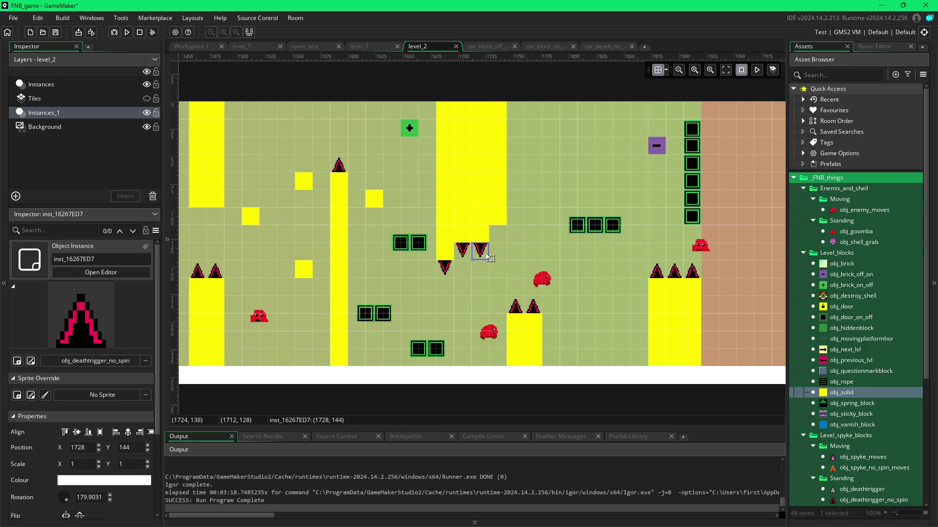
{"action": "key", "text": "ctrl+v"}
{"action": "left_click_drag", "start_coordinate": [498, 323], "coordinate": [498, 233]}
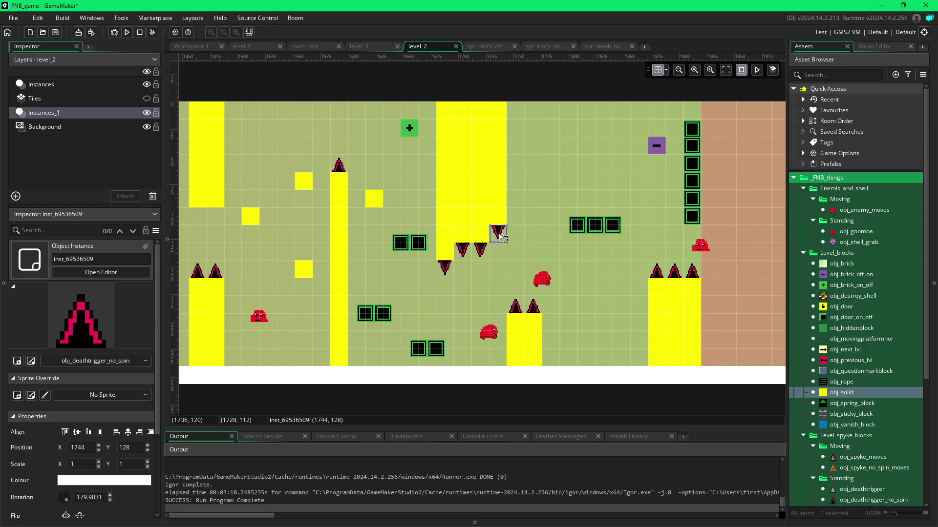
{"action": "left_click", "coordinate": [513, 271]}
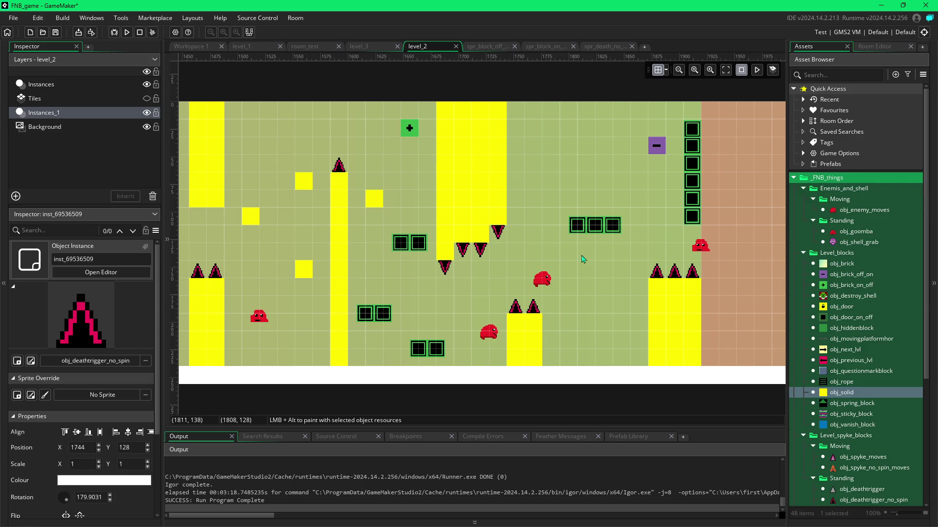
{"action": "scroll", "coordinate": [586, 276], "scroll_direction": "right", "scroll_amount": 3}
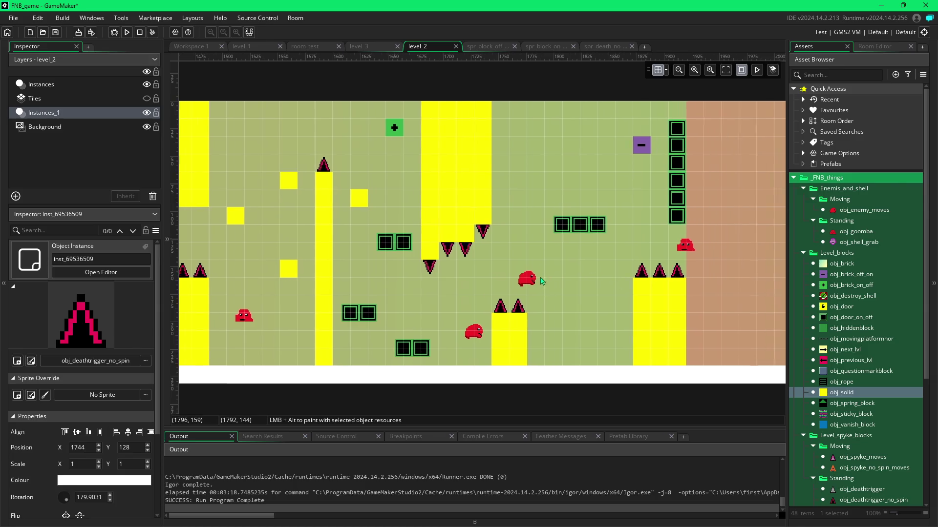
Step: Place another obj_goomba low in the brown area on the room's right side
{"action": "scroll", "coordinate": [588, 278], "scroll_direction": "right", "scroll_amount": 8}
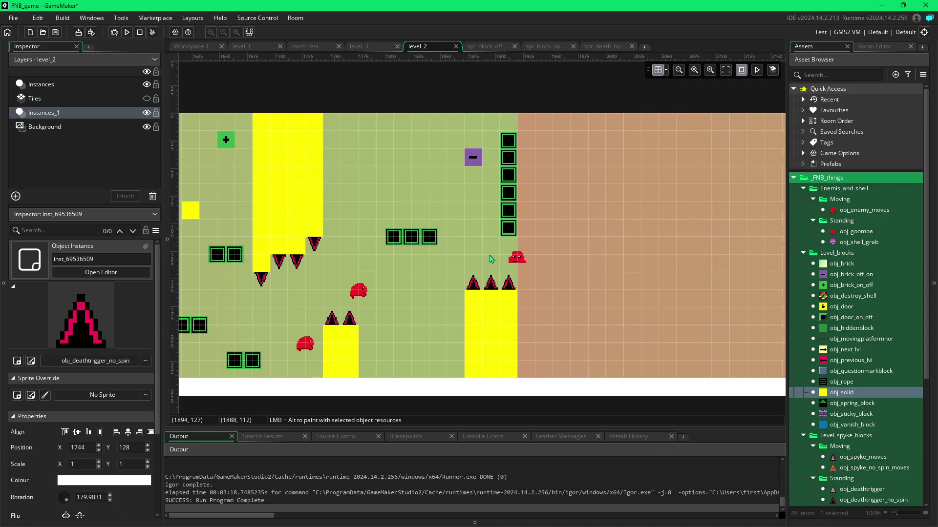
{"action": "left_click", "coordinate": [516, 256]}
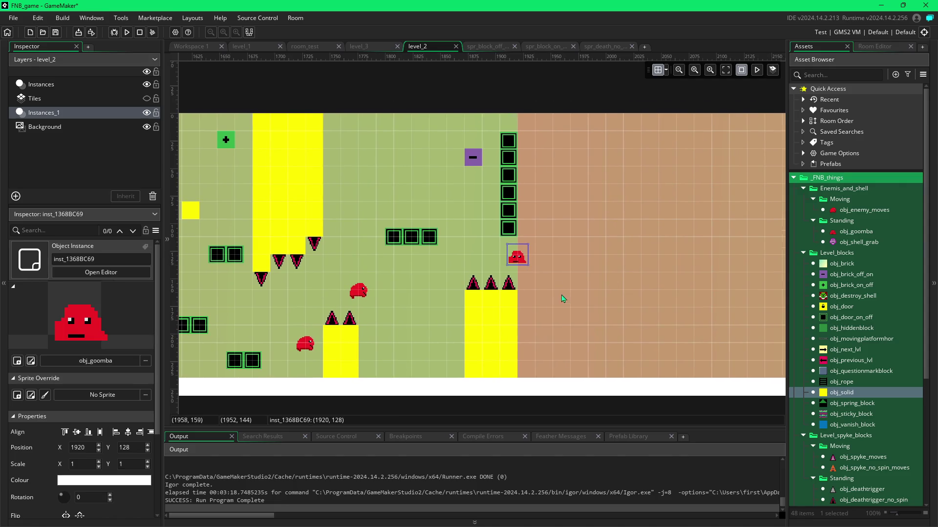
{"action": "left_click", "coordinate": [850, 233]}
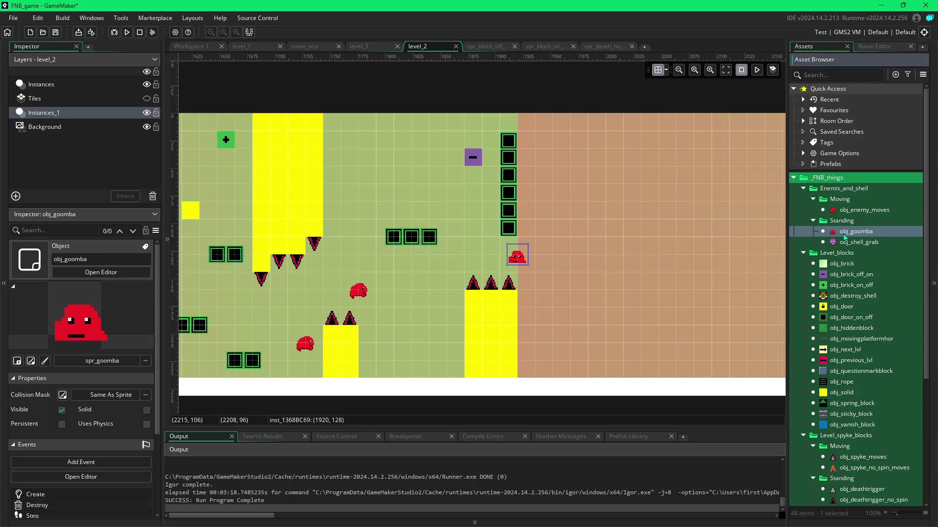
{"action": "left_click", "coordinate": [574, 355], "text": "alt"}
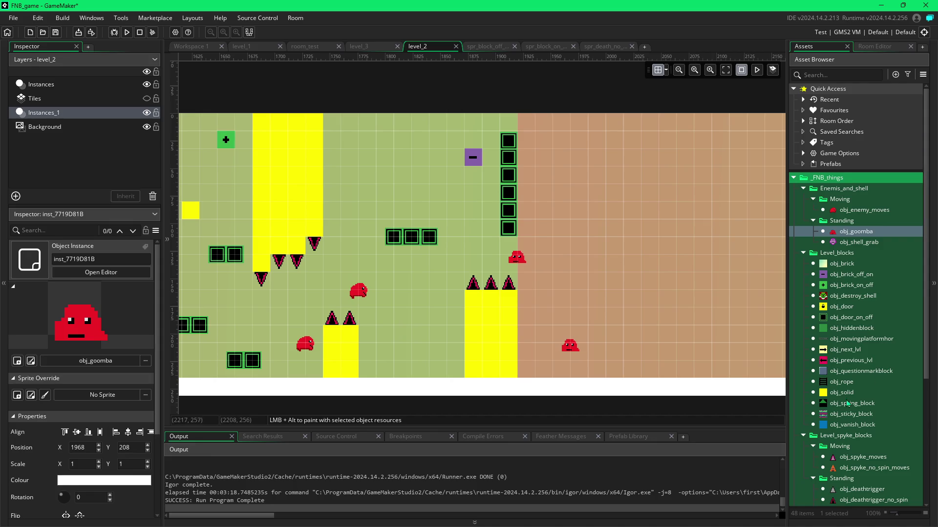
{"action": "left_click", "coordinate": [841, 394]}
Step: Paint solid blocks right of the door column and along the top row of the room
{"action": "mouse_move", "coordinate": [543, 210]}
{"action": "left_mouse_down"}
{"action": "mouse_move", "coordinate": [532, 214]}
{"action": "mouse_move", "coordinate": [527, 137]}
{"action": "mouse_move", "coordinate": [542, 146]}
{"action": "mouse_move", "coordinate": [549, 198]}
{"action": "mouse_move", "coordinate": [526, 131]}
{"action": "mouse_move", "coordinate": [340, 123]}
{"action": "left_mouse_up"}
{"action": "left_click_drag", "start_coordinate": [498, 134], "coordinate": [339, 139]}
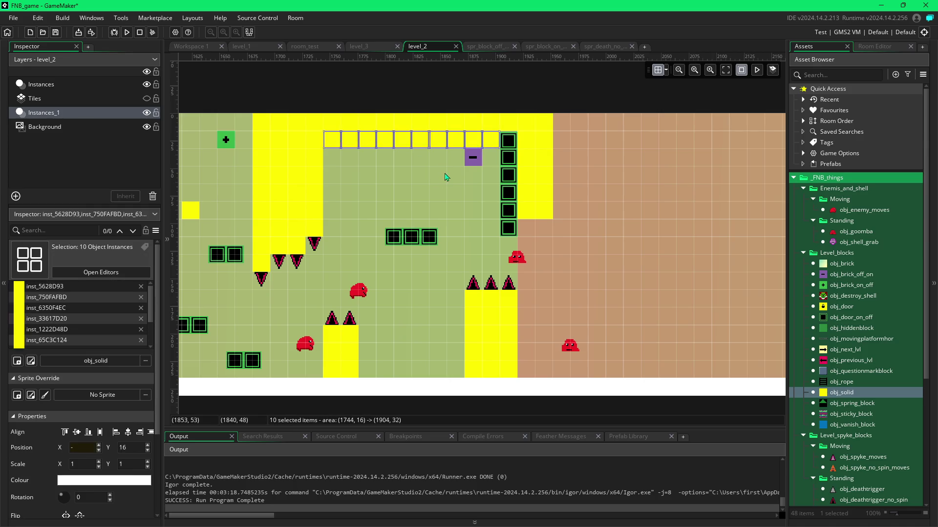
{"action": "left_click", "coordinate": [485, 165]}
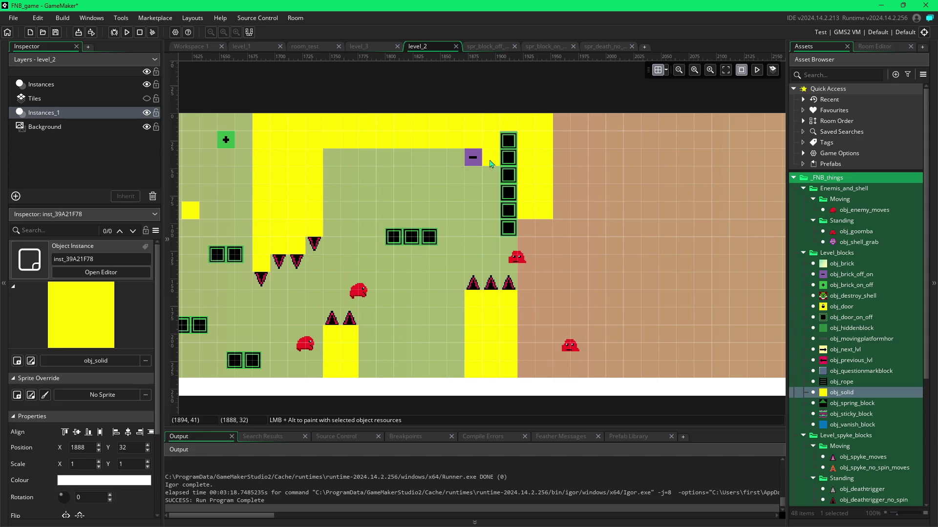
{"action": "key", "text": "Escape"}
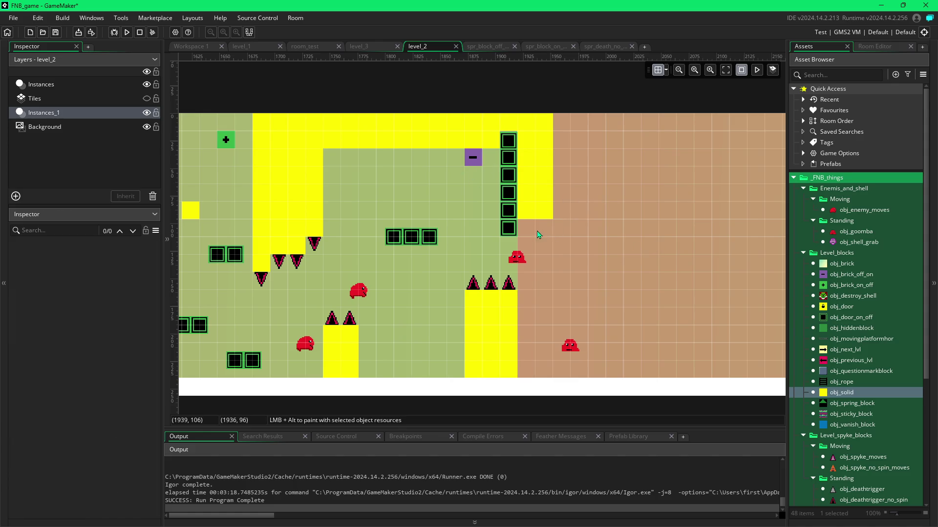
Step: Hang two pasted downward spikes beside the door column, aligned, and nudge the goomba down one cell
{"action": "left_click", "coordinate": [321, 245]}
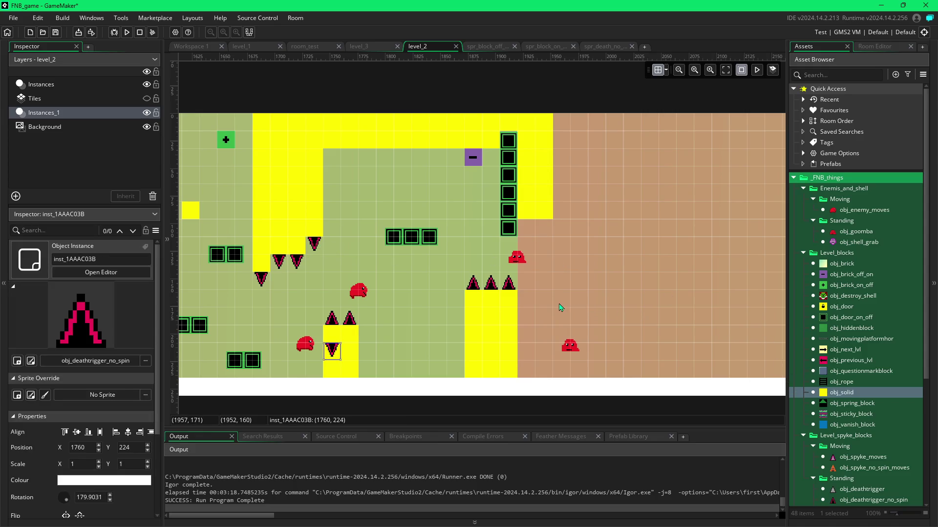
{"action": "key", "text": "ctrl+v"}
{"action": "left_click", "coordinate": [553, 216]}
{"action": "key", "text": "Delete"}
{"action": "mouse_move", "coordinate": [526, 226]}
{"action": "left_mouse_down"}
{"action": "mouse_move", "coordinate": [525, 208]}
{"action": "mouse_move", "coordinate": [546, 205]}
{"action": "left_mouse_up"}
{"action": "left_click", "coordinate": [546, 222]}
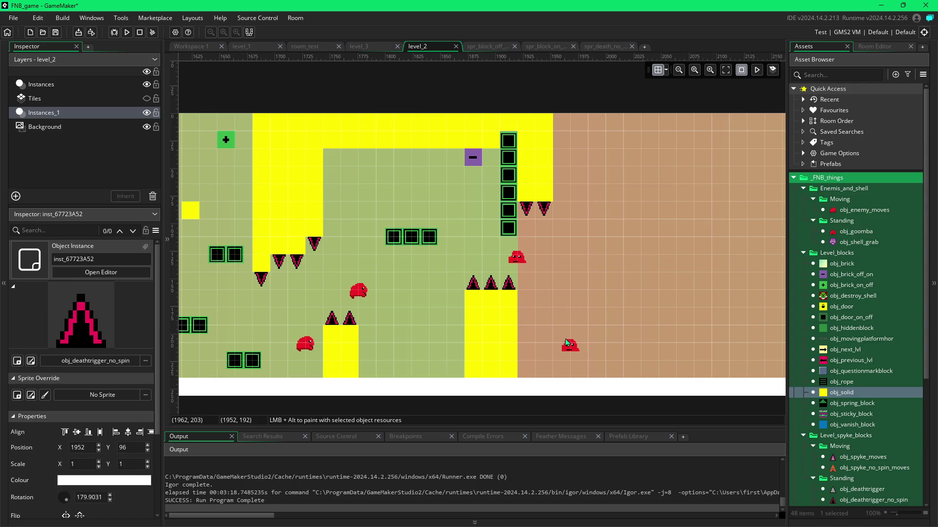
{"action": "mouse_move", "coordinate": [521, 258]}
{"action": "left_mouse_down"}
{"action": "mouse_move", "coordinate": [521, 275]}
{"action": "mouse_move", "coordinate": [520, 259]}
{"action": "left_mouse_up"}
Step: Nudge the goomba slightly down in the room
{"action": "double_click", "coordinate": [518, 257]}
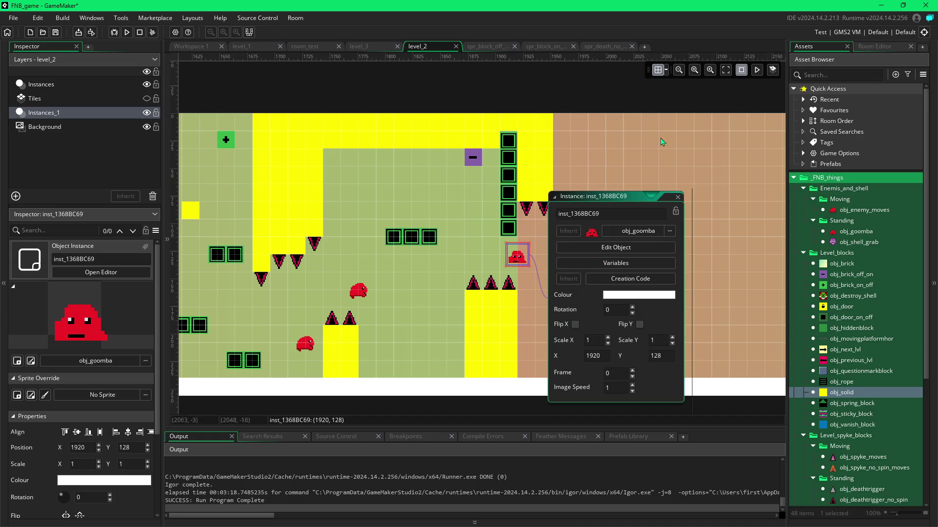
{"action": "left_click", "coordinate": [677, 196]}
{"action": "left_click", "coordinate": [666, 71]}
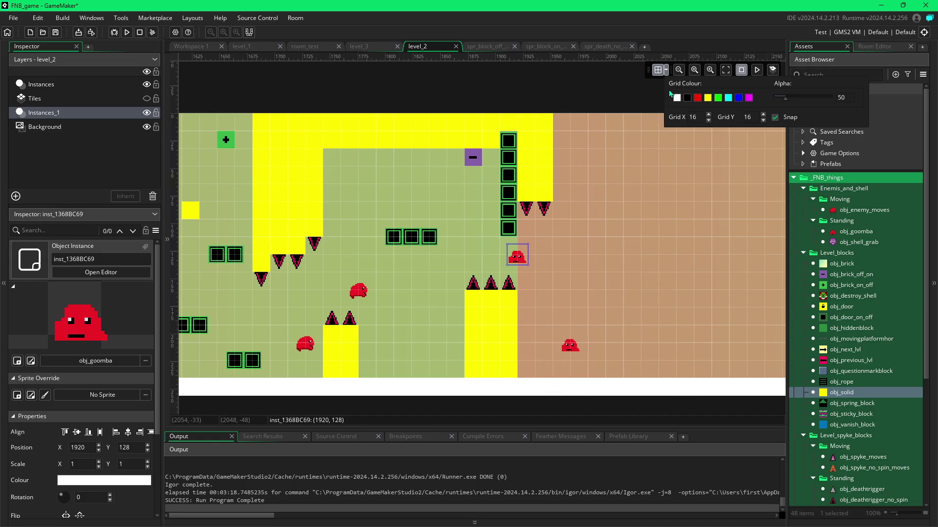
{"action": "left_click_drag", "start_coordinate": [520, 261], "coordinate": [519, 270]}
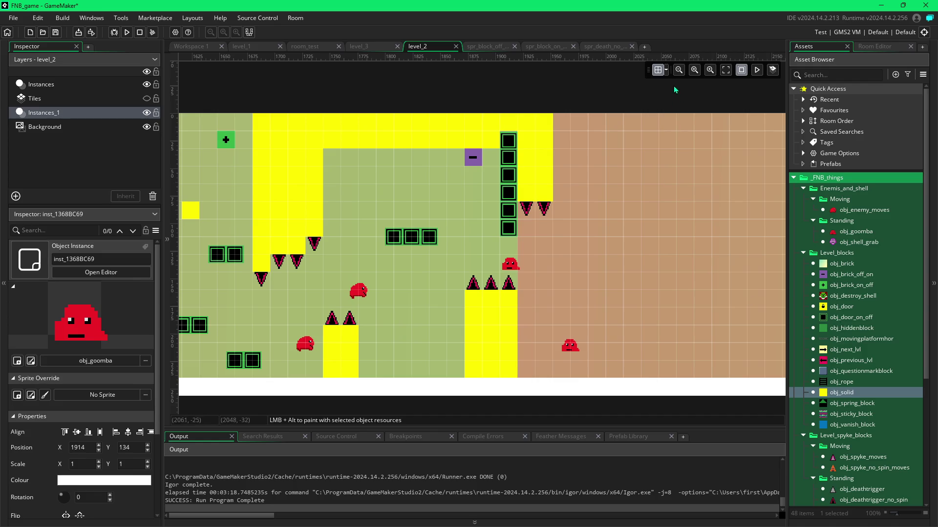
Step: Add an obj_door_on_off at the door column's bottom and delete the top door block
{"action": "left_click", "coordinate": [851, 318]}
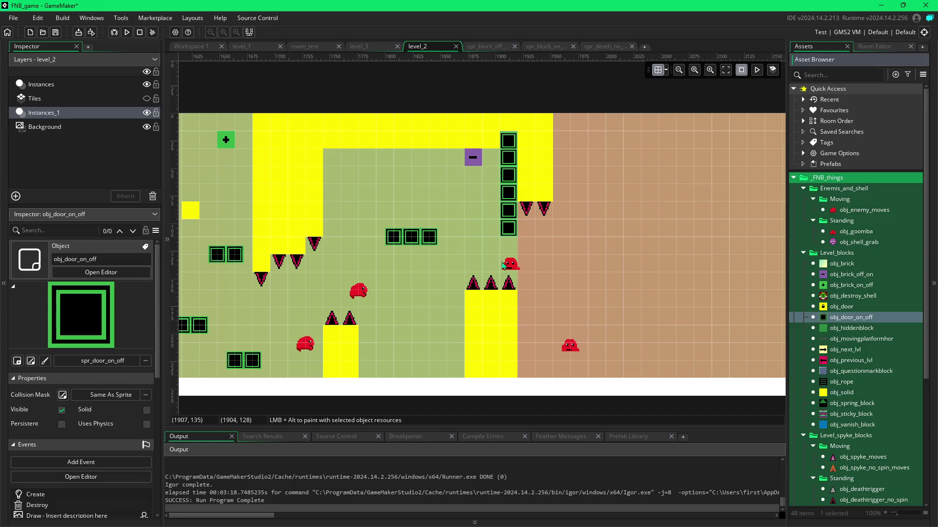
{"action": "left_click", "coordinate": [509, 250], "text": "alt"}
{"action": "left_click", "coordinate": [510, 250]}
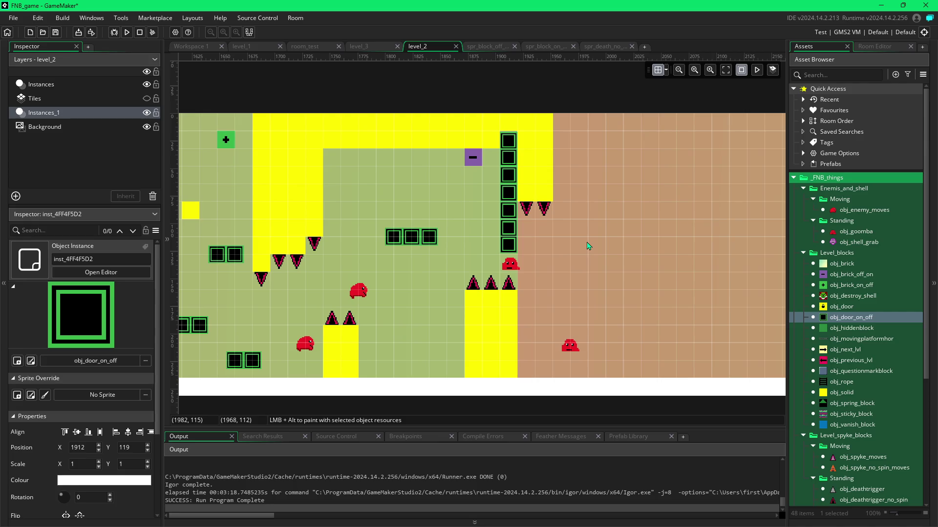
{"action": "left_click", "coordinate": [510, 144]}
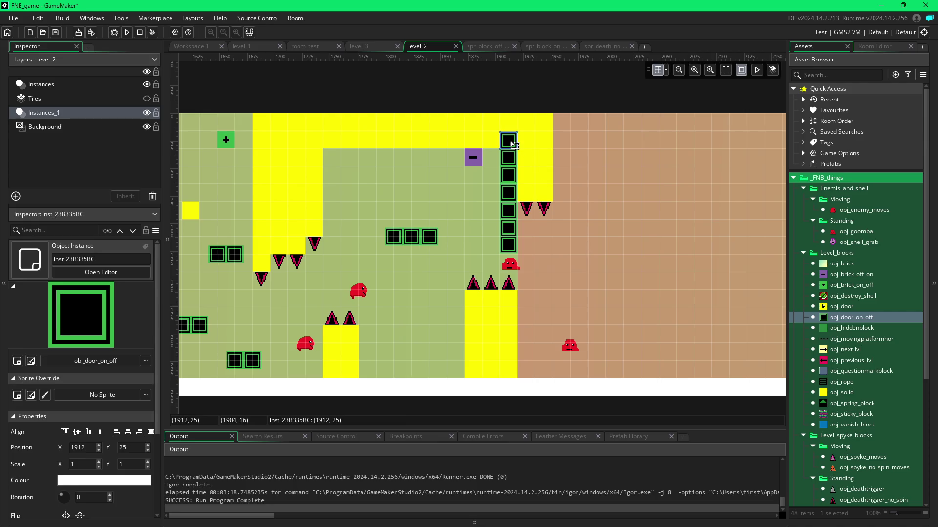
{"action": "key", "text": "Delete"}
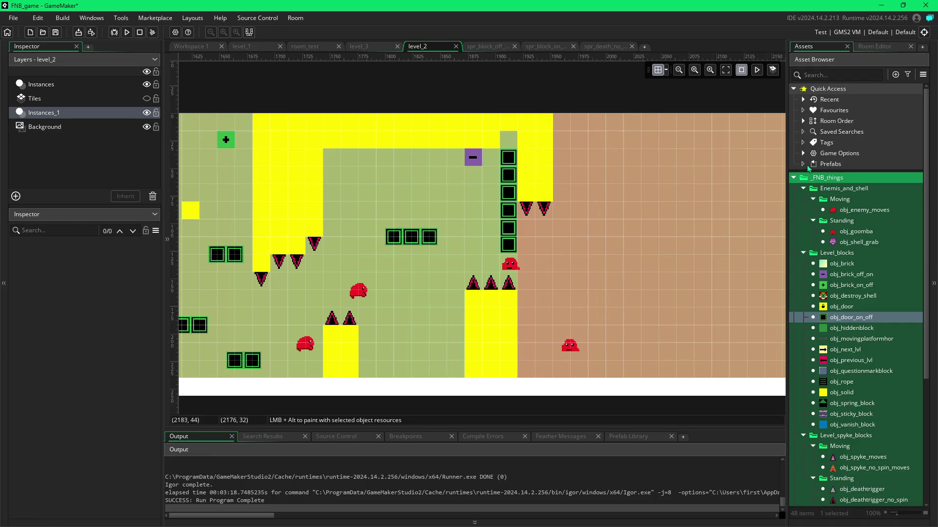
Step: Place obj_solid in the old top door spot and paint a solid column in the brown area
{"action": "left_click", "coordinate": [831, 382]}
{"action": "left_click", "coordinate": [826, 392]}
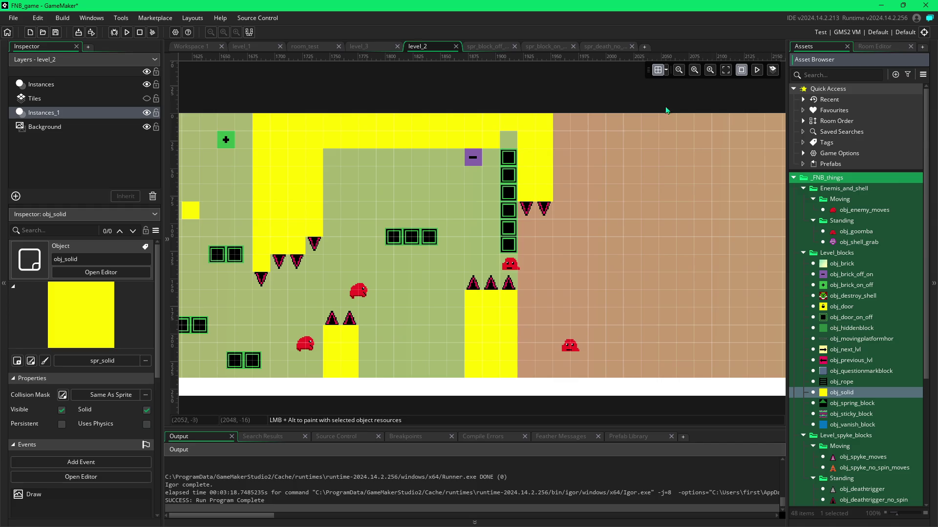
{"action": "left_click", "coordinate": [668, 72]}
{"action": "left_click", "coordinate": [668, 73]}
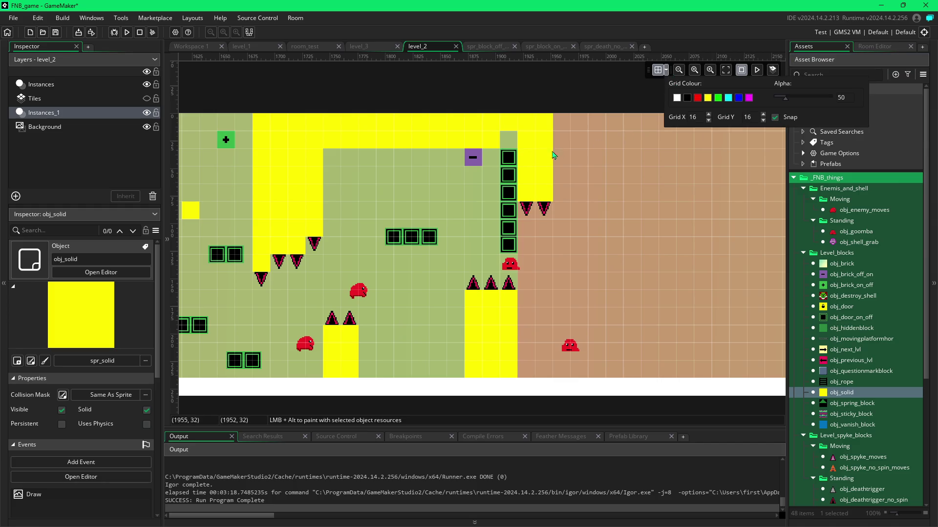
{"action": "left_click", "coordinate": [514, 149]}
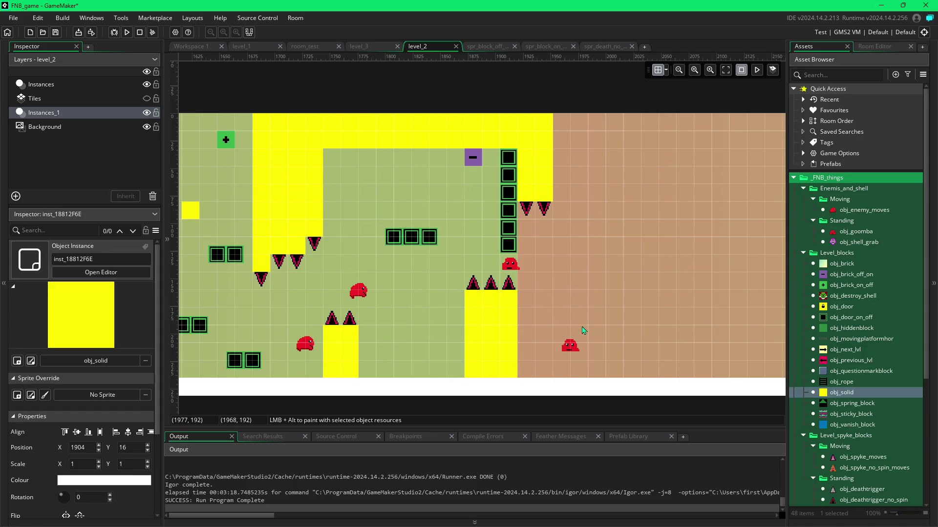
{"action": "left_click_drag", "start_coordinate": [632, 316], "coordinate": [632, 370]}
Step: Add a shorter solid column and top each step with an obj_deathtrigger_no_spin spike, then run with F5
{"action": "mouse_move", "coordinate": [613, 333]}
{"action": "left_mouse_down"}
{"action": "mouse_move", "coordinate": [614, 368]}
{"action": "mouse_move", "coordinate": [630, 339]}
{"action": "left_mouse_up"}
{"action": "left_click", "coordinate": [508, 283]}
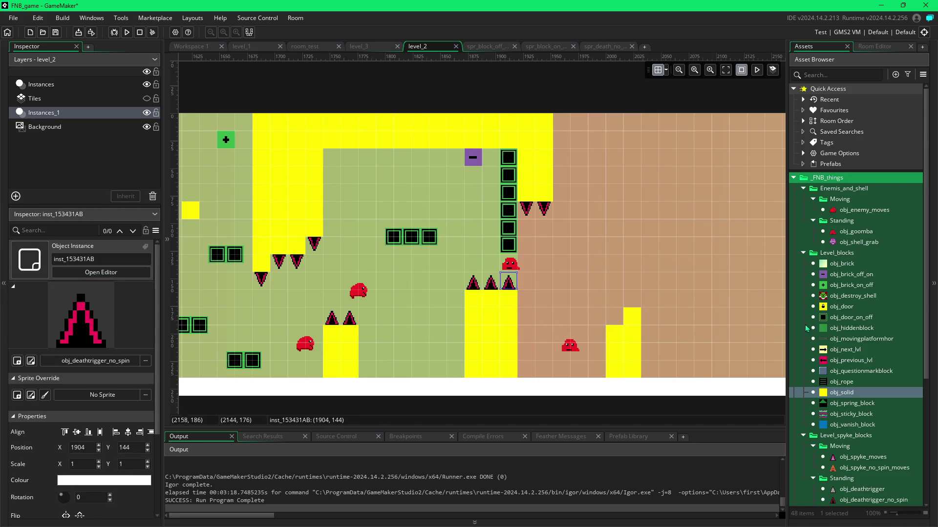
{"action": "left_click", "coordinate": [844, 500]}
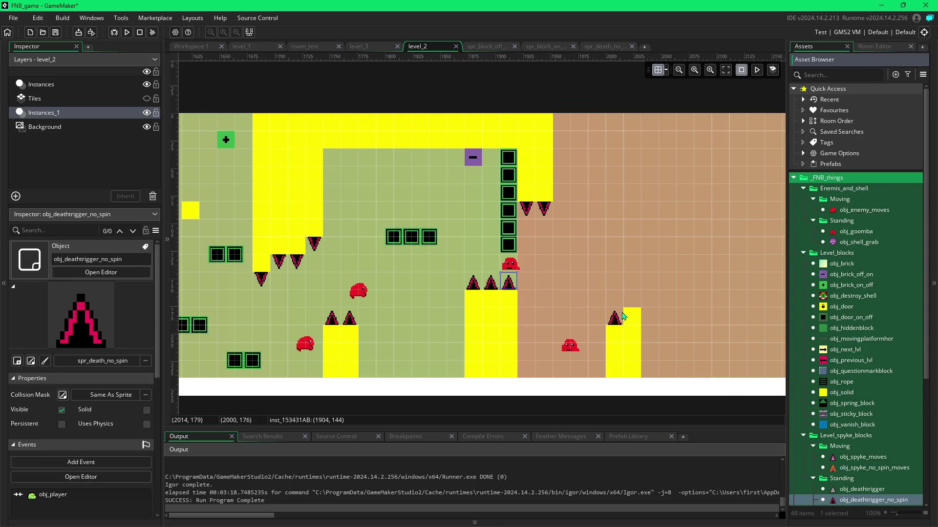
{"action": "left_click", "coordinate": [615, 319], "text": "alt"}
{"action": "left_click", "coordinate": [632, 300], "text": "alt"}
{"action": "left_click", "coordinate": [666, 283], "text": "alt"}
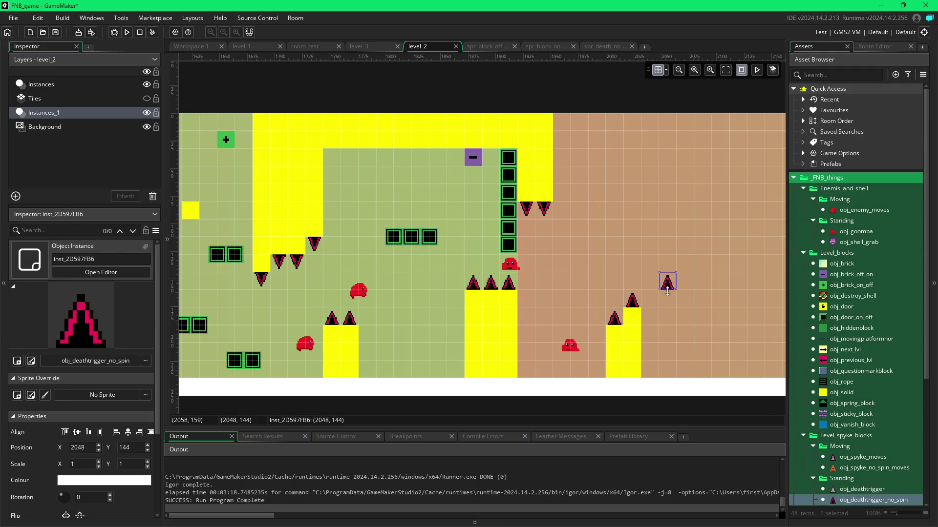
{"action": "key", "text": "Delete"}
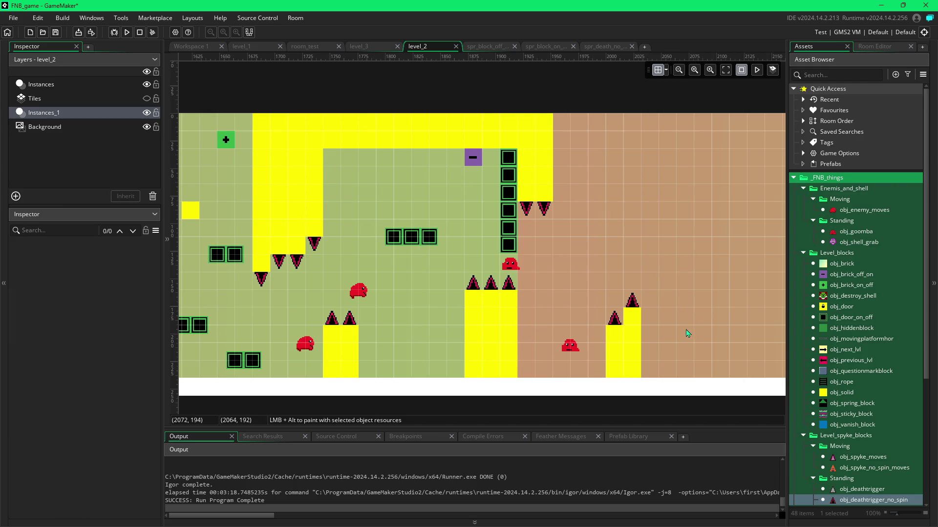
{"action": "key", "text": "F5"}
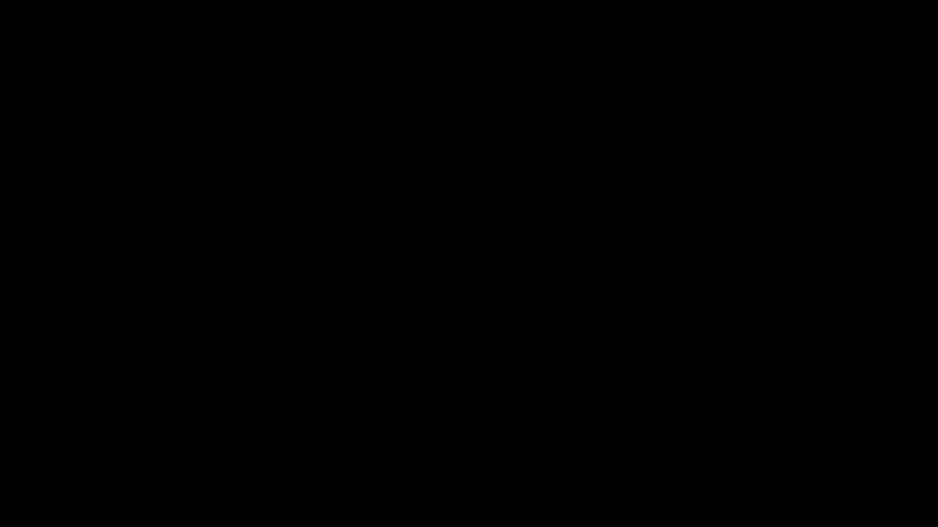
Step: Jump the player off the starting ledge and roll right past the red pad
{"action": "key", "text": "Right"}
{"action": "key", "text": "space"}
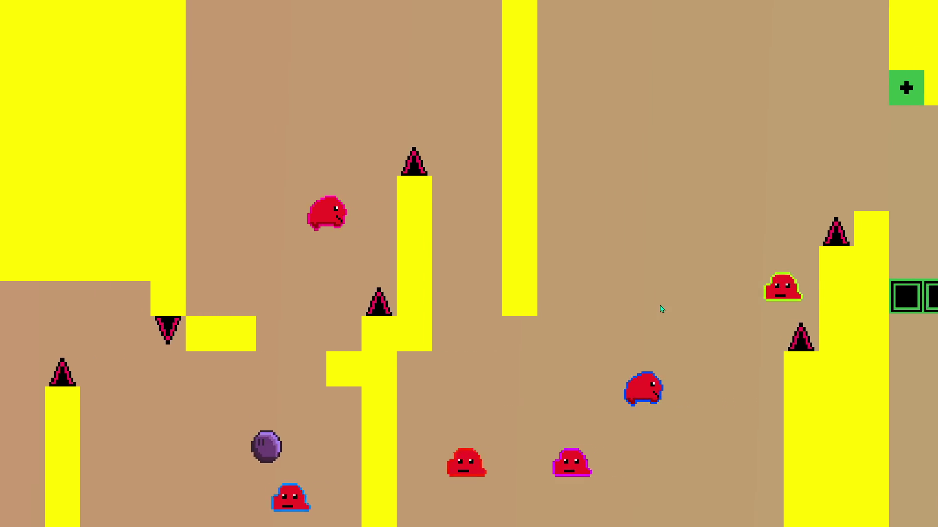
{"action": "key", "text": "Left"}
{"action": "key", "text": "Right"}
{"action": "key", "text": "space"}
{"action": "key", "text": "Right"}
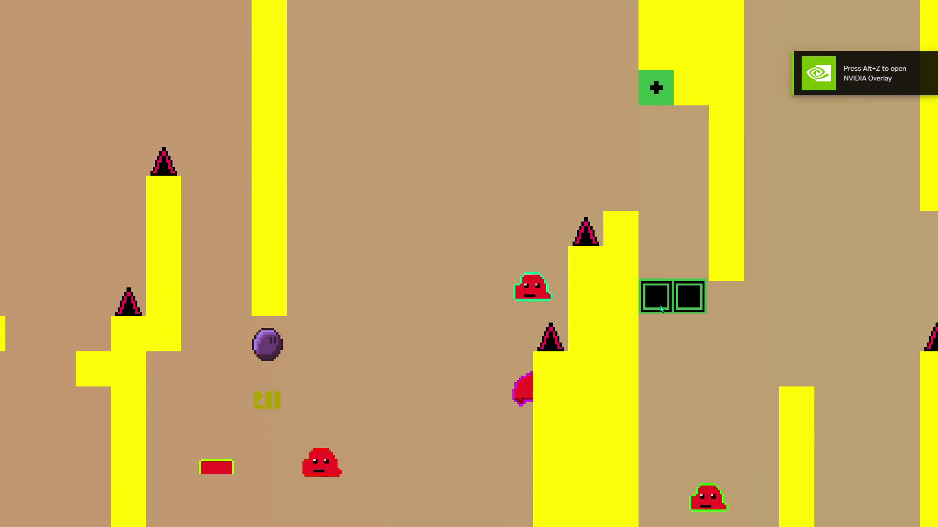
{"action": "key", "text": "d"}
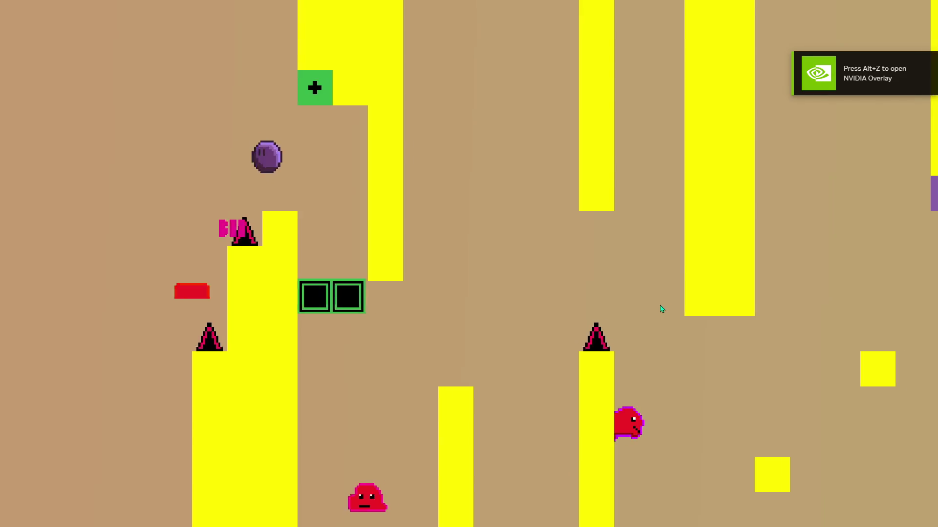
{"action": "key", "text": "d"}
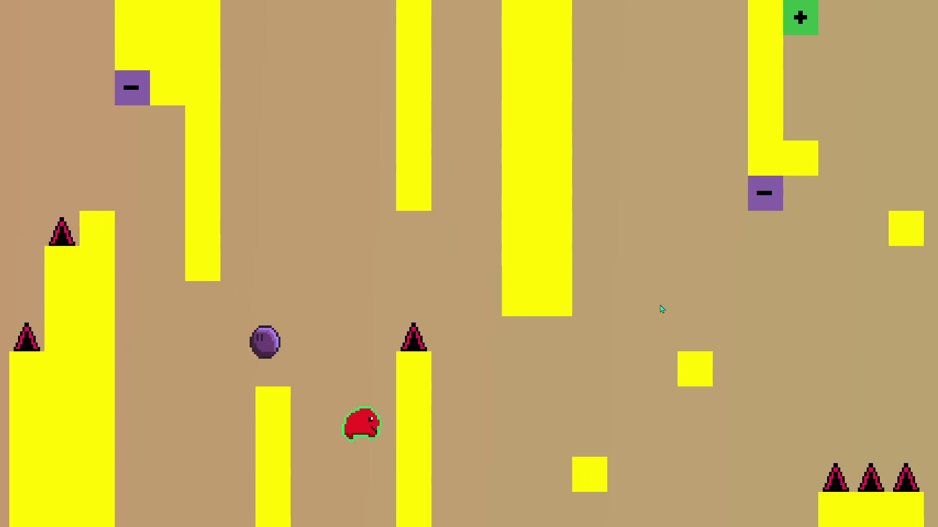
{"action": "key", "text": "d"}
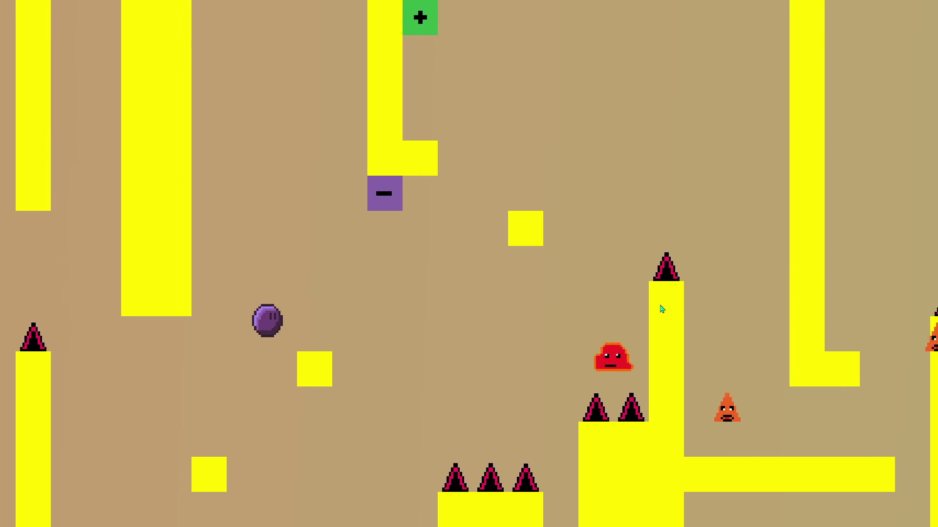
Step: Hit the switch block, climb the ledges, and continue right past the spikes
{"action": "key", "text": "a"}
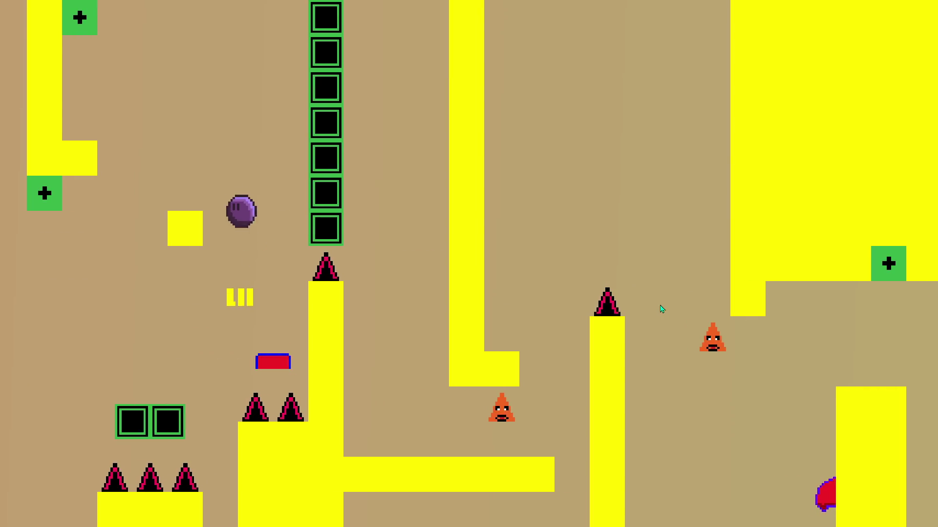
{"action": "key", "text": "d"}
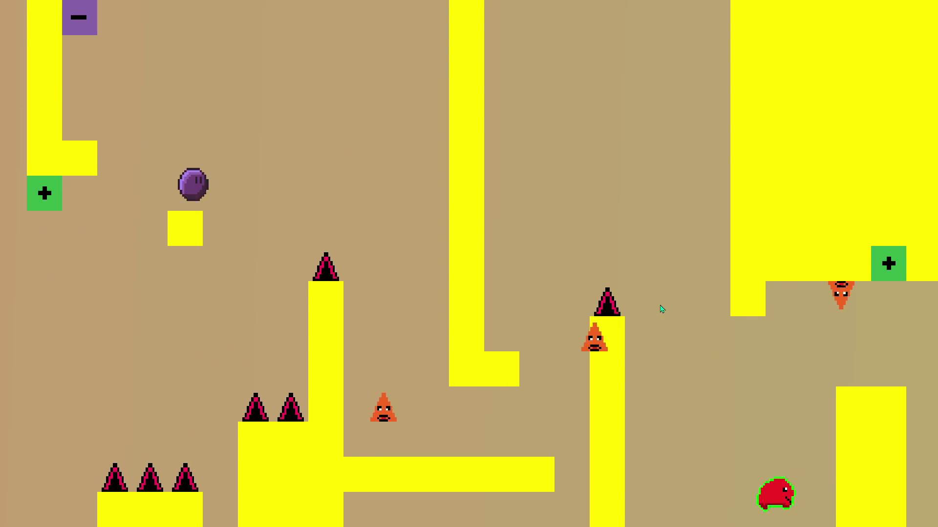
{"action": "key", "text": "d"}
{"action": "key", "text": "a"}
{"action": "key", "text": "d"}
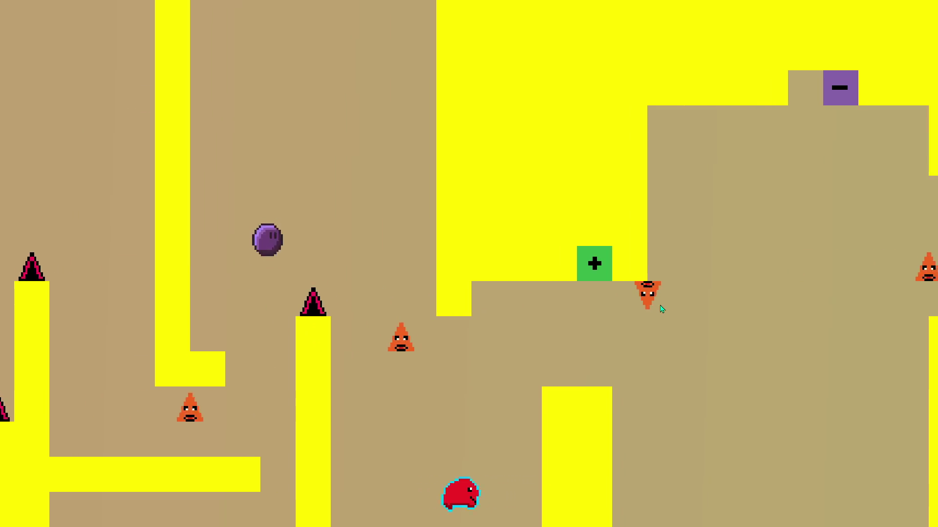
{"action": "key", "text": "d"}
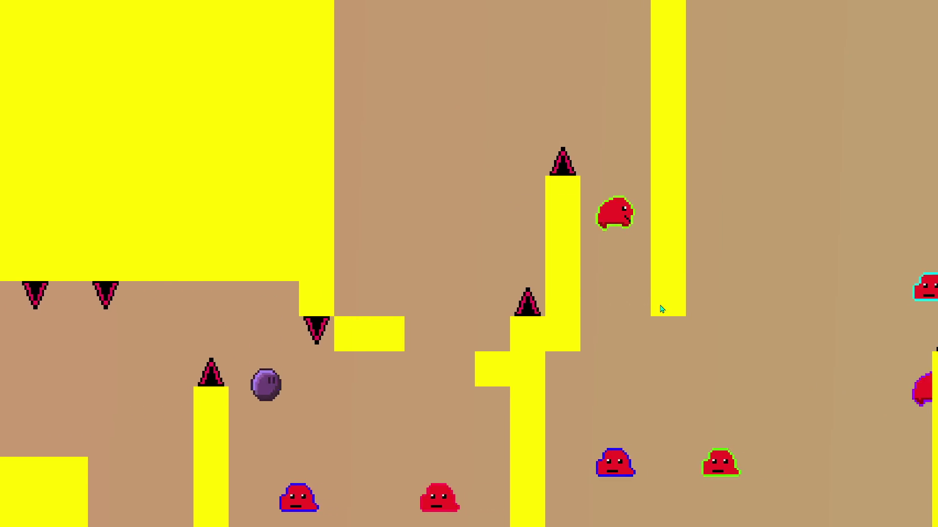
{"action": "key", "text": "a"}
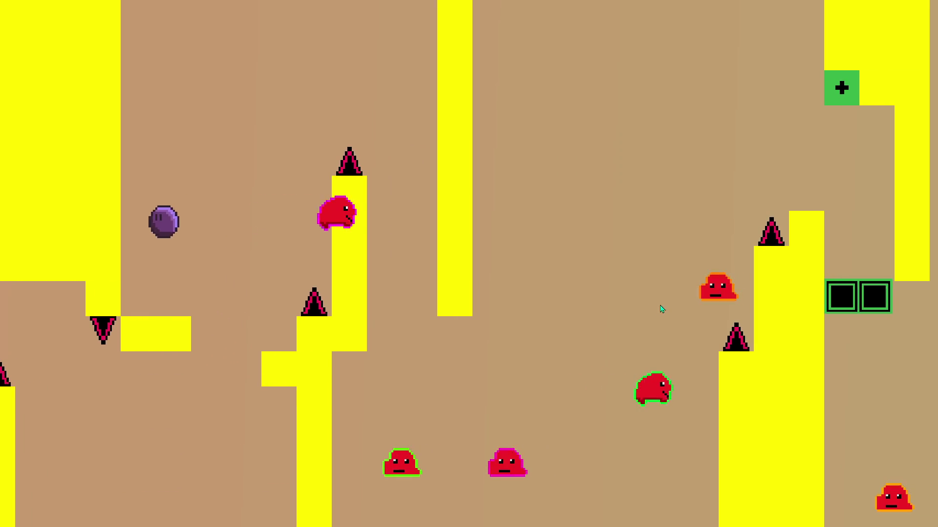
{"action": "key", "text": "d"}
{"action": "key", "text": "d"}
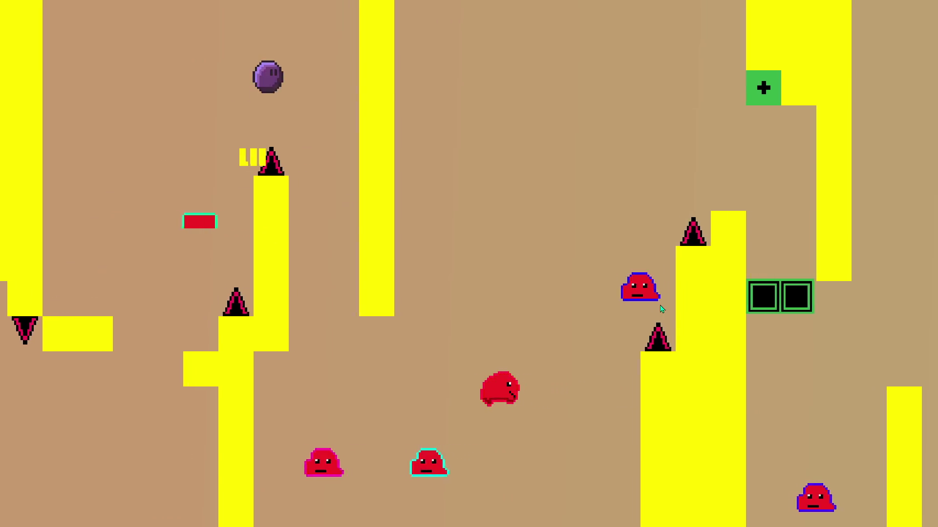
{"action": "key", "text": "d"}
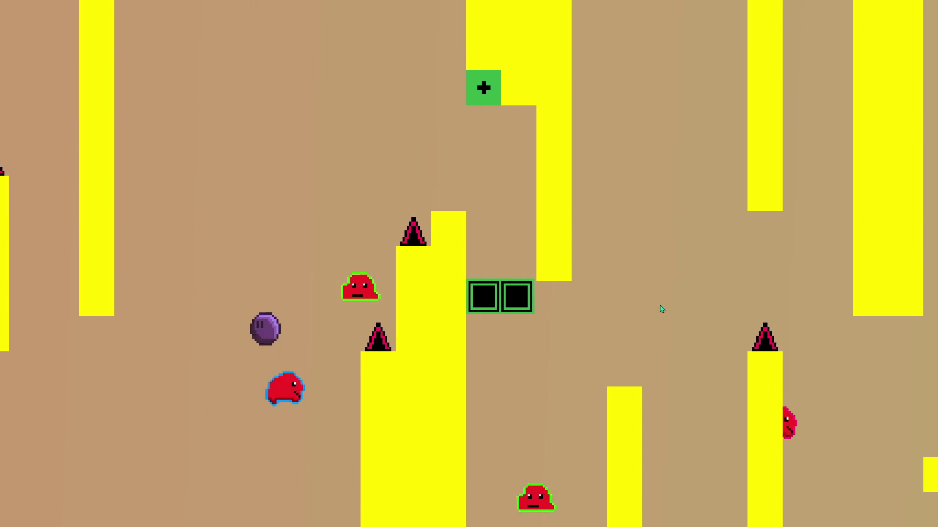
{"action": "key", "text": "d"}
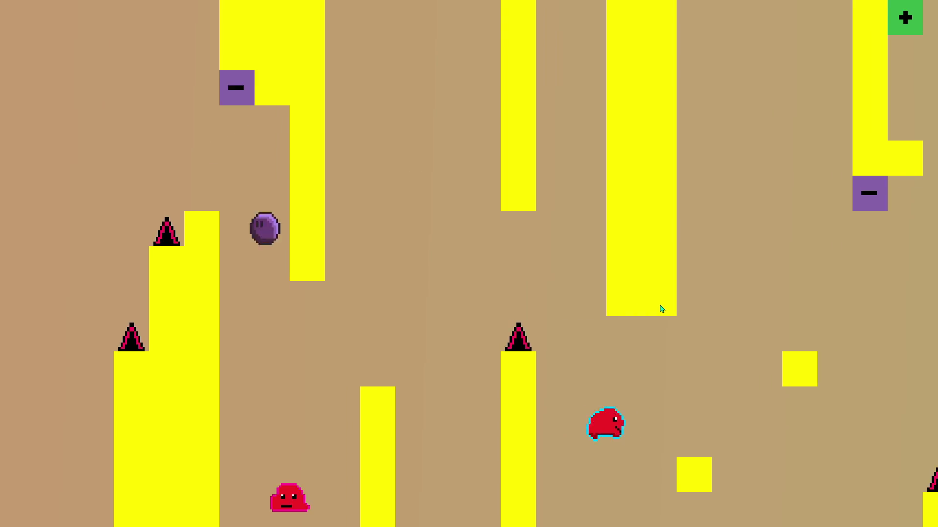
{"action": "key", "text": "d"}
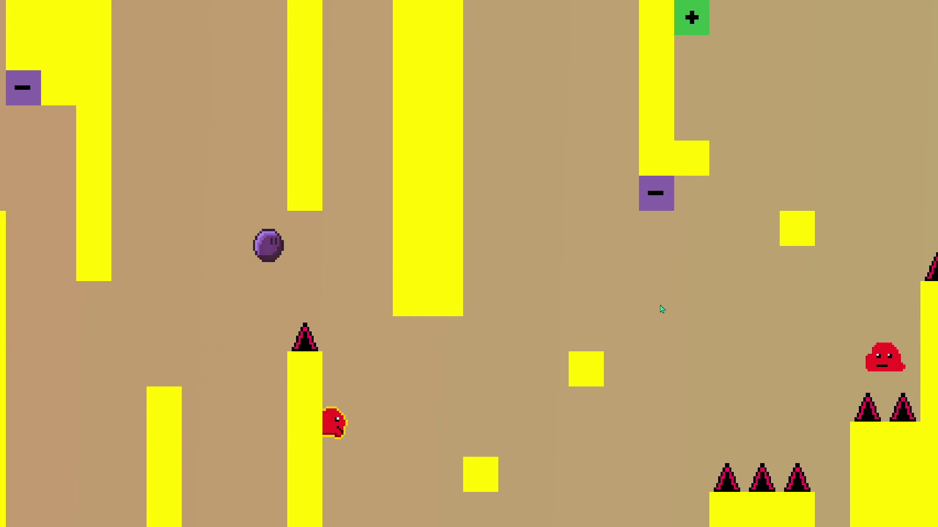
{"action": "key", "text": "d"}
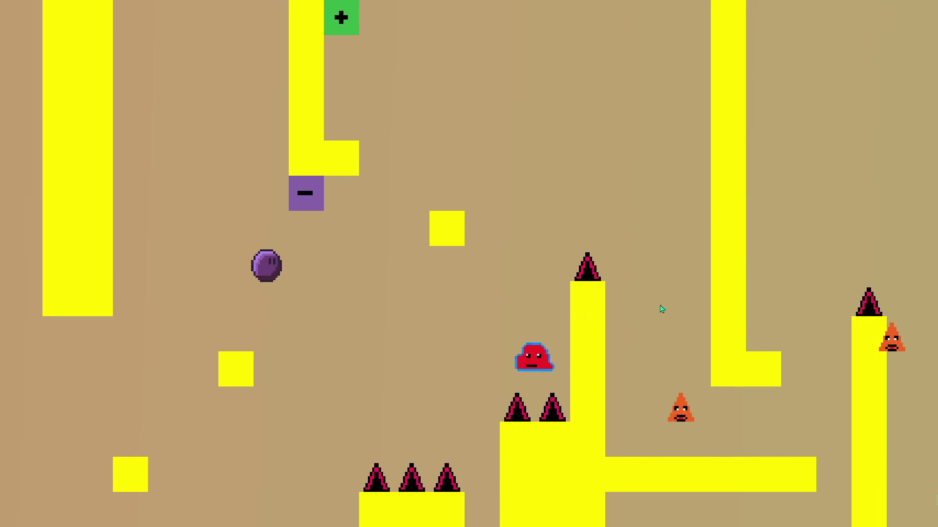
Step: Hit the top switch, hop the small yellow block, and climb the door blocks toward the exit
{"action": "key", "text": "a"}
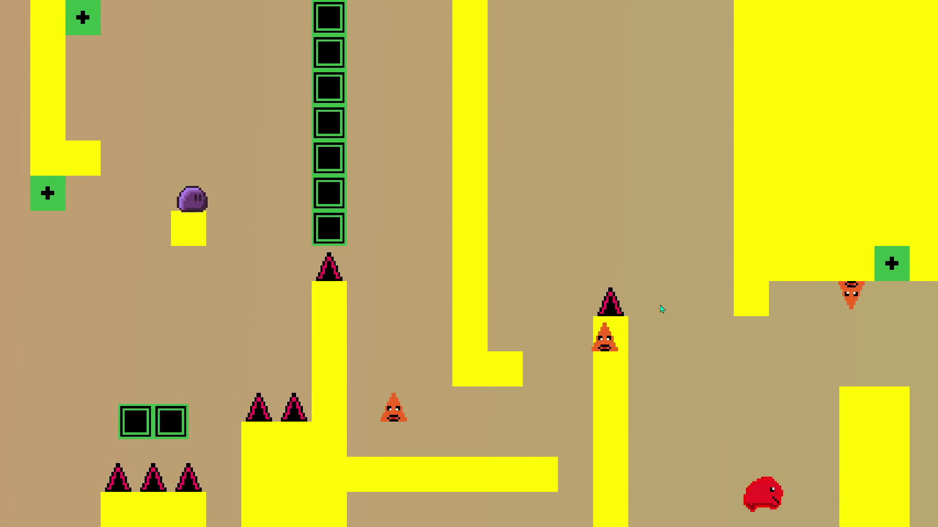
{"action": "key", "text": "d"}
{"action": "key", "text": "d"}
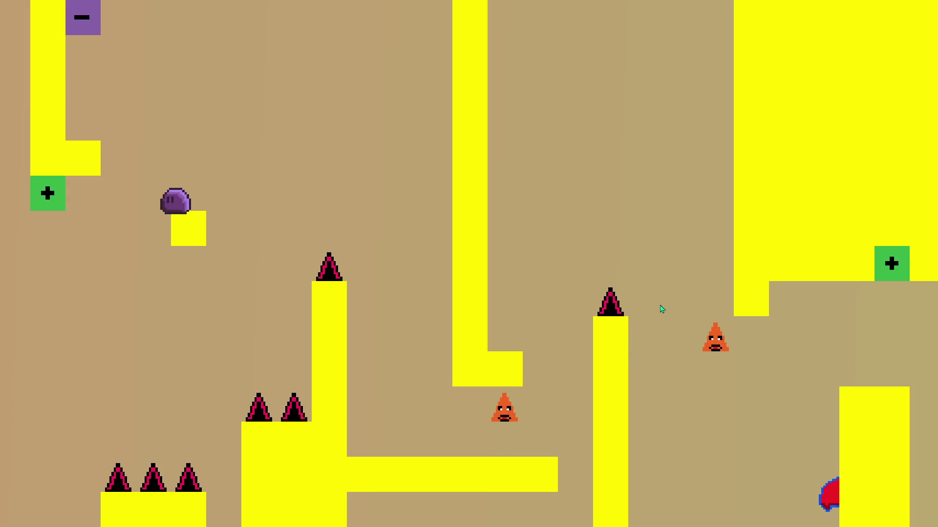
{"action": "key", "text": "w"}
{"action": "key", "text": "d"}
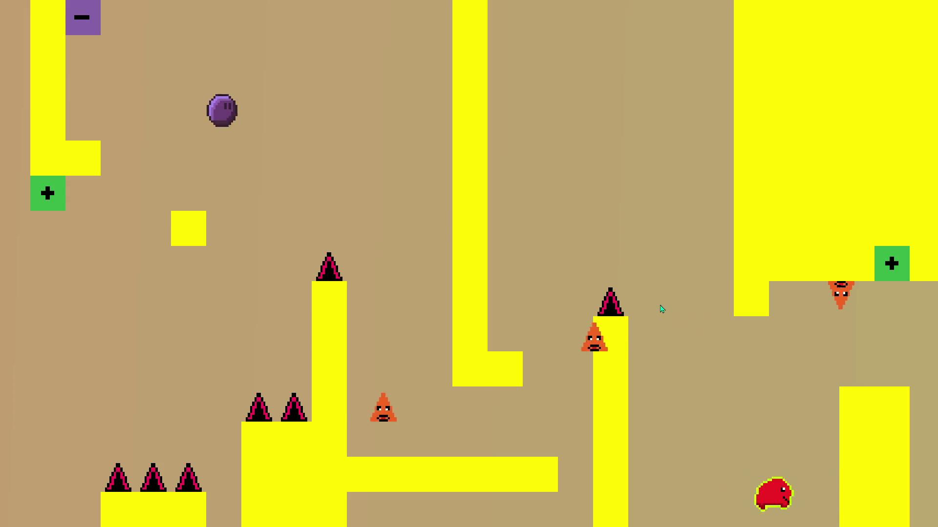
{"action": "key", "text": "w"}
{"action": "key", "text": "a"}
{"action": "key", "text": "w"}
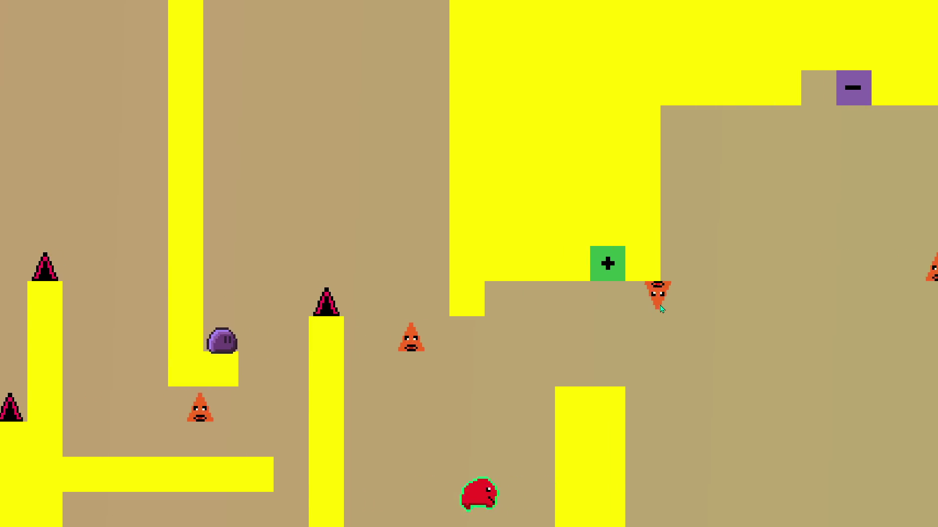
{"action": "key", "text": "d"}
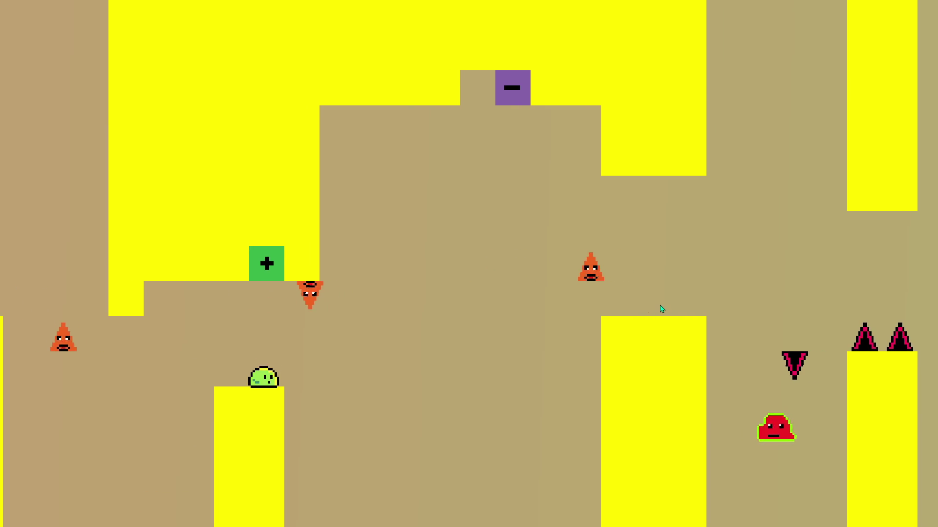
{"action": "key", "text": "w"}
{"action": "key", "text": "d"}
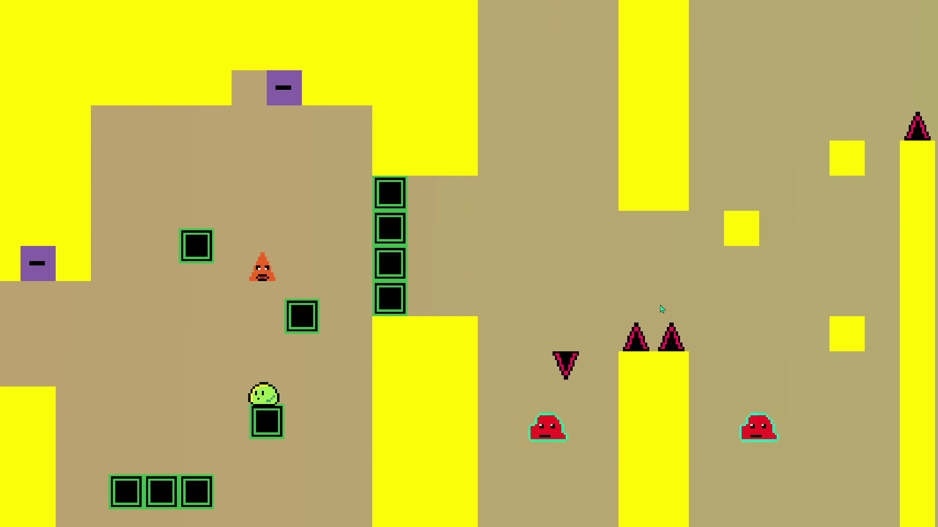
{"action": "key", "text": "w"}
{"action": "key", "text": "a"}
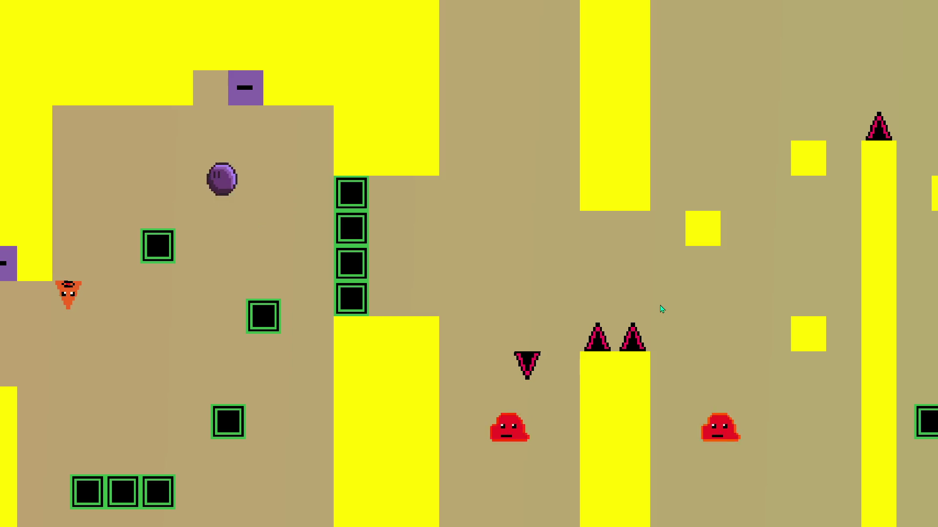
{"action": "key", "text": "d"}
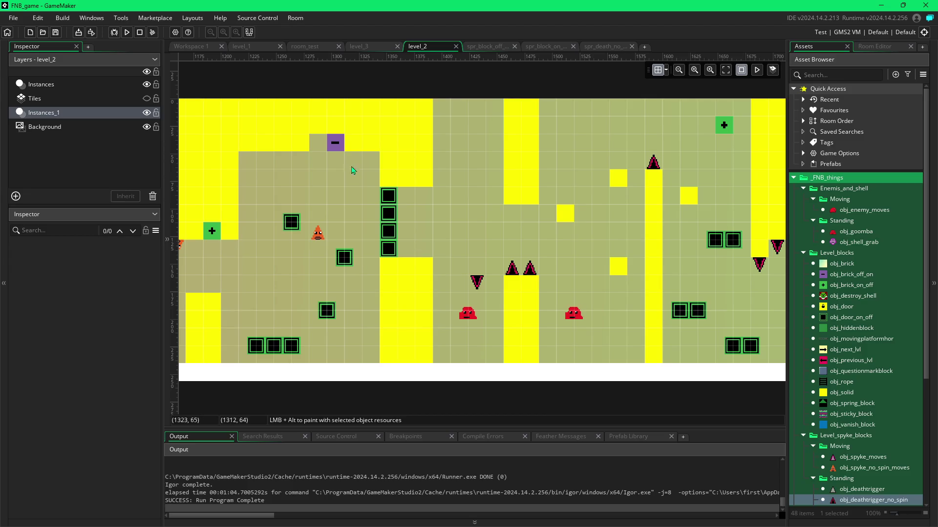
Step: Shift the top switch block right to 1296,32 and fill 1264,32 with obj_solid
{"action": "left_click", "coordinate": [337, 148]}
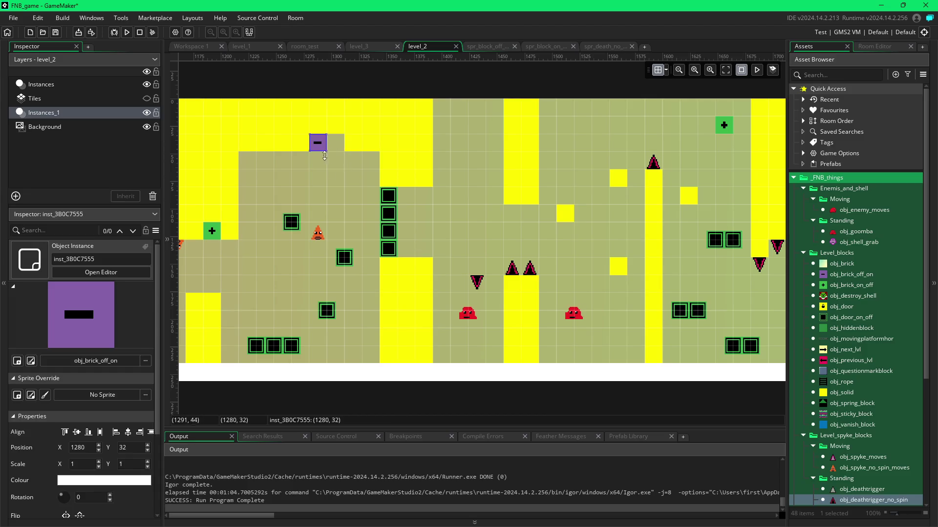
{"action": "left_click", "coordinate": [382, 268]}
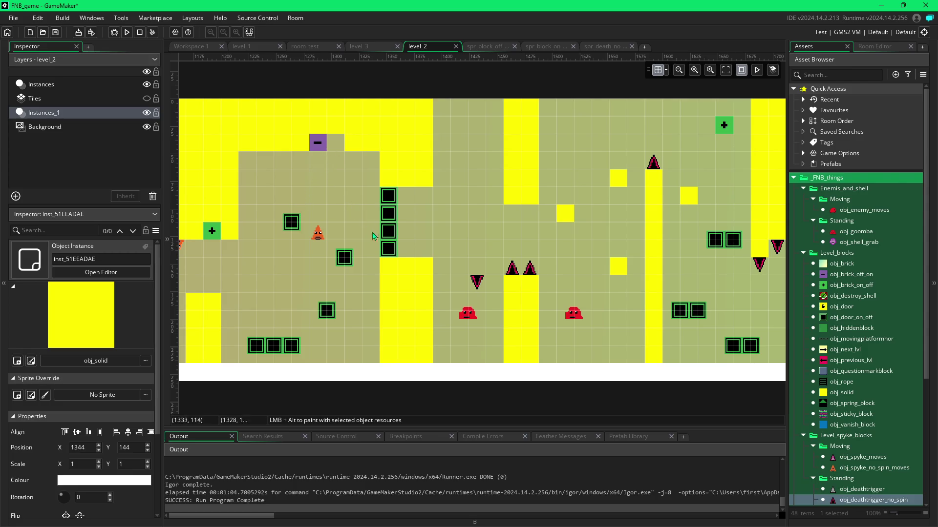
{"action": "left_click", "coordinate": [325, 148]}
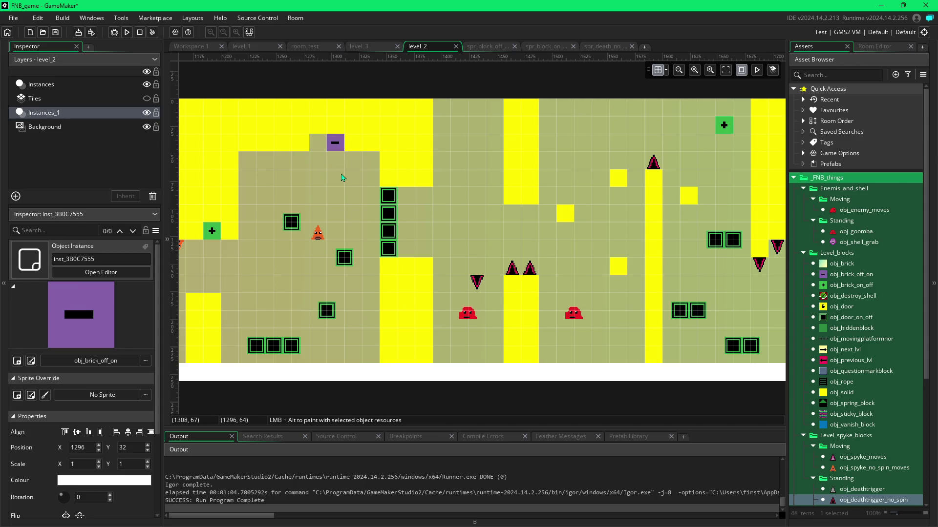
{"action": "left_click", "coordinate": [310, 148]}
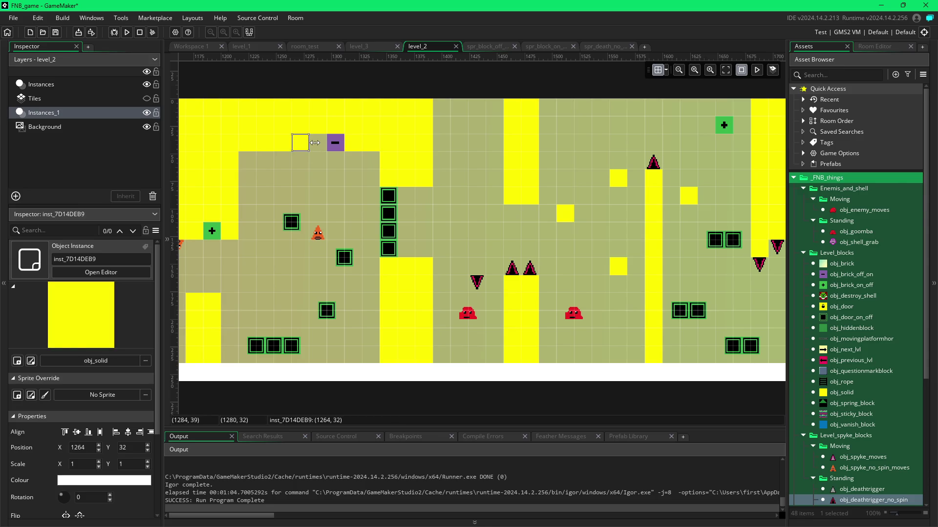
Step: Place a second obj_door_on_off at (1280, 112) beside the existing door block
{"action": "left_click", "coordinate": [296, 223]}
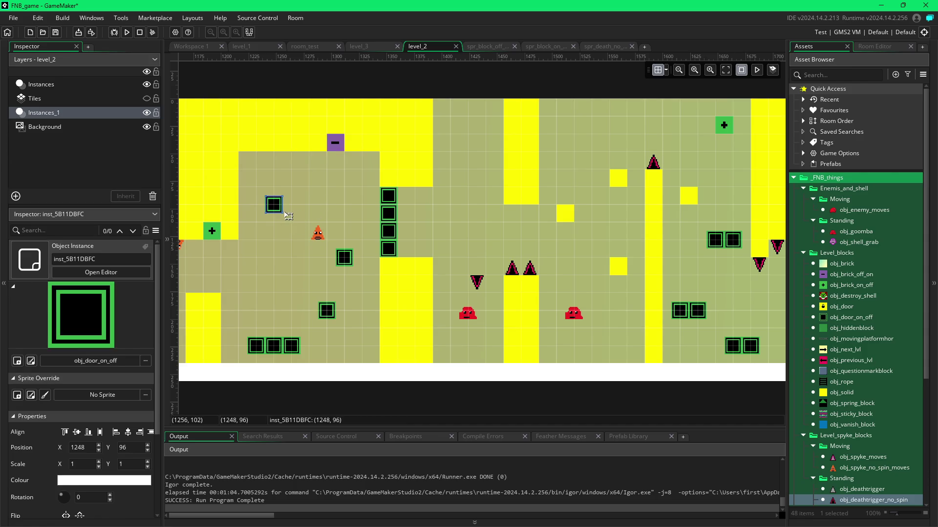
{"action": "left_click", "coordinate": [313, 230]}
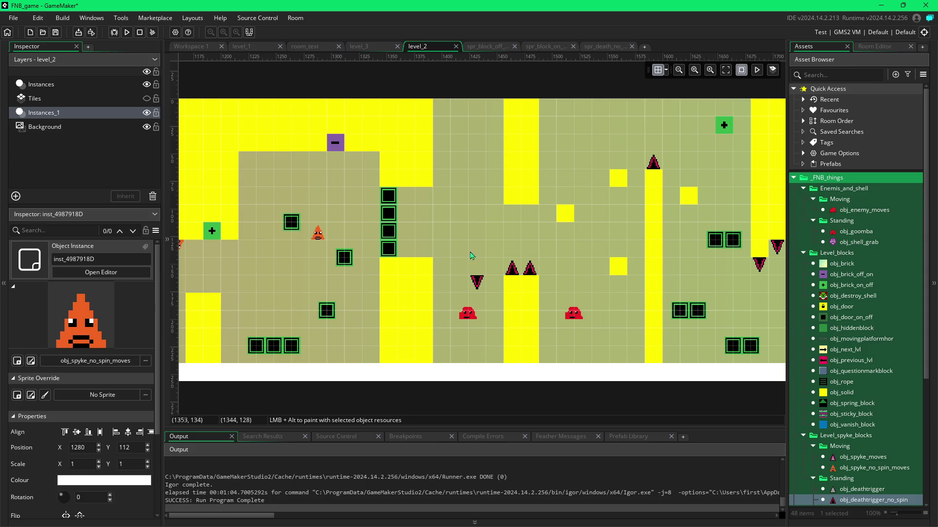
{"action": "left_click", "coordinate": [851, 317]}
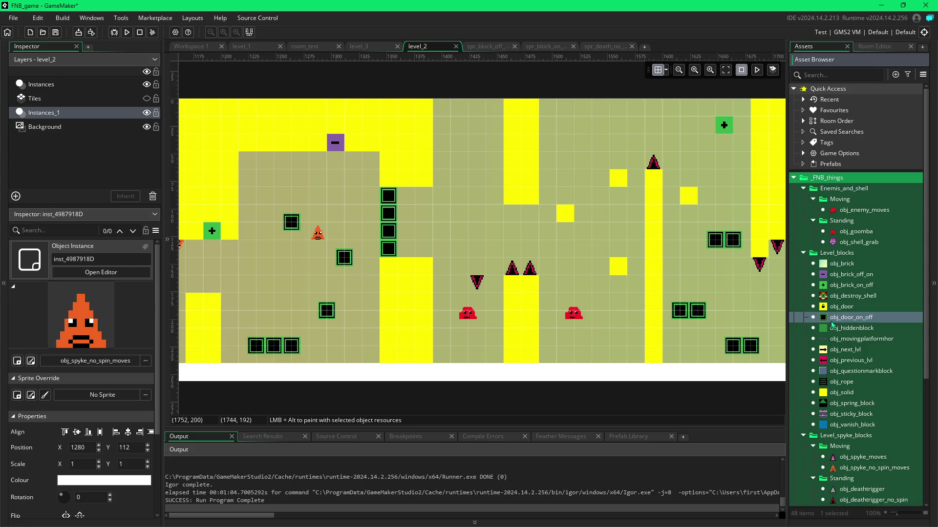
{"action": "left_click", "coordinate": [308, 231]}
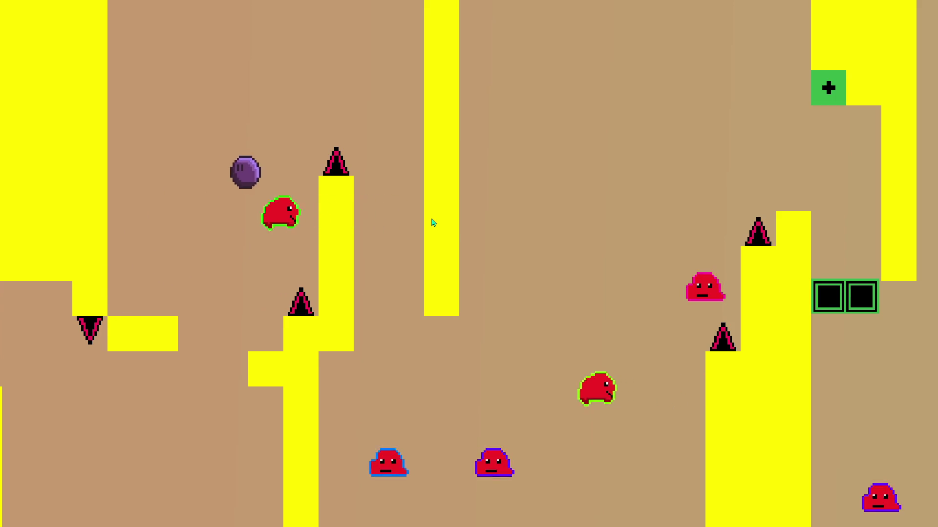
Step: Jump across the yellow pillars, hit the plus switch, and drop off the small block
{"action": "key", "text": "space"}
{"action": "key", "text": "Right"}
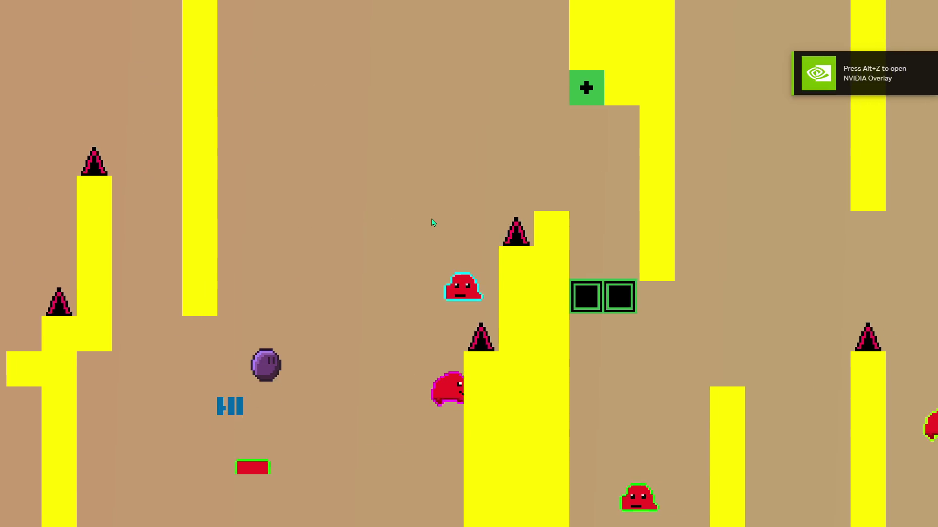
{"action": "key", "text": "Right"}
{"action": "key", "text": "space"}
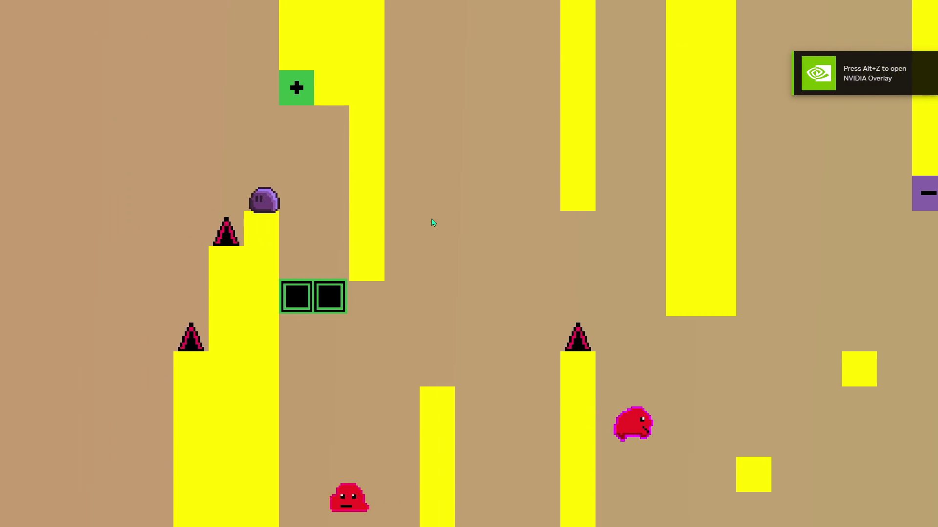
{"action": "key", "text": "Right"}
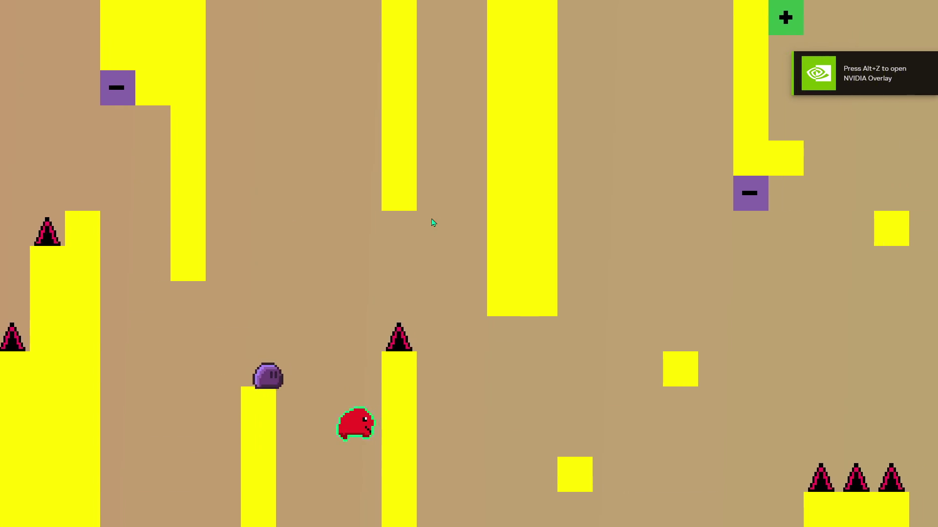
{"action": "key", "text": "space"}
{"action": "key", "text": "Right"}
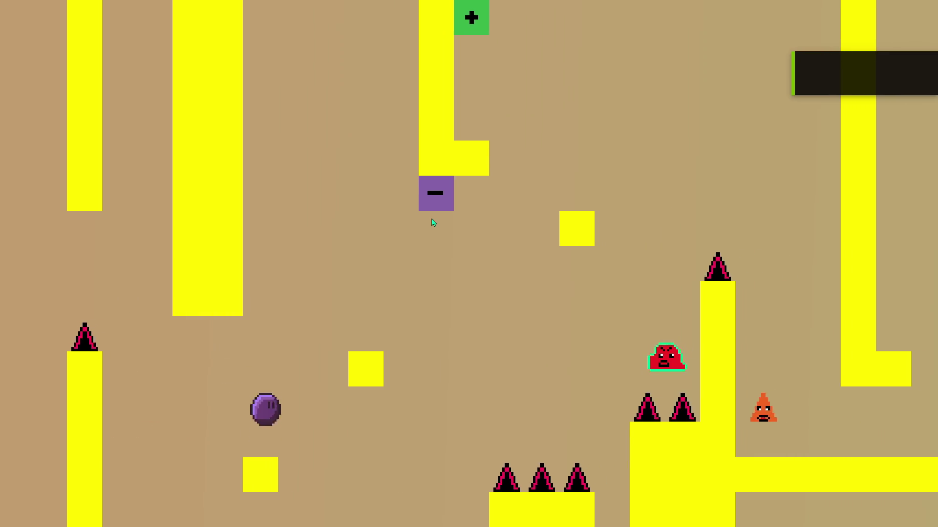
{"action": "key", "text": "space"}
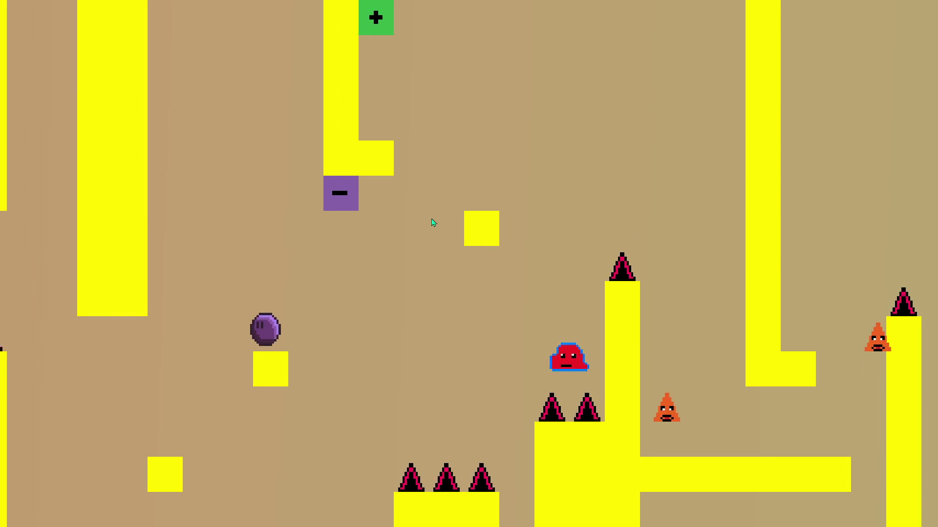
{"action": "key", "text": "space"}
{"action": "key", "text": "Right"}
{"action": "key", "text": "space"}
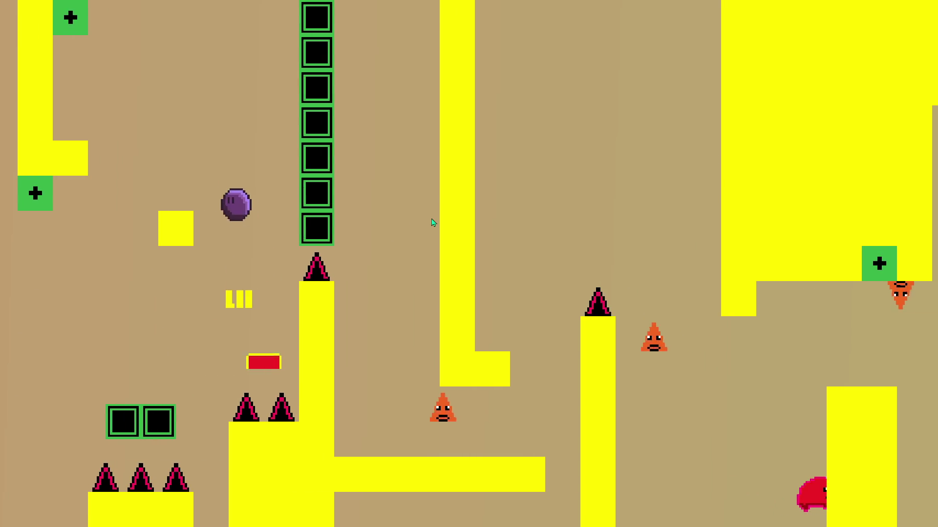
{"action": "key", "text": "space"}
{"action": "key", "text": "Left"}
{"action": "key", "text": "Right"}
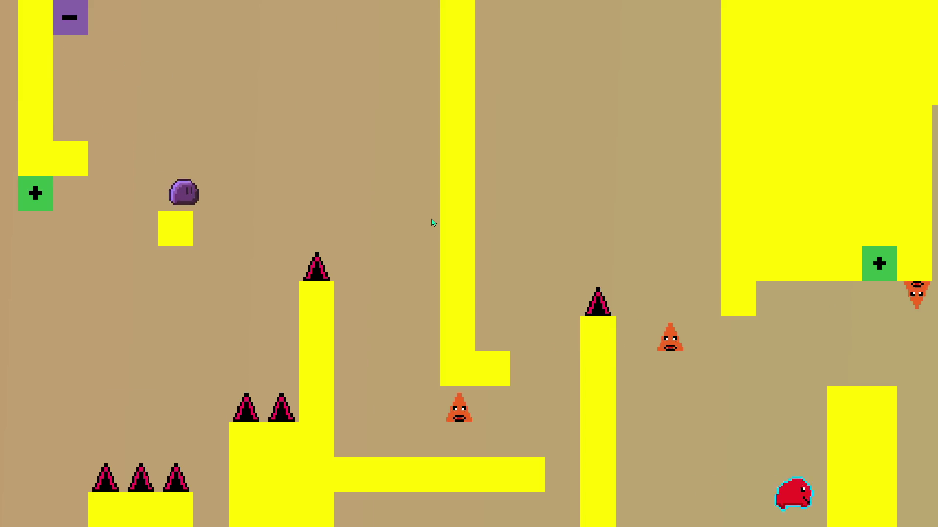
{"action": "key", "text": "space"}
{"action": "key", "text": "Right"}
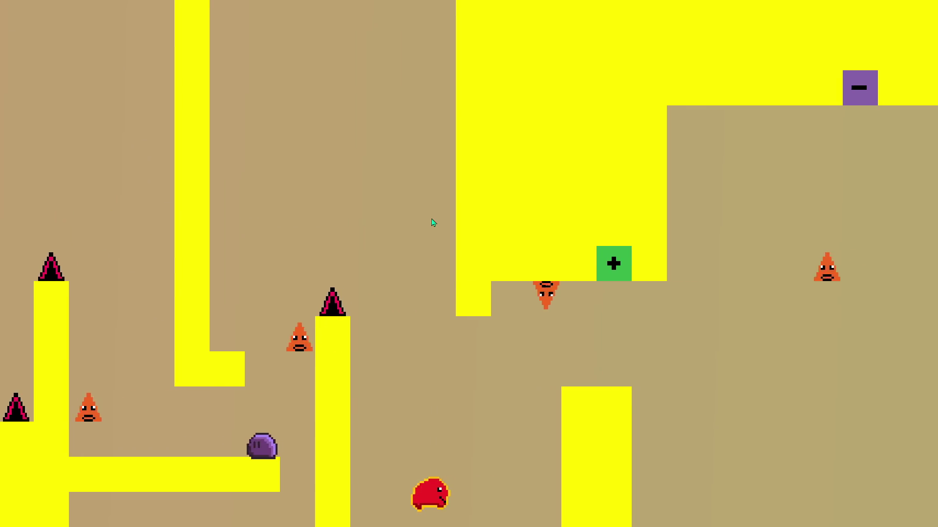
Step: Wall-jump up the yellow wall, clear the spike pillar, stomp the red slime, and roll along the long platform
{"action": "key", "text": "space"}
{"action": "key", "text": "Left"}
{"action": "key", "text": "space"}
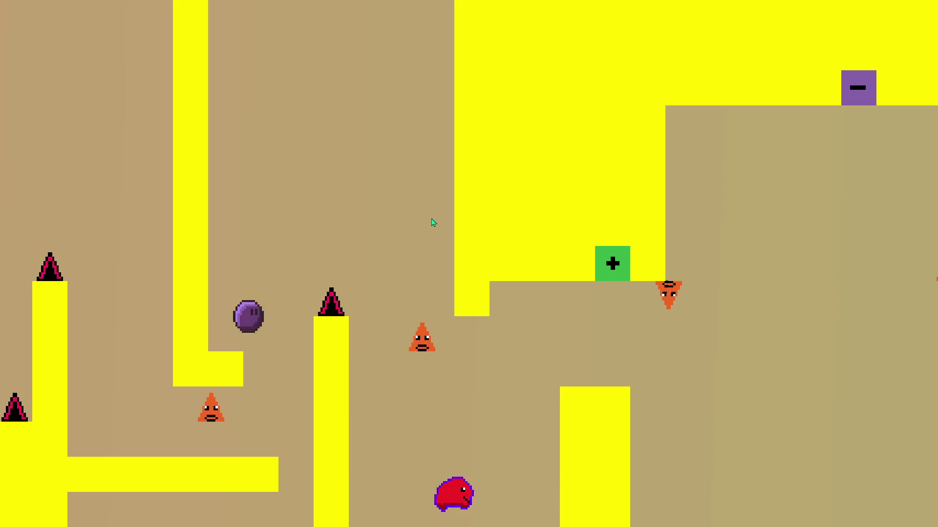
{"action": "key", "text": "Right"}
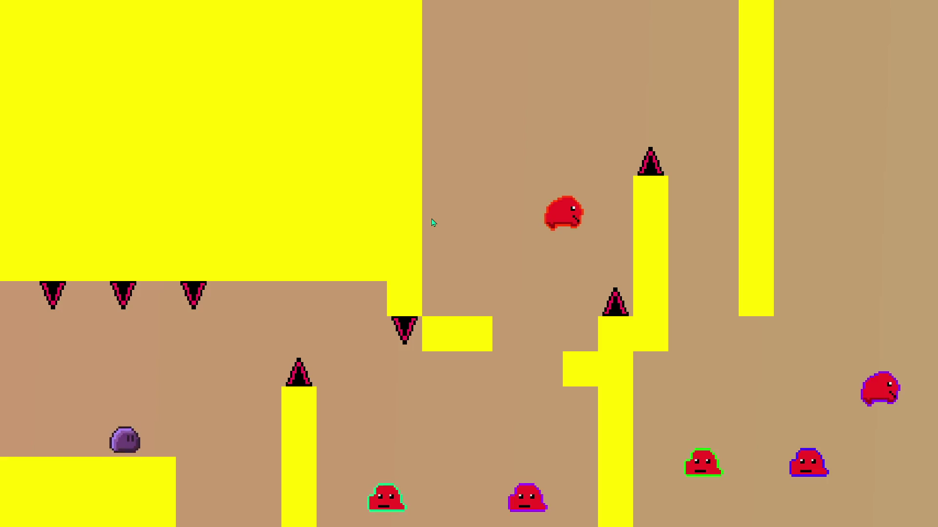
{"action": "key", "text": "space"}
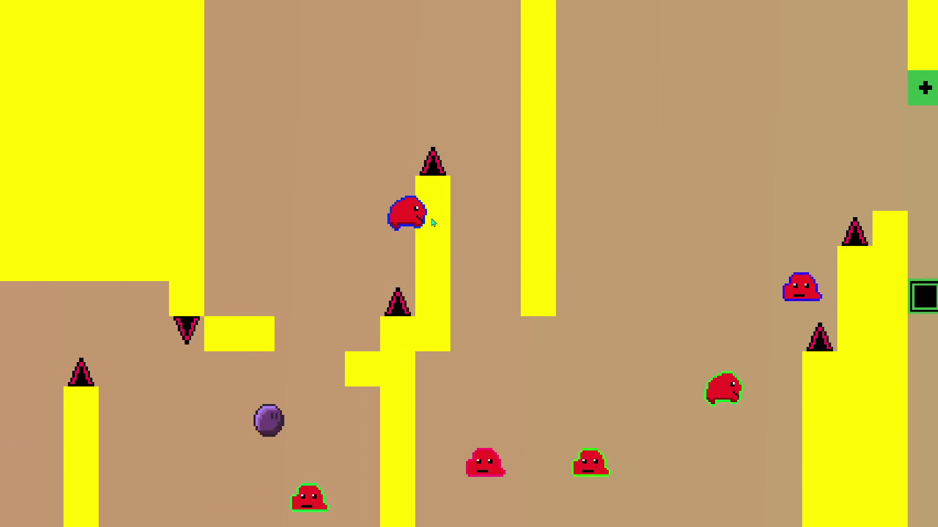
{"action": "key", "text": "space"}
{"action": "key", "text": "space"}
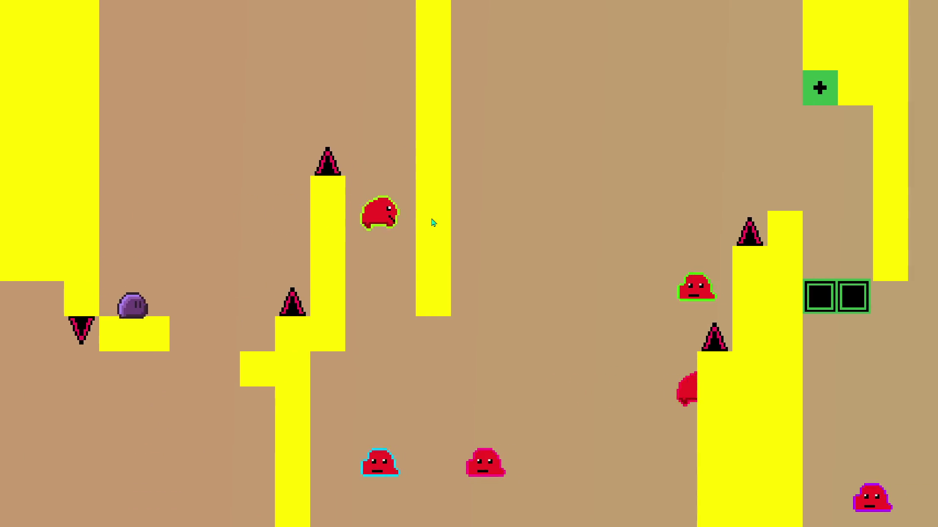
{"action": "key", "text": "space"}
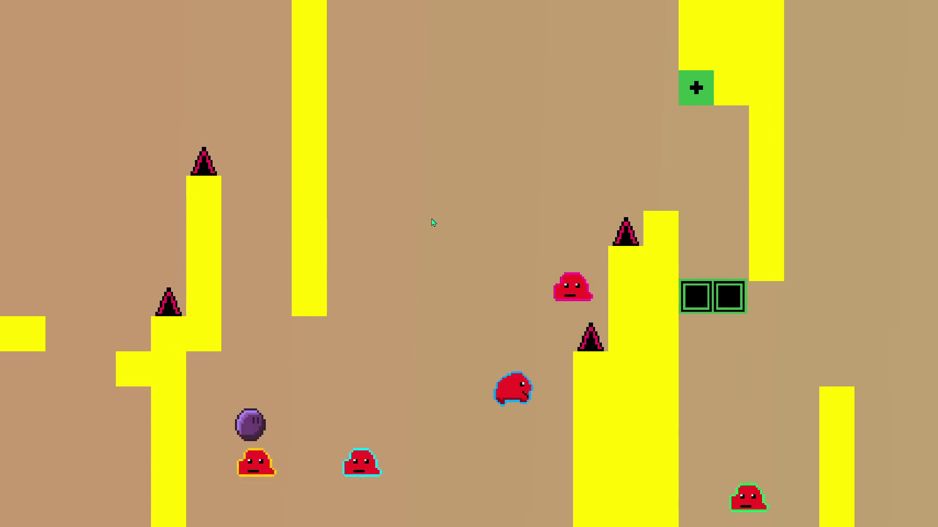
{"action": "key", "text": "space"}
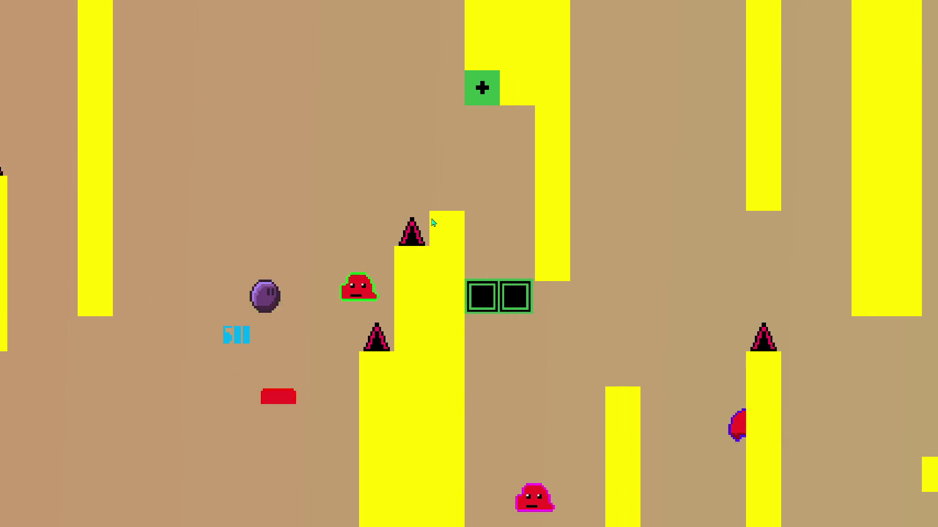
{"action": "key", "text": "space"}
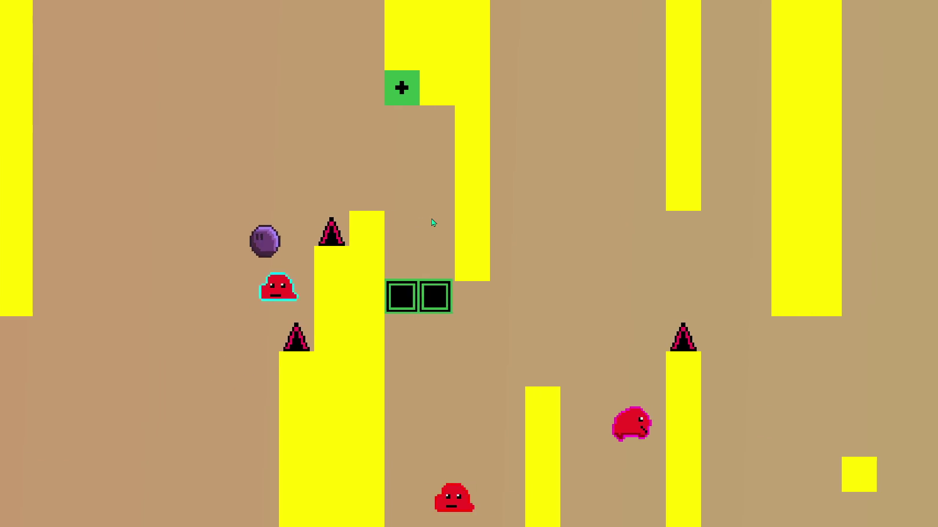
{"action": "key", "text": "space"}
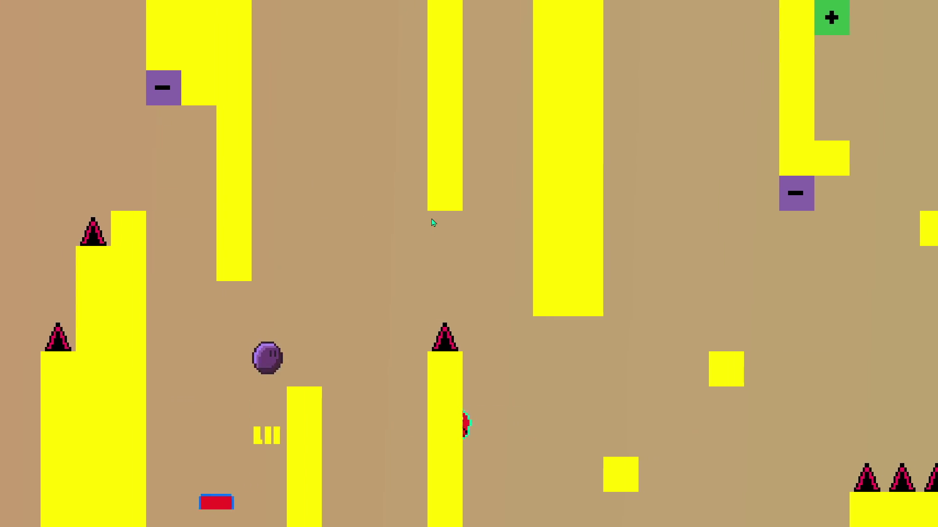
{"action": "key", "text": "space"}
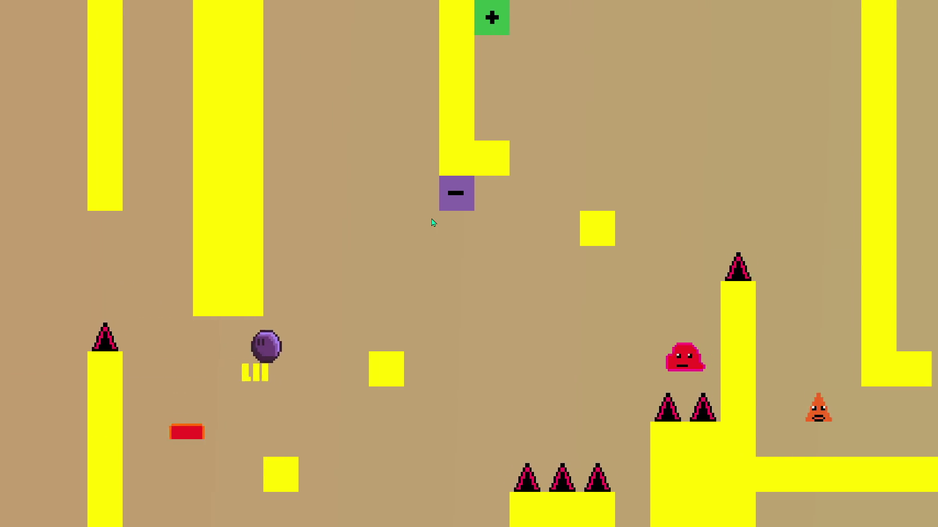
{"action": "key", "text": "space"}
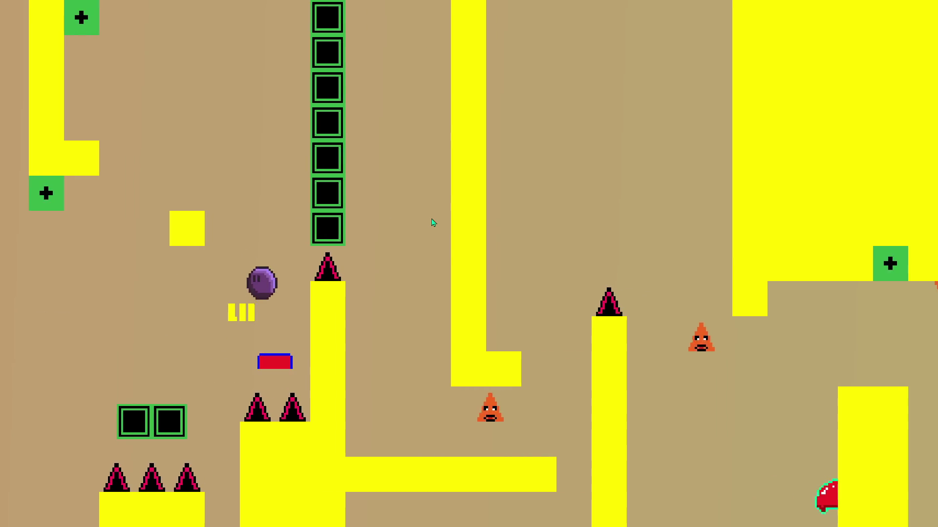
{"action": "key", "text": "Left"}
{"action": "key", "text": "Right"}
{"action": "key", "text": "space"}
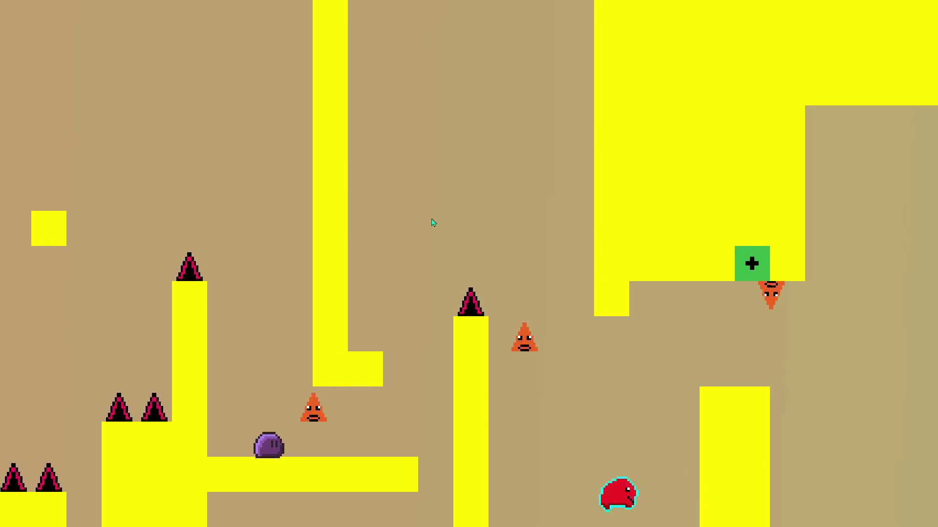
{"action": "key", "text": "Right"}
{"action": "key", "text": "space"}
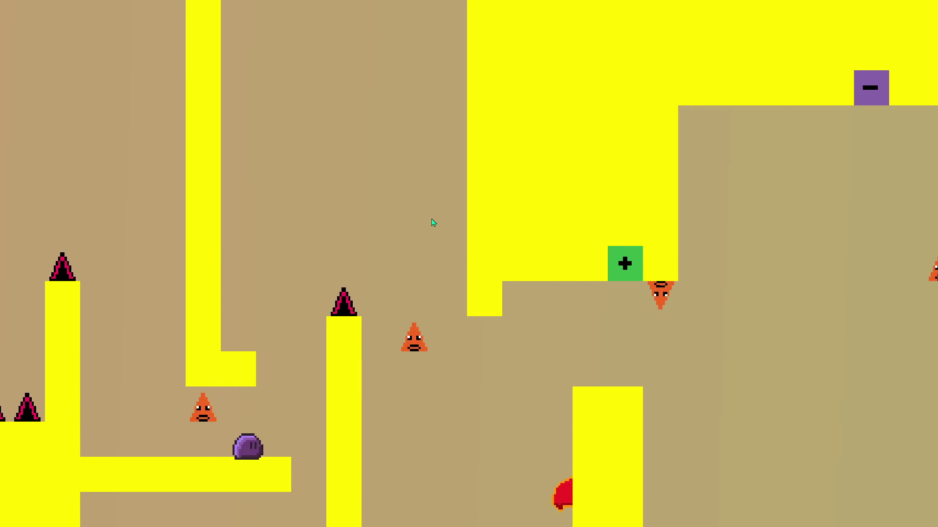
Step: Hit the plus switch to restore the door blocks, climb them, and drop into the lower area
{"action": "key", "text": "space"}
{"action": "key", "text": "Left"}
{"action": "key", "text": "space"}
{"action": "key", "text": "Right"}
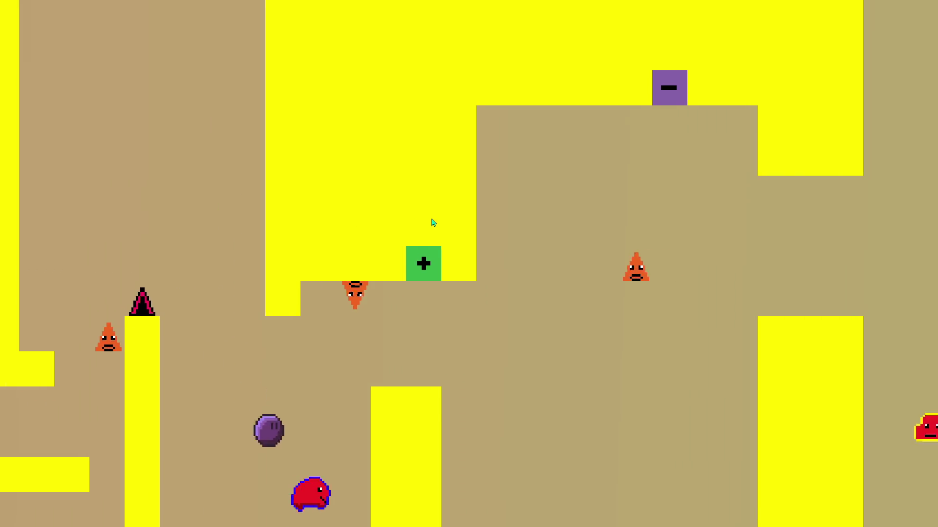
{"action": "key", "text": "space"}
{"action": "key", "text": "Right"}
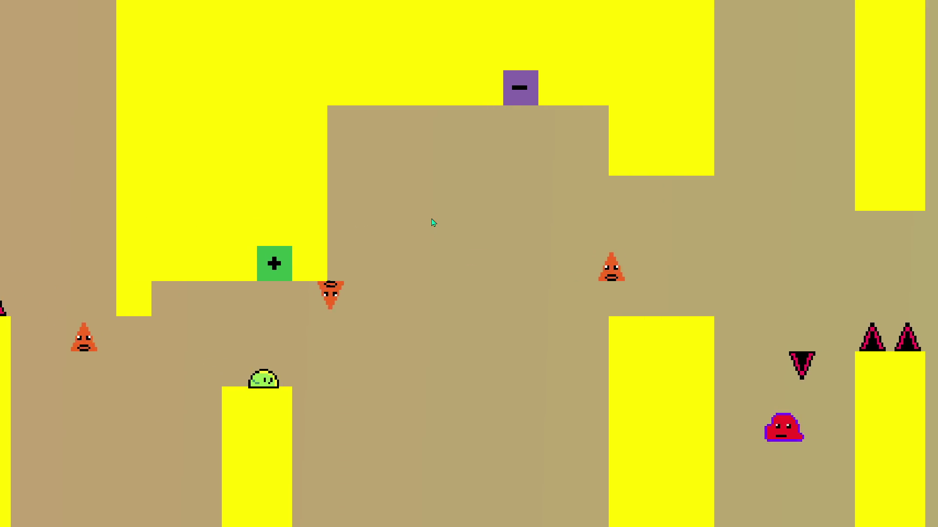
{"action": "key", "text": "space"}
{"action": "key", "text": "Right"}
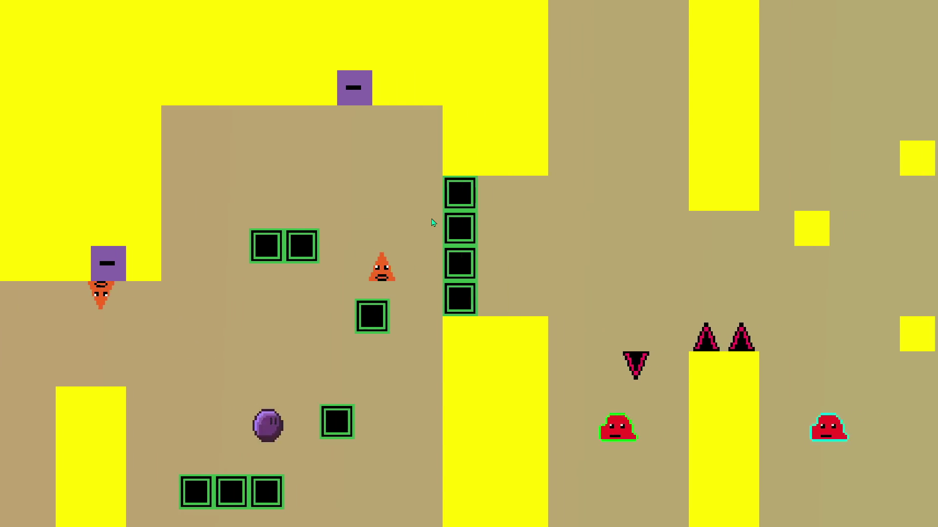
{"action": "key", "text": "space"}
{"action": "key", "text": "Left"}
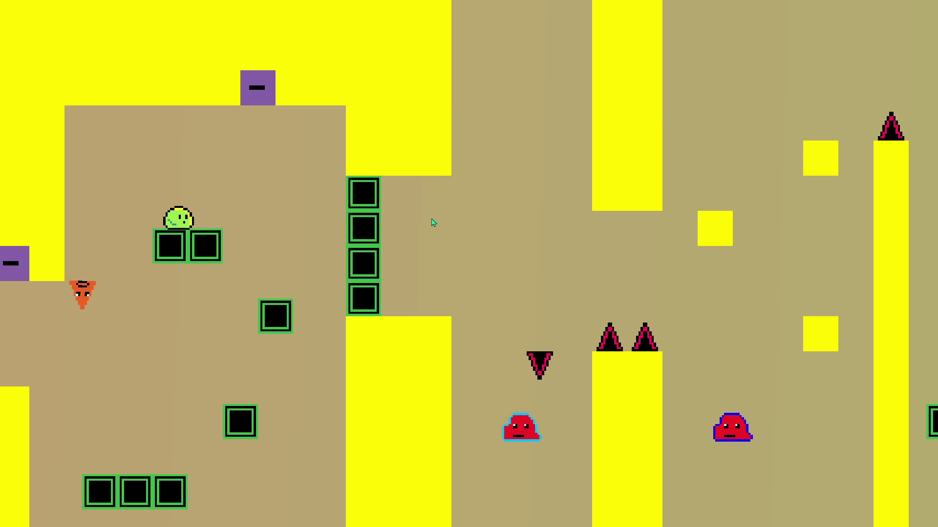
{"action": "key", "text": "Right"}
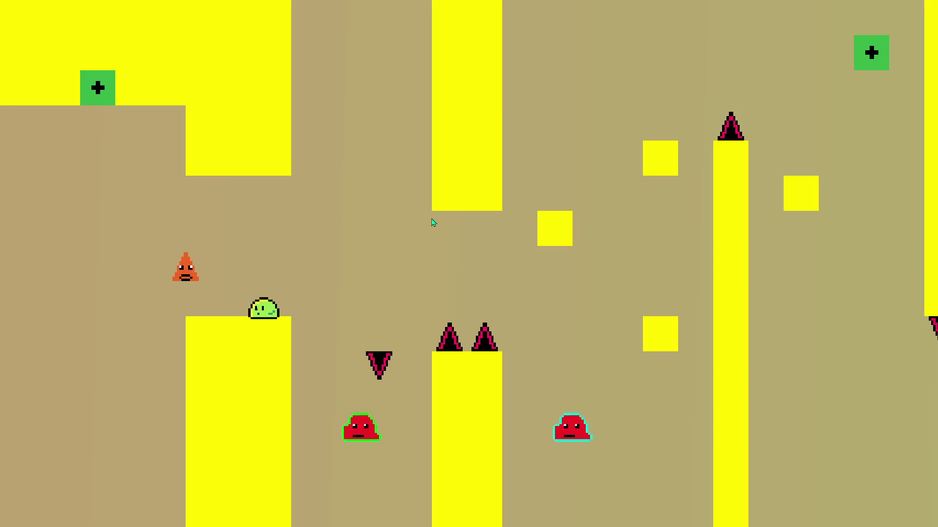
{"action": "key", "text": "Right"}
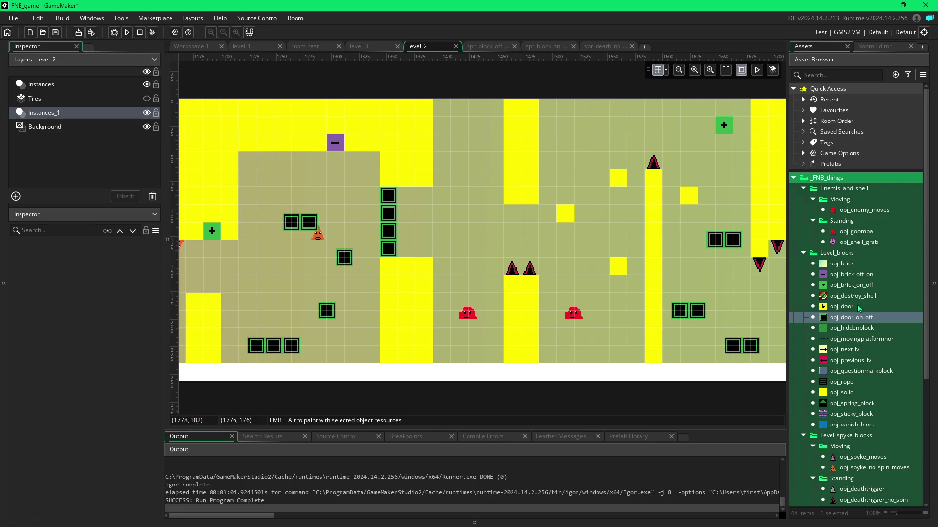
Step: Paint obj_solid blocks across the ceiling gap from (1392, 0) to (1456, 96)
{"action": "left_click", "coordinate": [832, 393]}
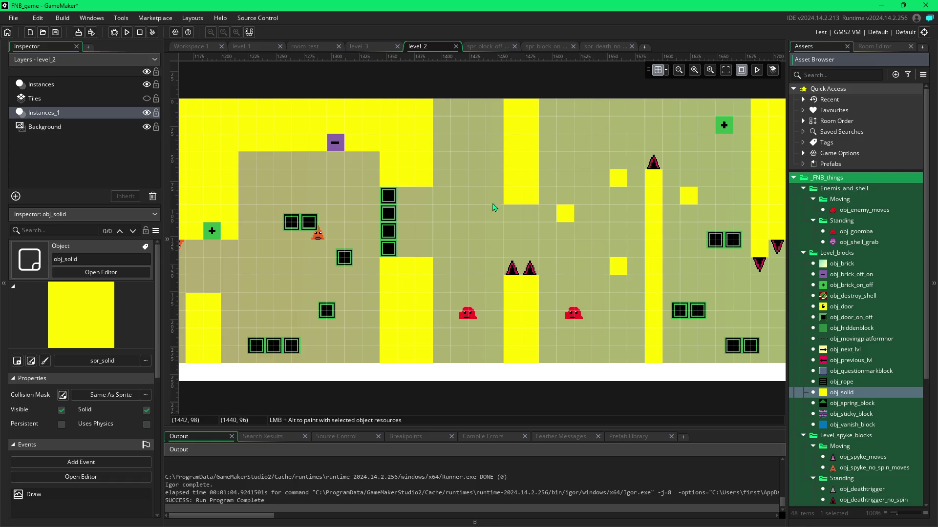
{"action": "left_click_drag", "start_coordinate": [492, 209], "coordinate": [494, 197]}
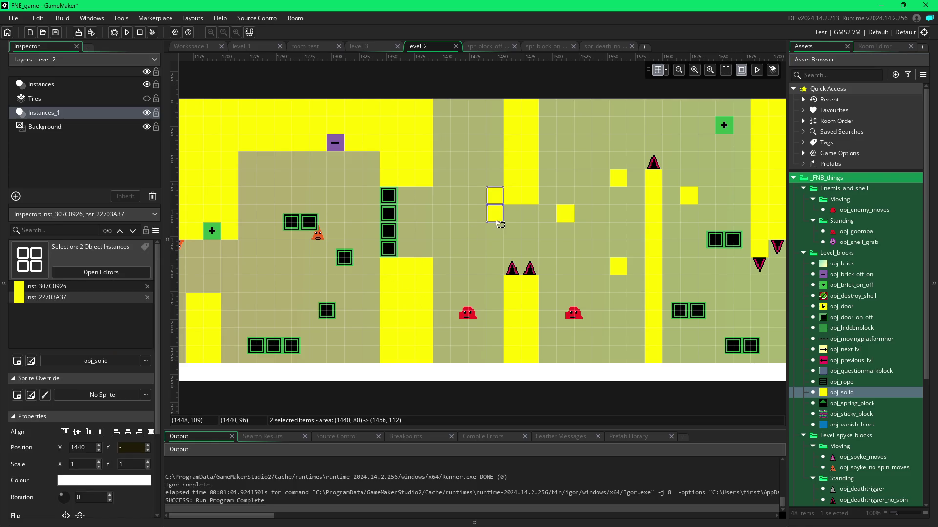
{"action": "key", "text": "Delete"}
{"action": "left_click_drag", "start_coordinate": [489, 205], "coordinate": [467, 202]}
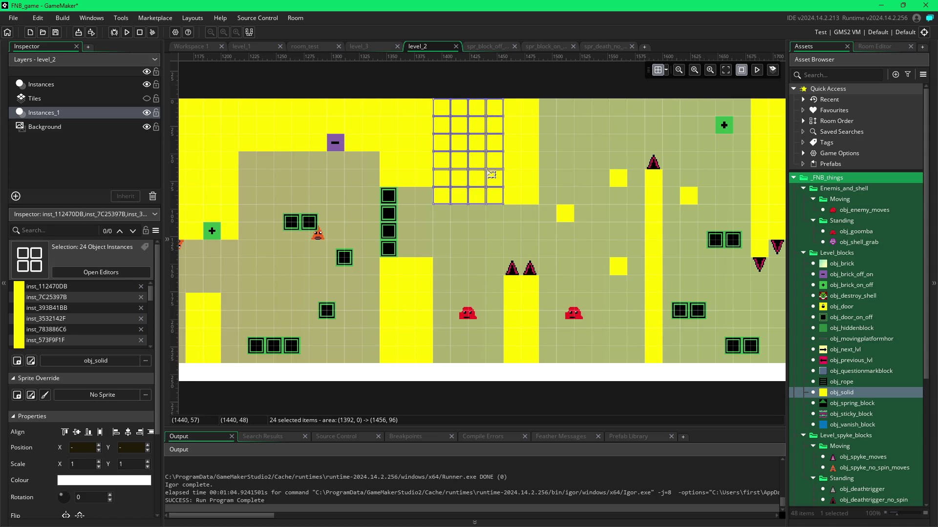
{"action": "left_click", "coordinate": [480, 231]}
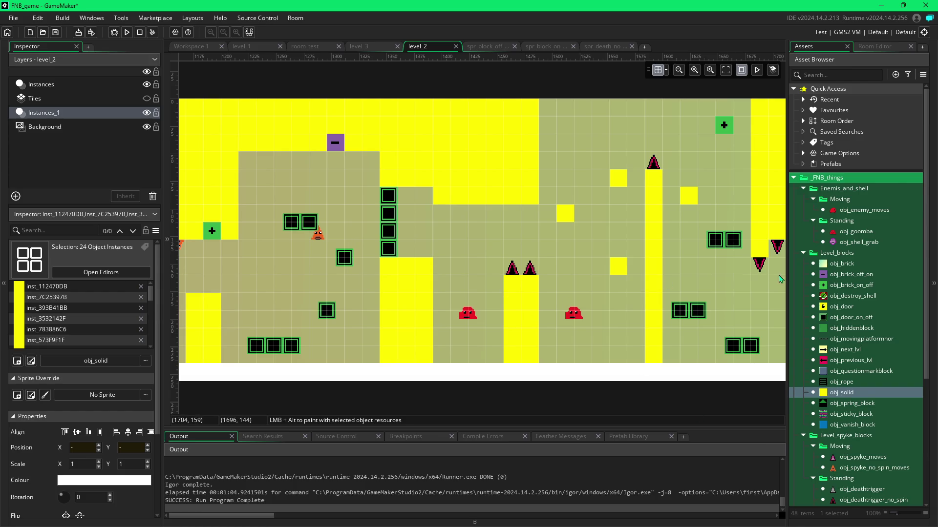
{"action": "left_click", "coordinate": [759, 266]}
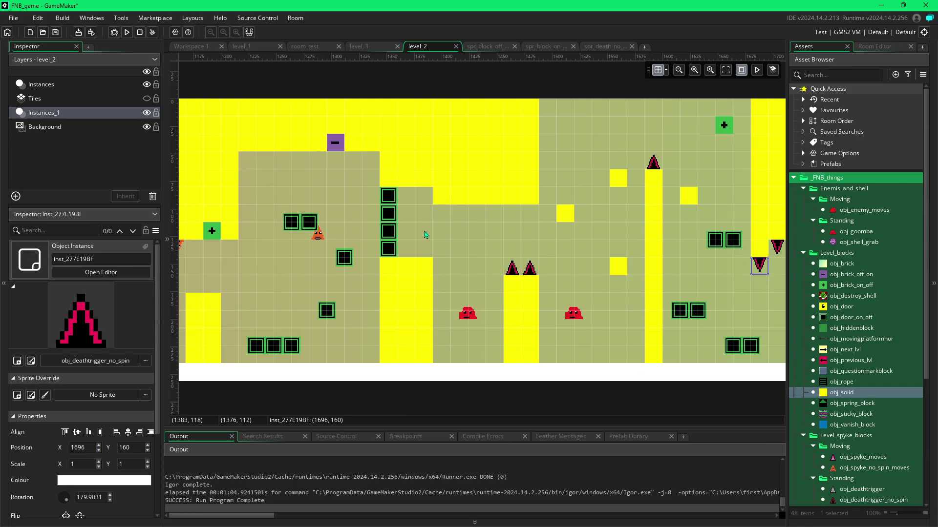
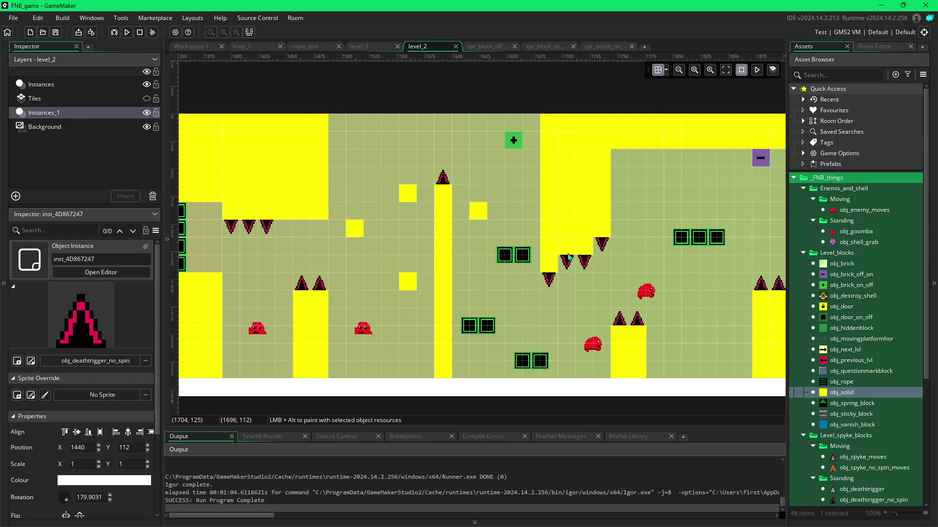
Step: Delete the yellow obj_solid blocks beside the hanging spikes in level_2
{"action": "left_click", "coordinate": [569, 256]}
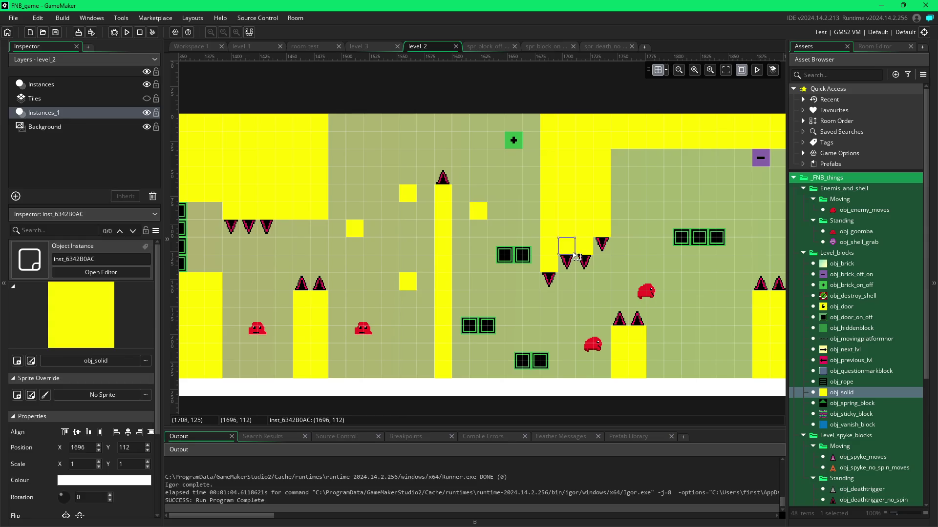
{"action": "key", "text": "Delete"}
{"action": "left_click", "coordinate": [584, 247]}
{"action": "key", "text": "Delete"}
{"action": "left_click", "coordinate": [601, 229]}
{"action": "key", "text": "Delete"}
{"action": "left_click", "coordinate": [608, 243]}
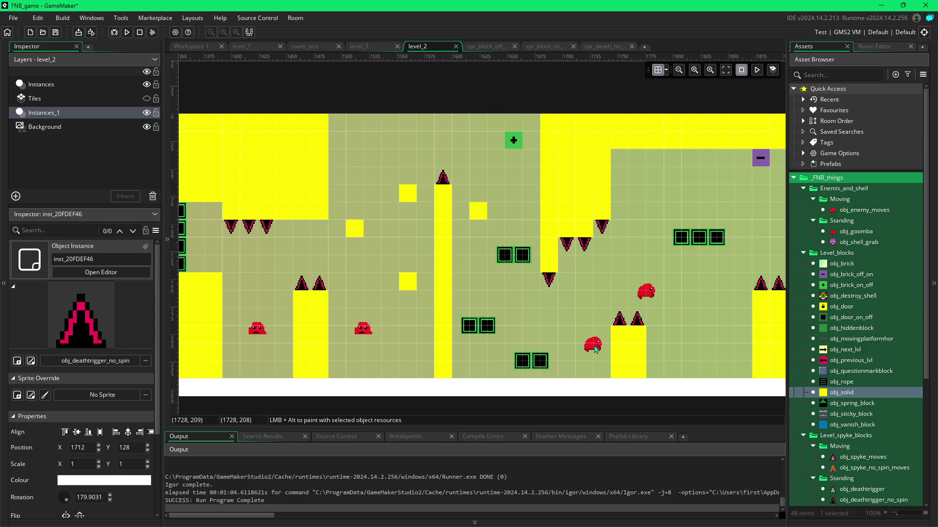
{"action": "left_click", "coordinate": [656, 290]}
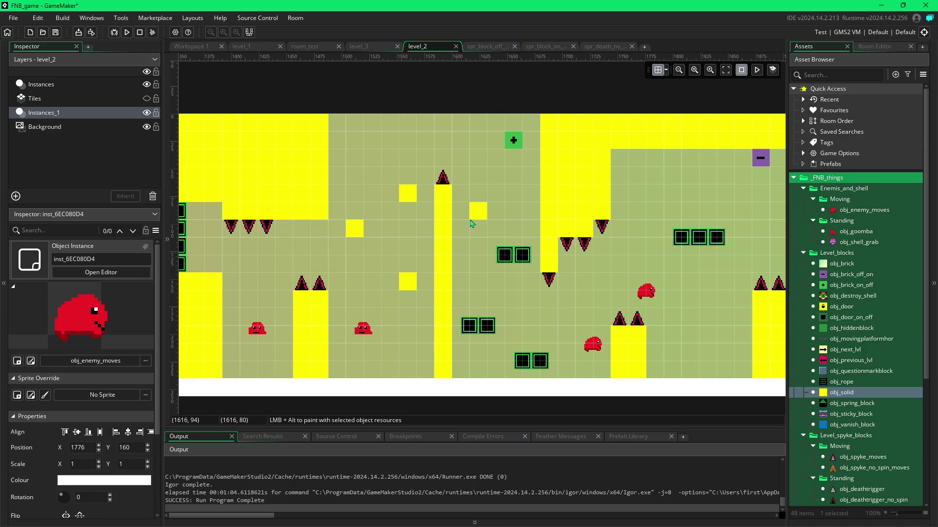
Step: Paint an obj_solid block at (1600,80) beside the small floating ledge and run the game with F5
{"action": "left_click", "coordinate": [459, 219]}
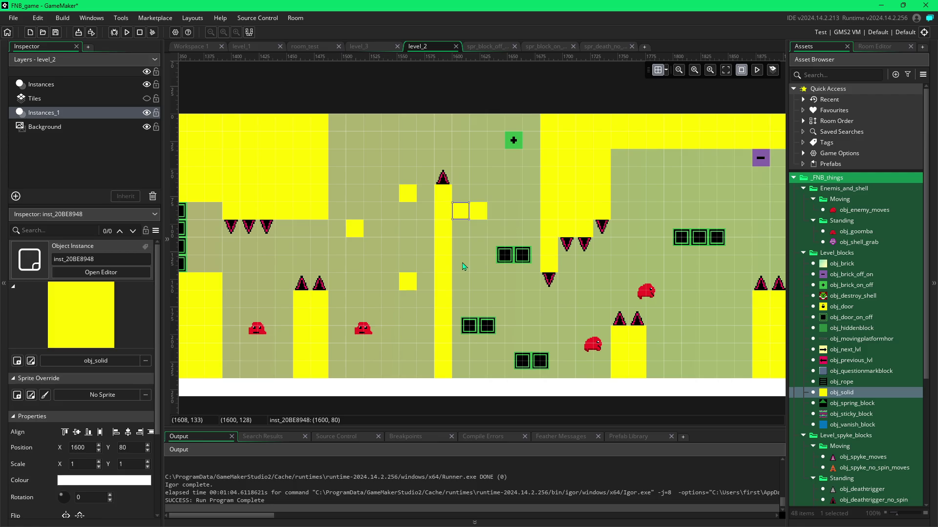
{"action": "left_click_drag", "start_coordinate": [590, 279], "coordinate": [549, 274]}
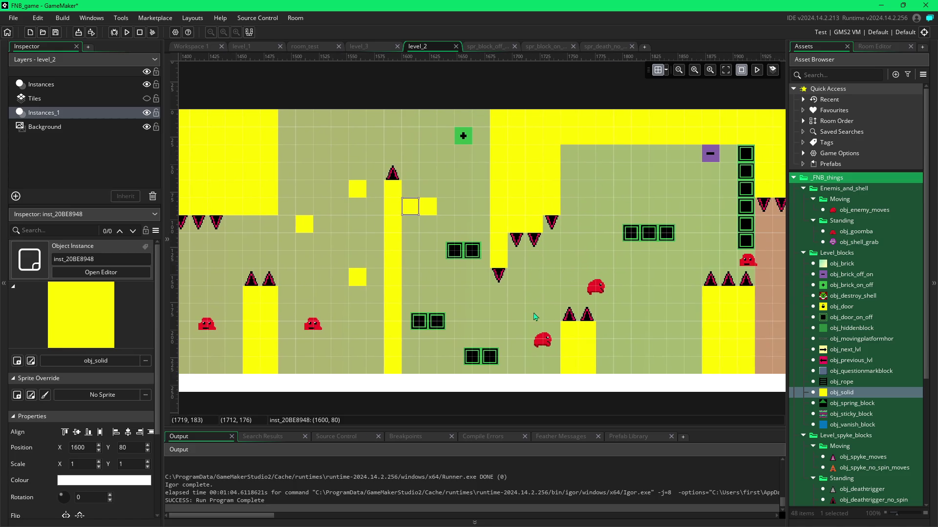
{"action": "mouse_move", "coordinate": [717, 233]}
{"action": "left_mouse_down"}
{"action": "mouse_move", "coordinate": [666, 234]}
{"action": "mouse_move", "coordinate": [691, 247]}
{"action": "mouse_move", "coordinate": [622, 245]}
{"action": "left_mouse_up"}
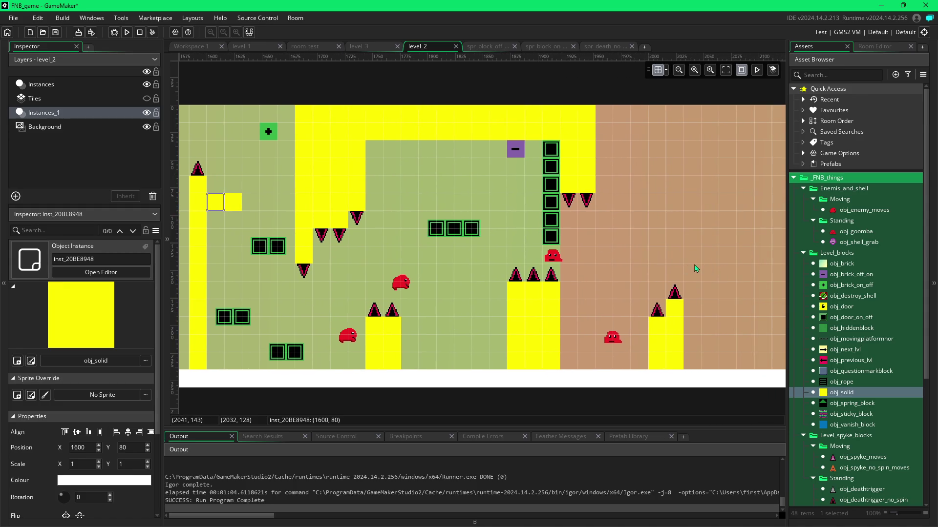
{"action": "key", "text": "F5"}
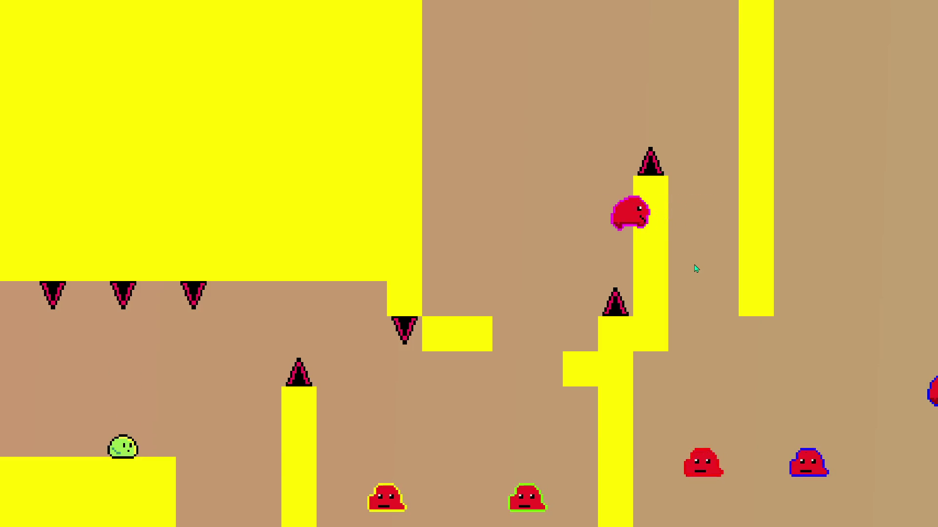
Step: Jump the player right across the gaps and up over the green blocks to hit the plus switch
{"action": "key", "text": "space"}
{"action": "key", "text": "Right"}
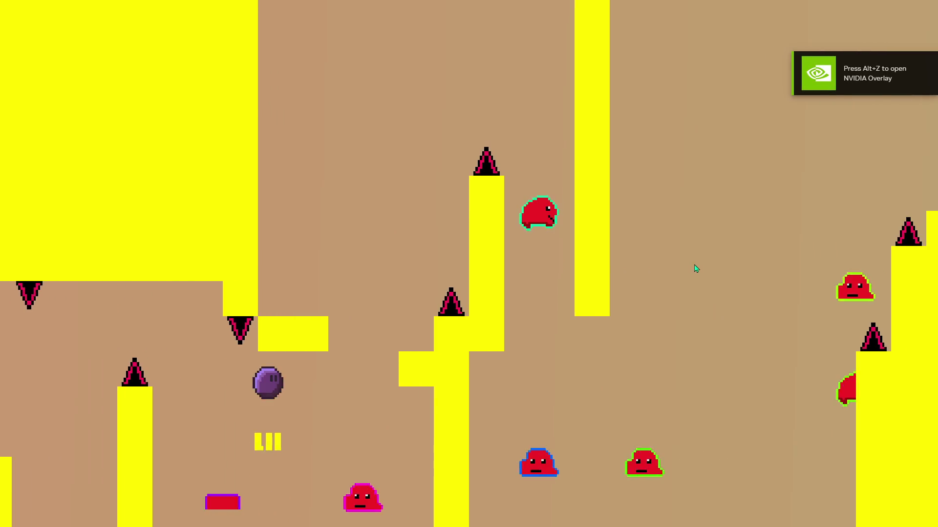
{"action": "key", "text": "space"}
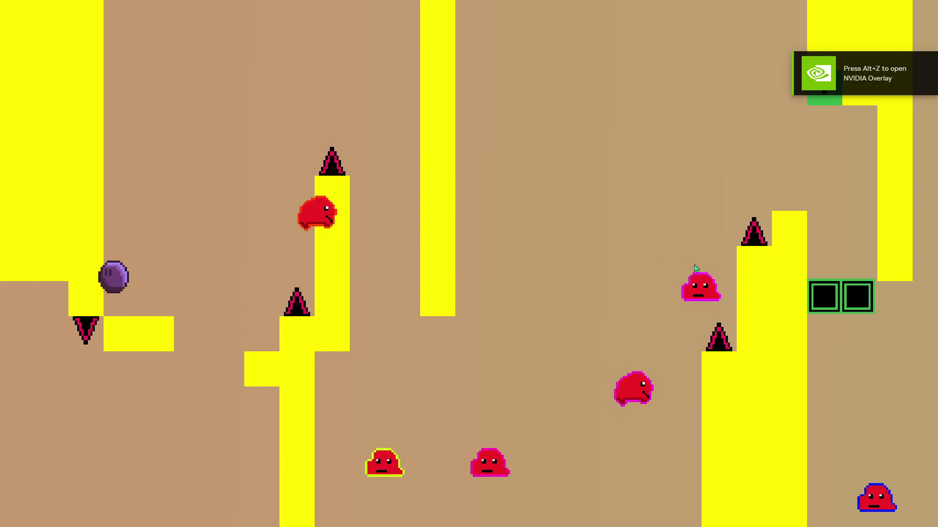
{"action": "key", "text": "space"}
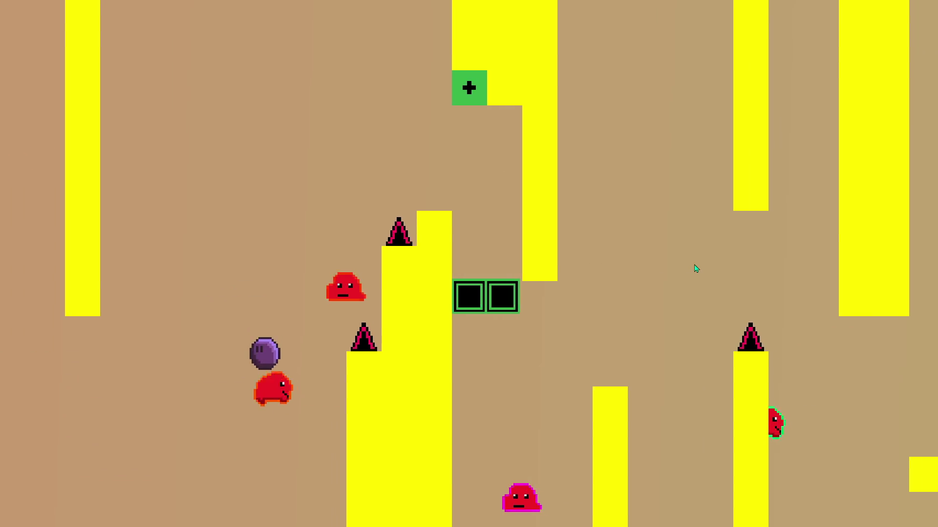
{"action": "key", "text": "space"}
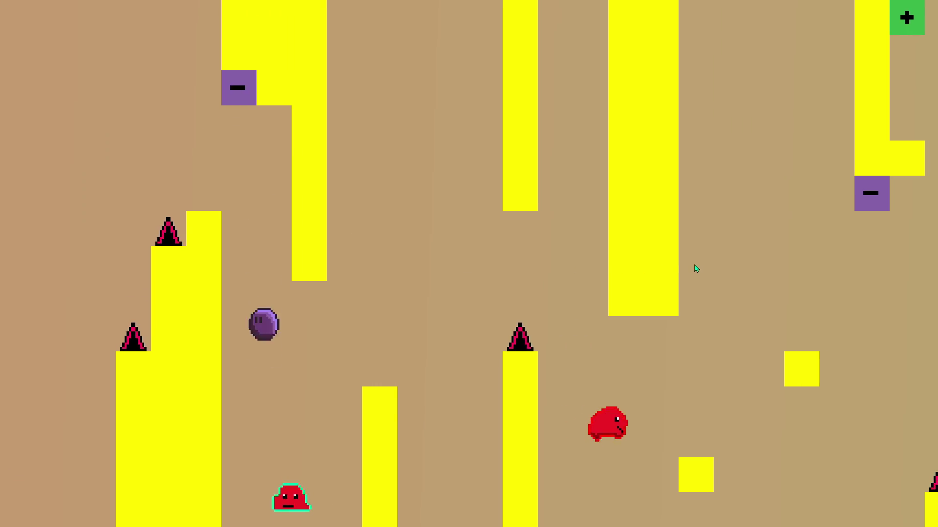
{"action": "key", "text": "space"}
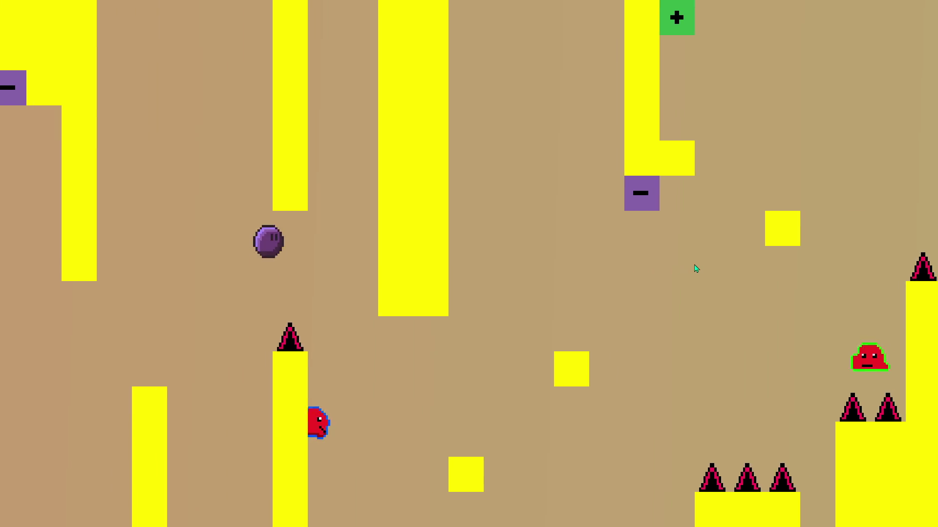
{"action": "key", "text": "space"}
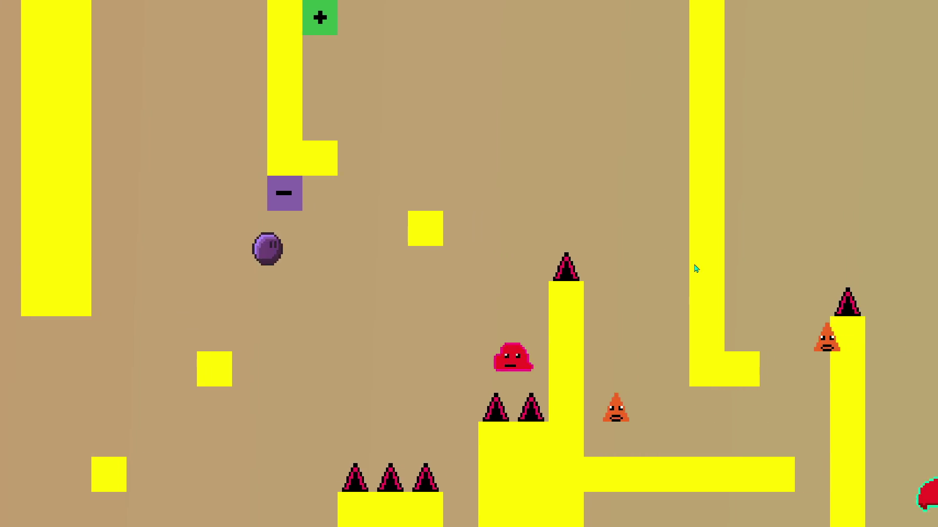
{"action": "key", "text": "space"}
{"action": "key", "text": "space"}
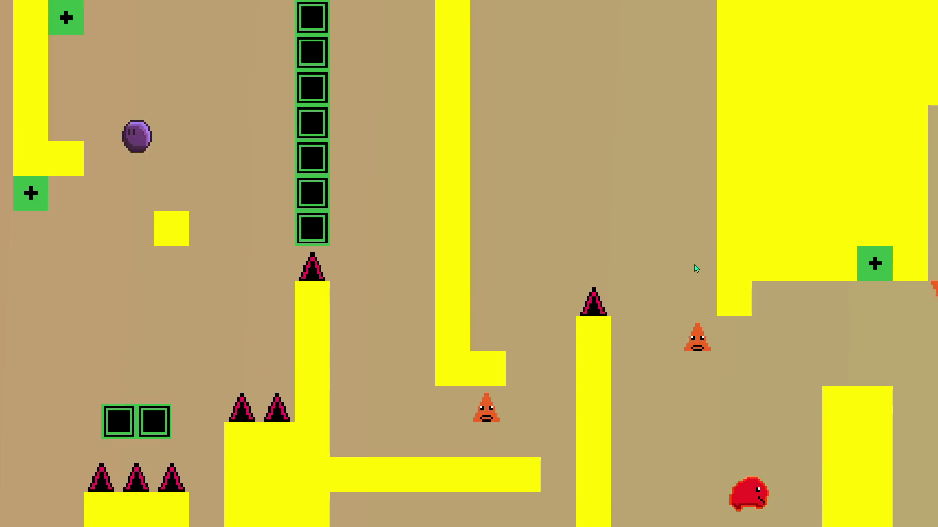
Step: Drop onto the lower yellow platform, cross the green blocks, stomp a slime enemy and continue after respawning
{"action": "key", "text": "space"}
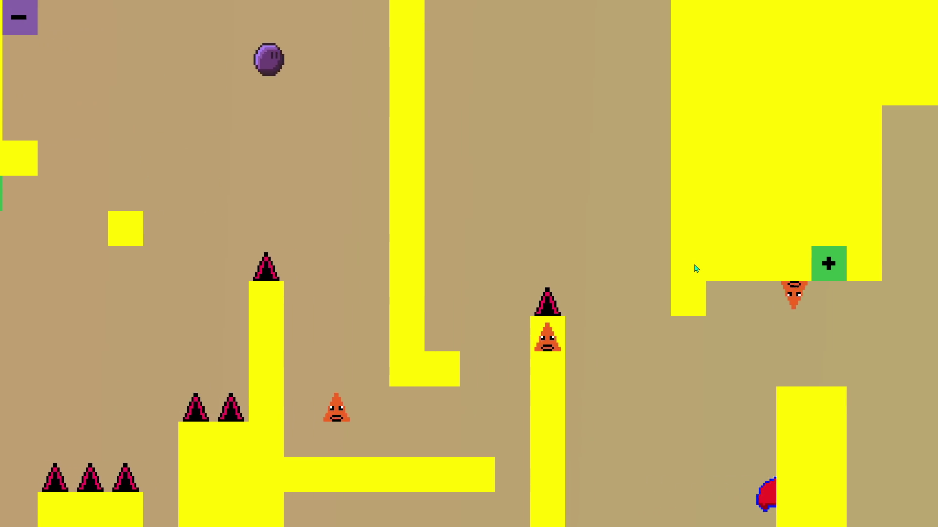
{"action": "key", "text": "space"}
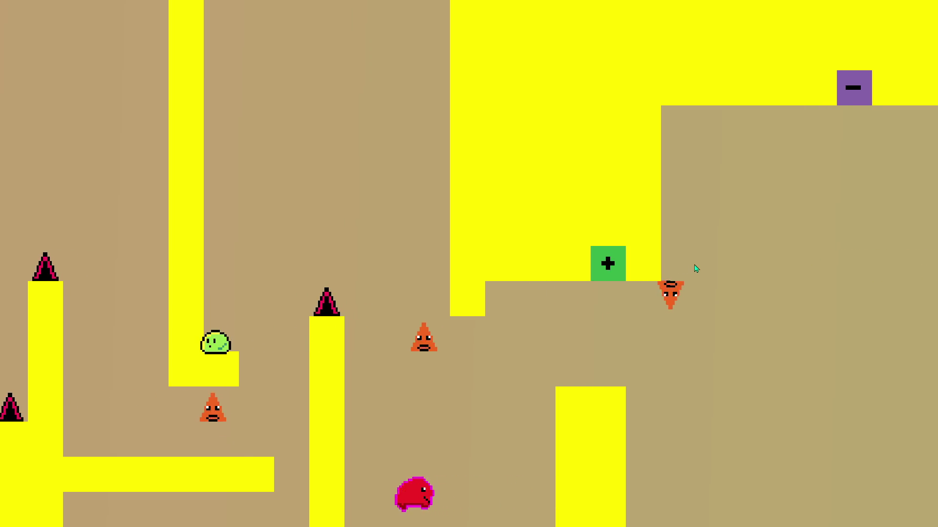
{"action": "key", "text": "space"}
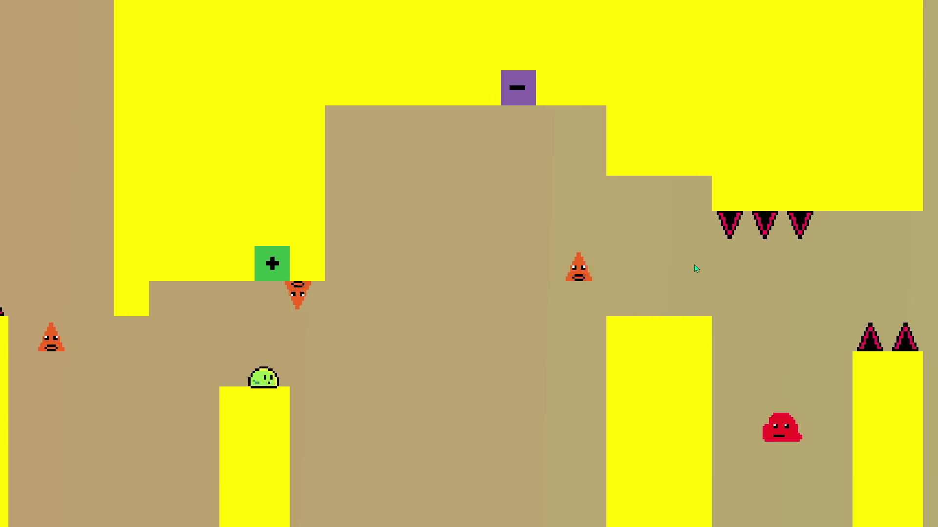
{"action": "key", "text": "space"}
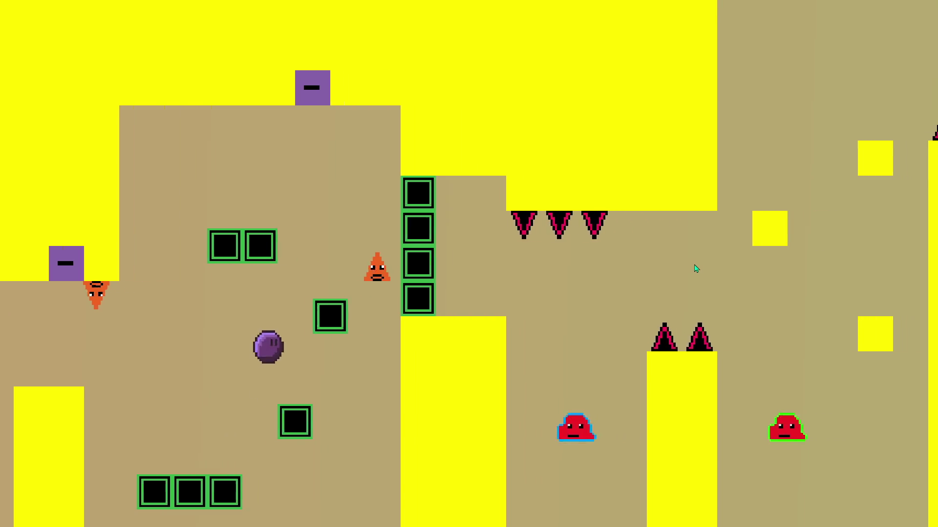
{"action": "key", "text": "Left"}
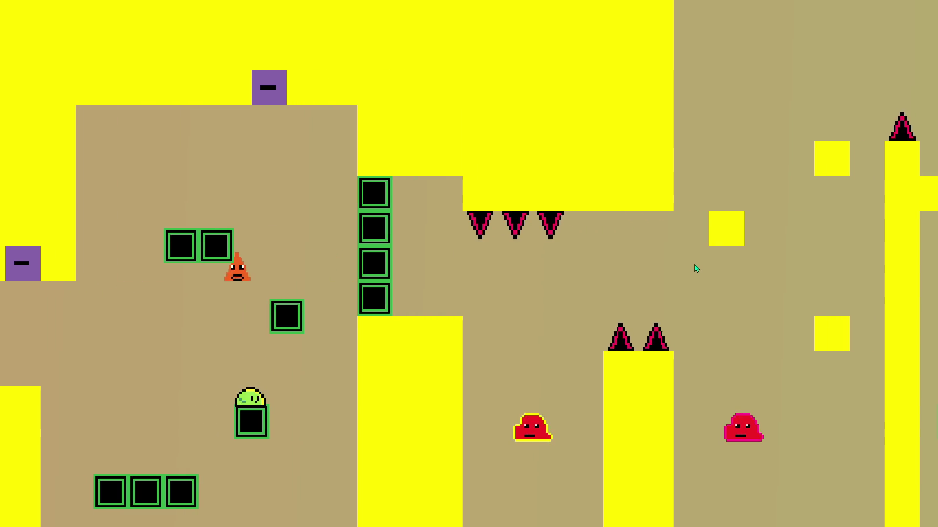
{"action": "key", "text": "space"}
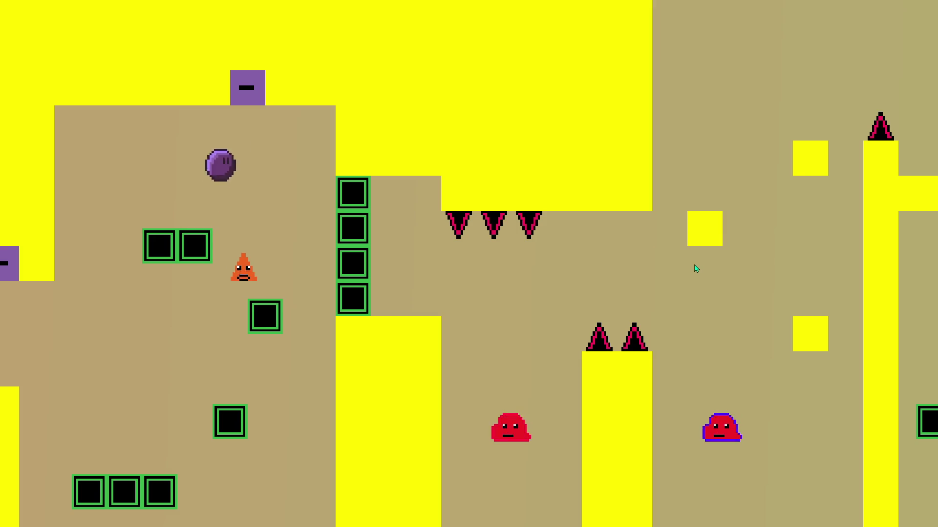
{"action": "key", "text": "Right"}
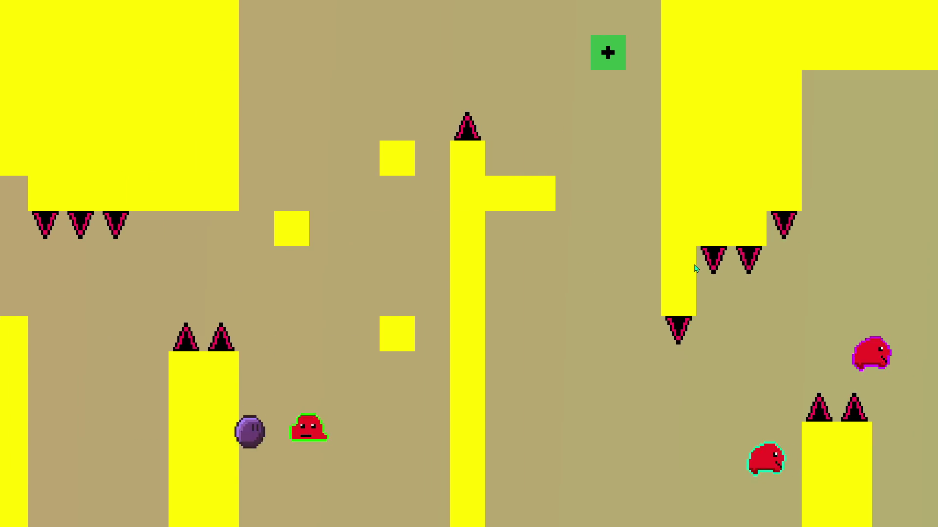
{"action": "key", "text": "Right"}
{"action": "key", "text": "space"}
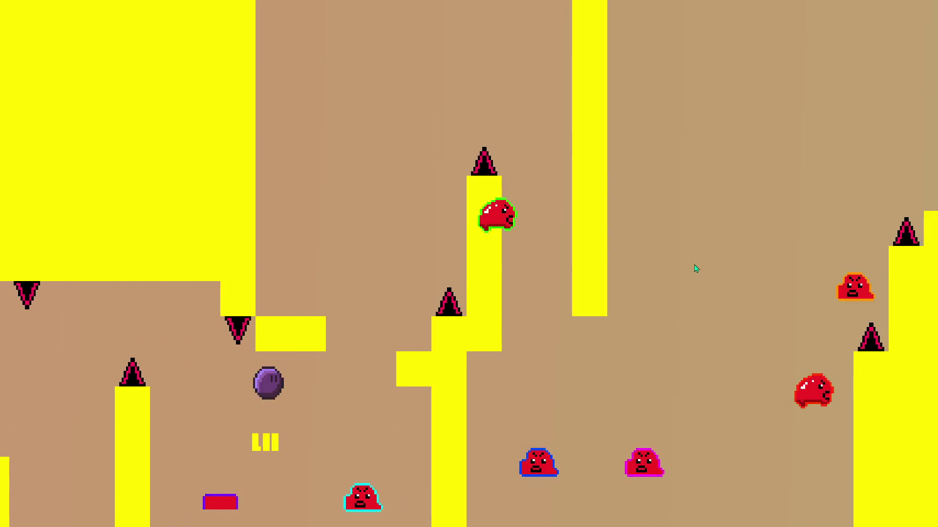
Step: Climb to the higher area, jump across the gaps and hit the plus switch, landing on the lower ledge
{"action": "key", "text": "space"}
{"action": "key", "text": "Left"}
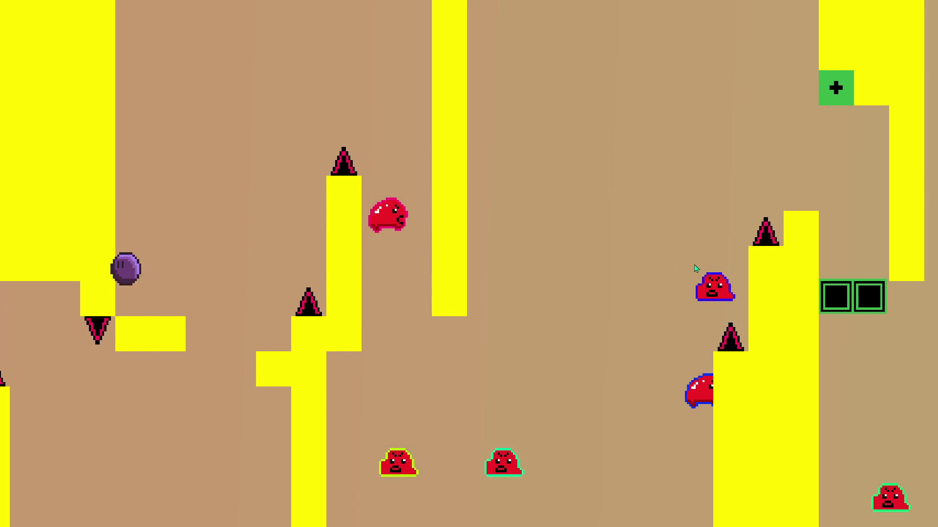
{"action": "key", "text": "Right"}
{"action": "key", "text": "space"}
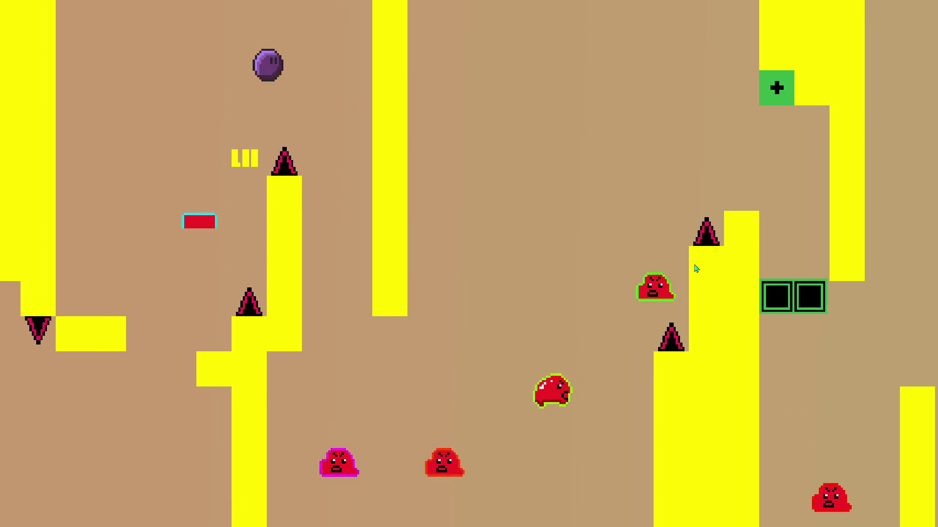
{"action": "key", "text": "space"}
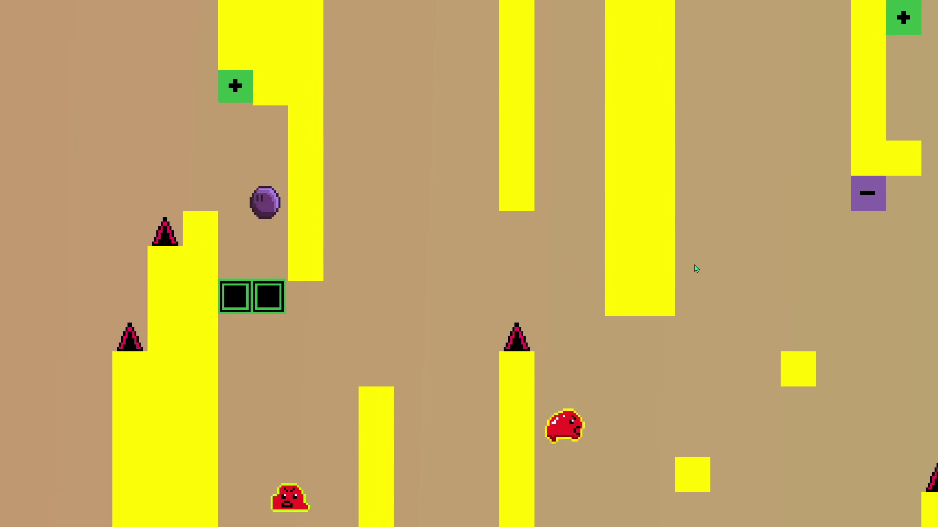
{"action": "key", "text": "space"}
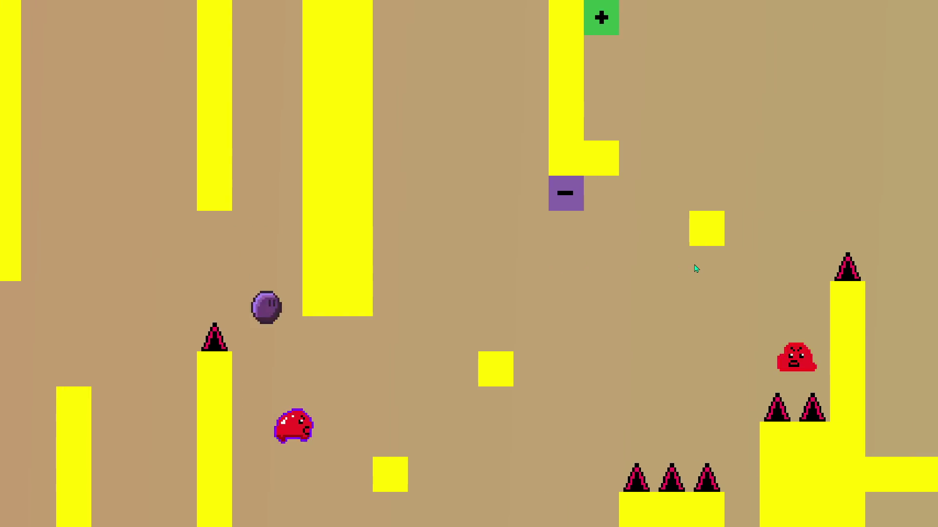
{"action": "key", "text": "space"}
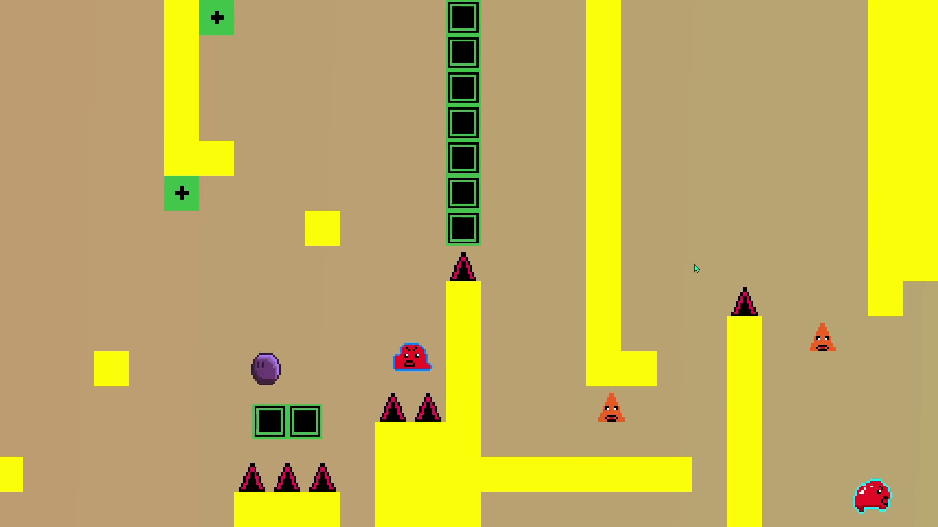
{"action": "key", "text": "space"}
{"action": "key", "text": "space"}
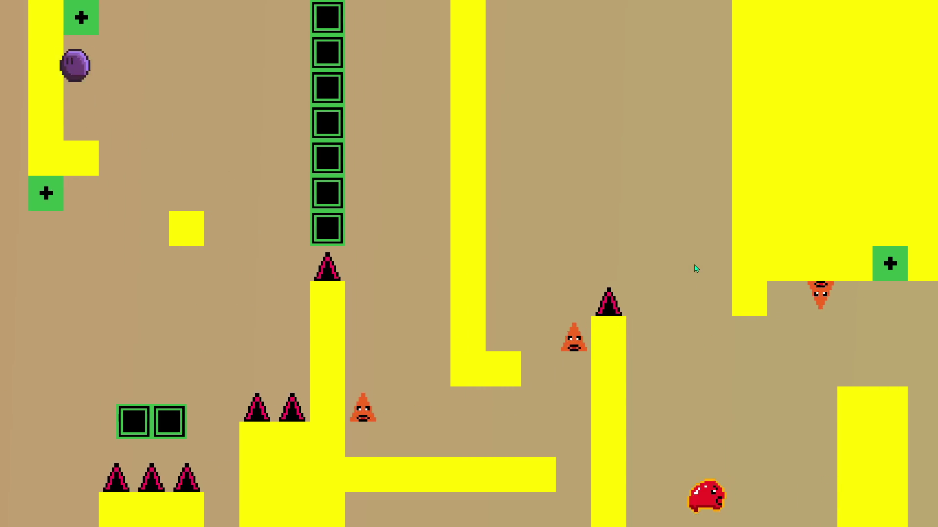
{"action": "key", "text": "space"}
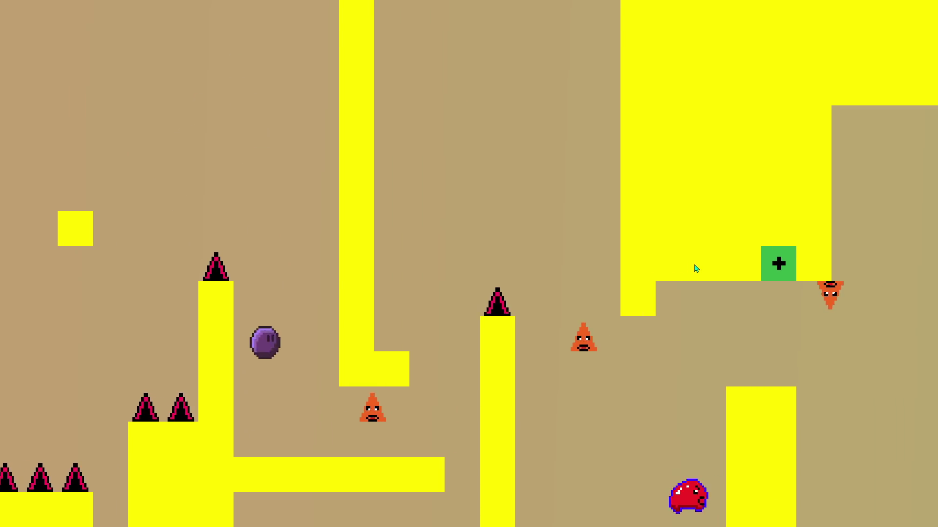
Step: Jump onto a yellow block, then across the green blocks and right with repeated jumps
{"action": "key", "text": "space"}
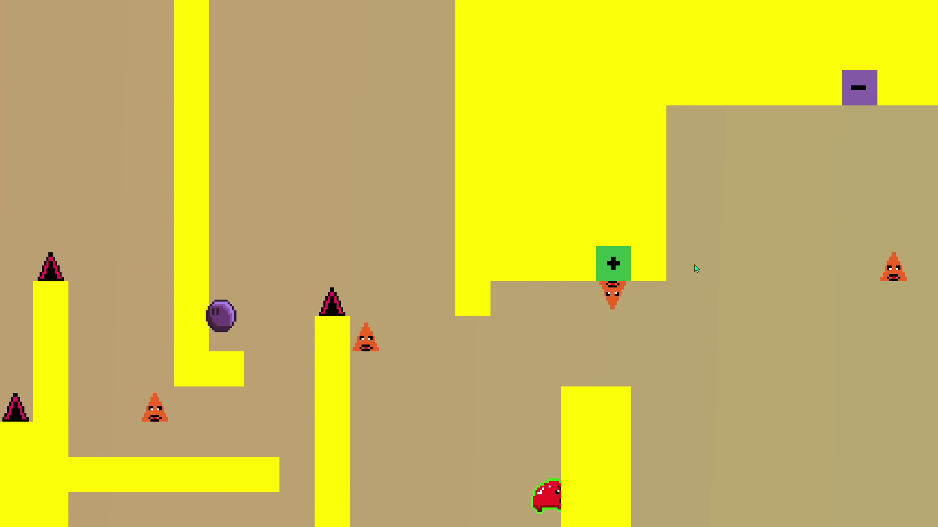
{"action": "key", "text": "space"}
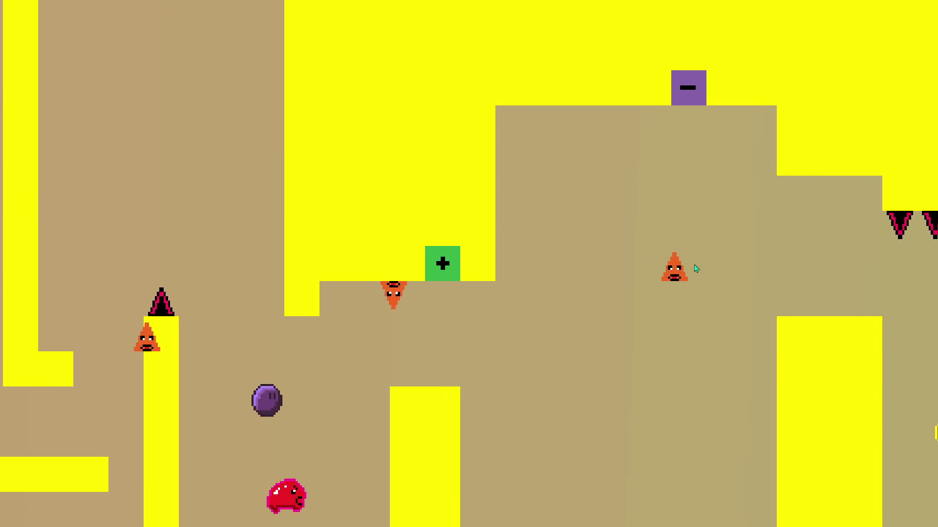
{"action": "key", "text": "space"}
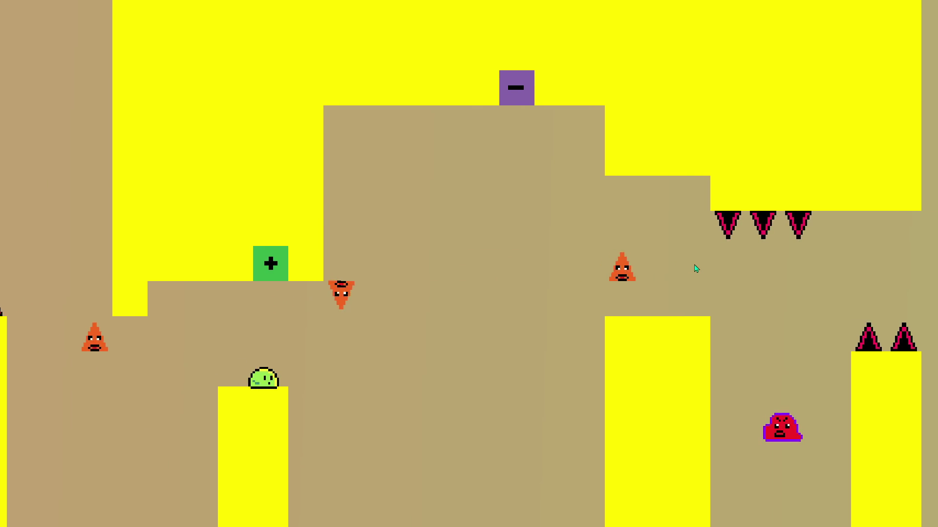
{"action": "key", "text": "space"}
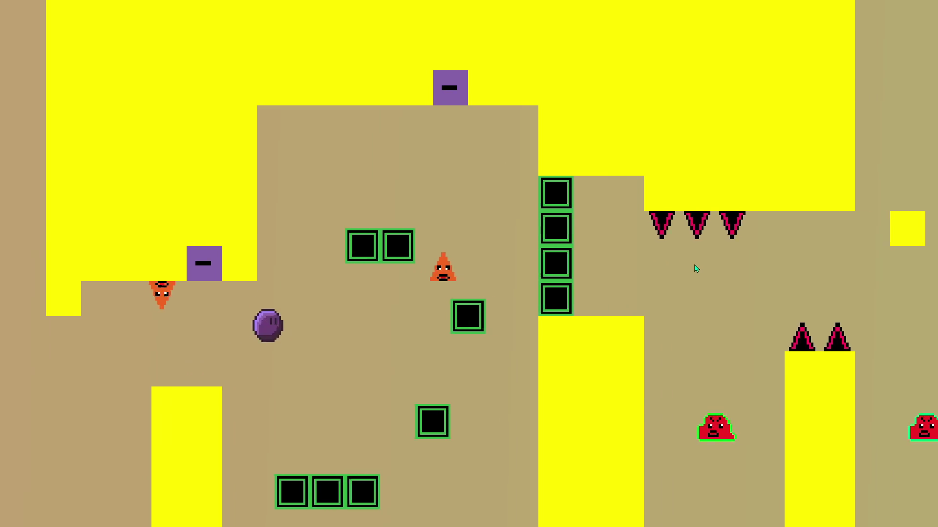
{"action": "key", "text": "space"}
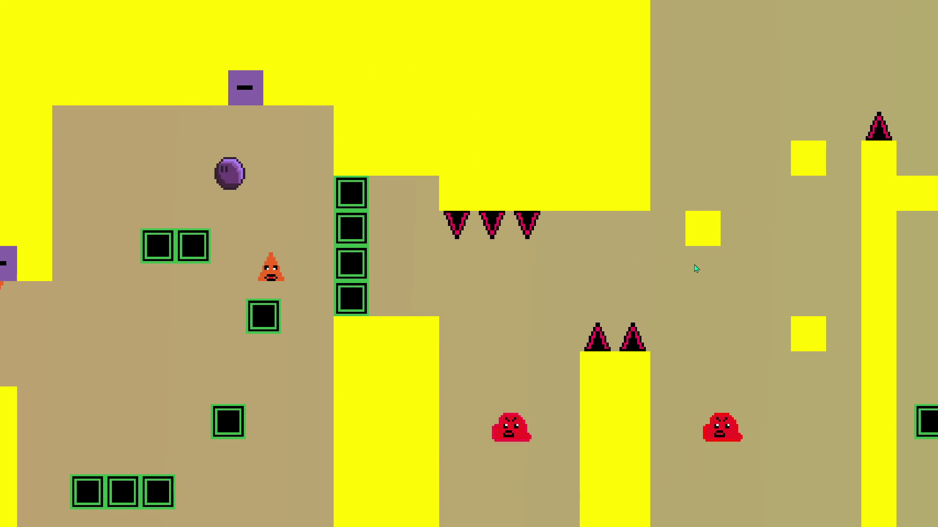
{"action": "key", "text": "space"}
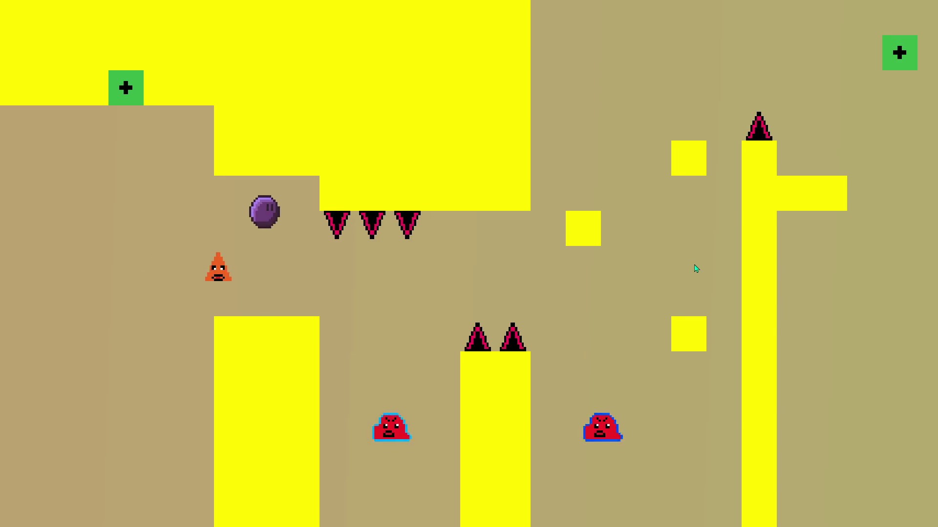
{"action": "key", "text": "Right"}
{"action": "key", "text": "space"}
{"action": "key", "text": "Right"}
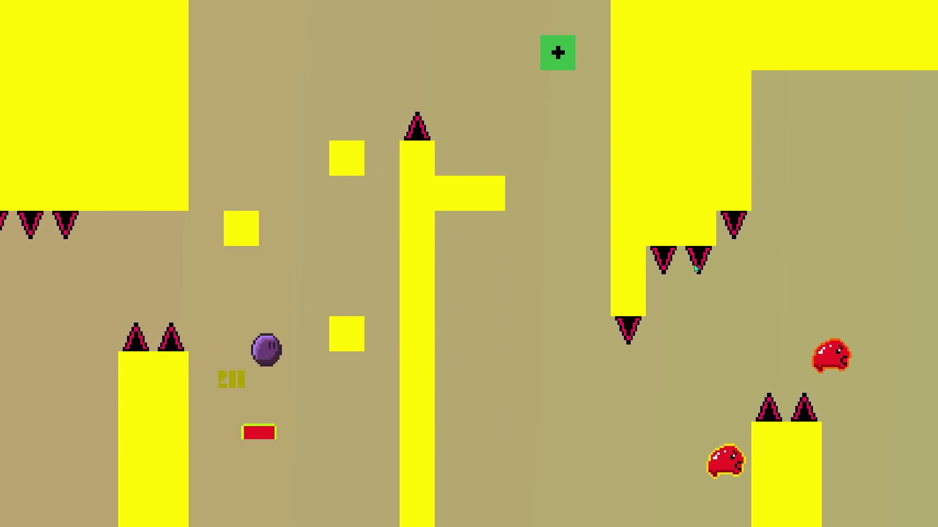
{"action": "key", "text": "space"}
{"action": "key", "text": "Left"}
Step: Reach the right ledge, drop onto the lower blocks and run off the end of the level
{"action": "key", "text": "Right"}
{"action": "key", "text": "space"}
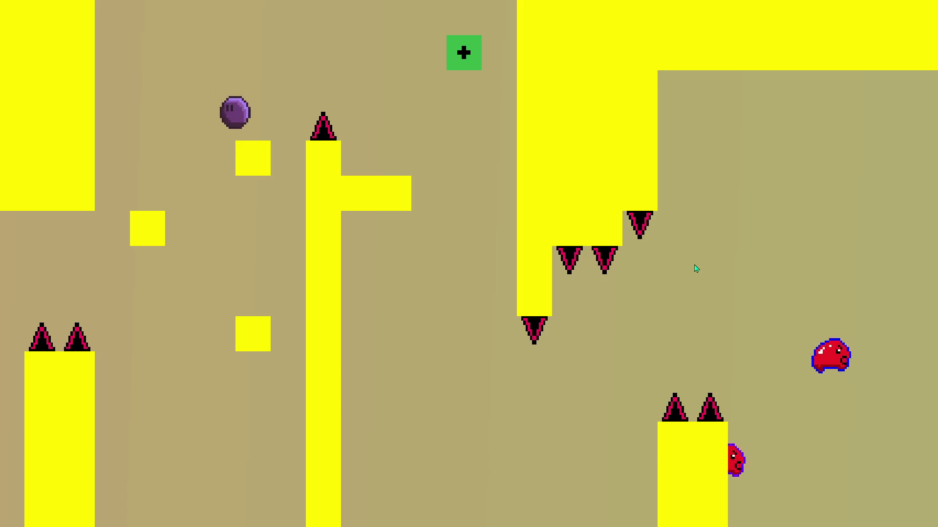
{"action": "key", "text": "space"}
{"action": "key", "text": "Right"}
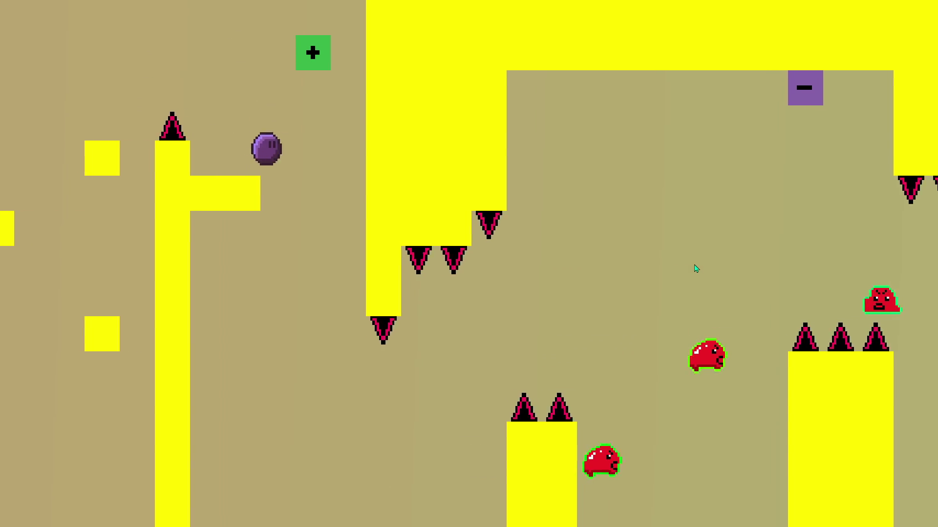
{"action": "key", "text": "Left"}
{"action": "key", "text": "Right"}
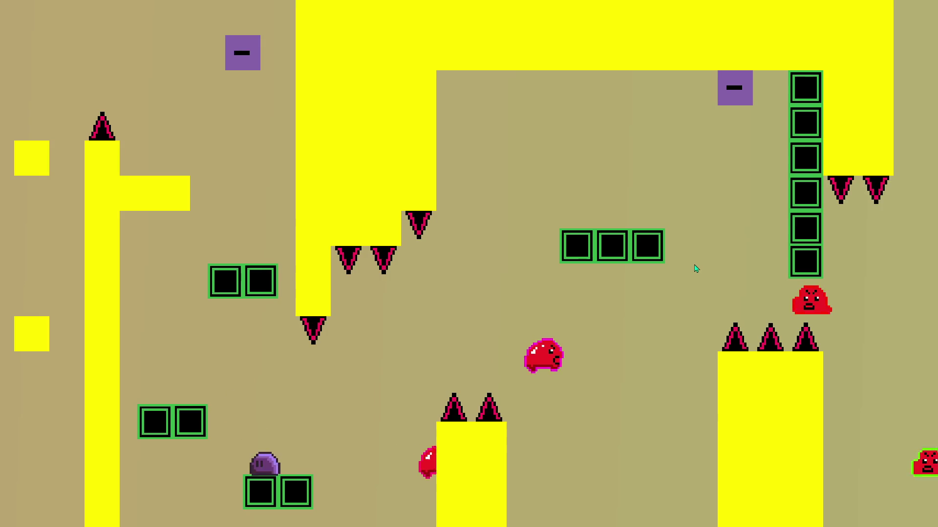
{"action": "key", "text": "space"}
{"action": "key", "text": "Right"}
{"action": "key", "text": "Right"}
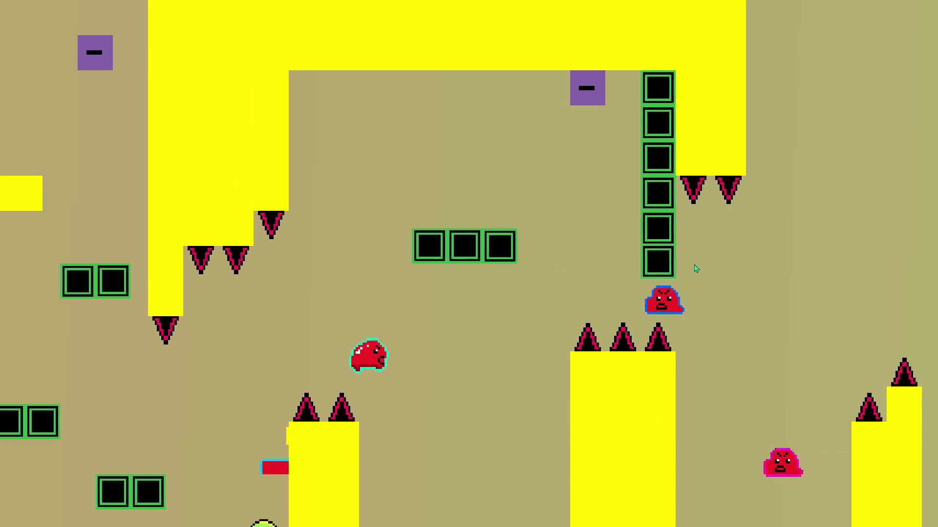
{"action": "key", "text": "Right"}
{"action": "key", "text": "space"}
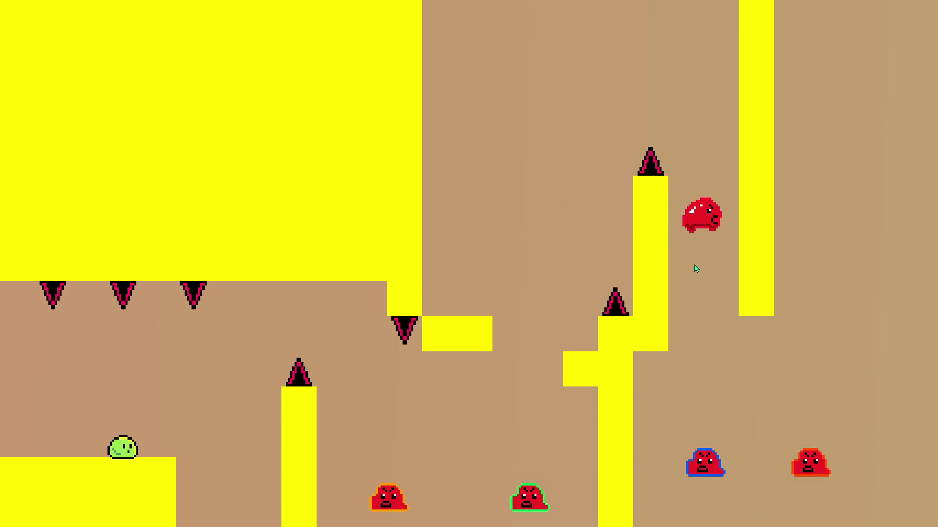
Step: Move the player right over the spikes and gaps toward the pillars, retrying after a respawn
{"action": "key", "text": "Right"}
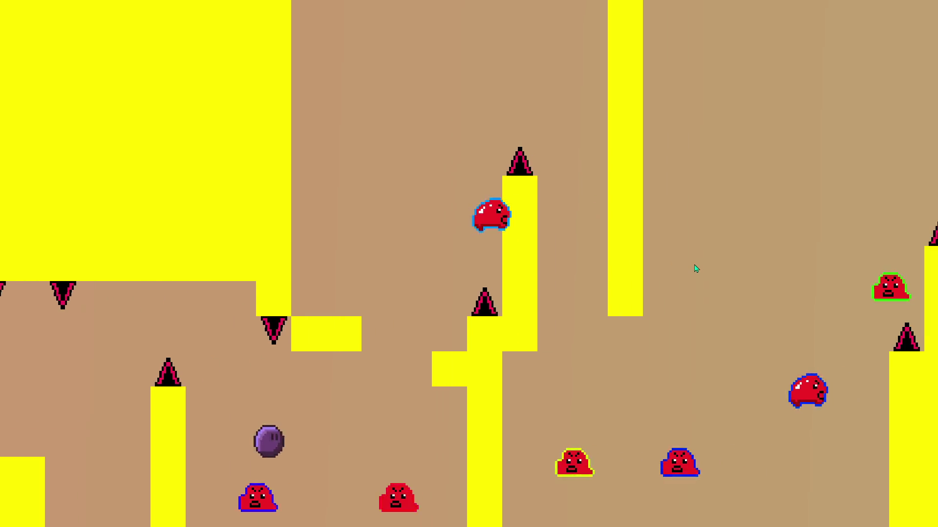
{"action": "key", "text": "Right"}
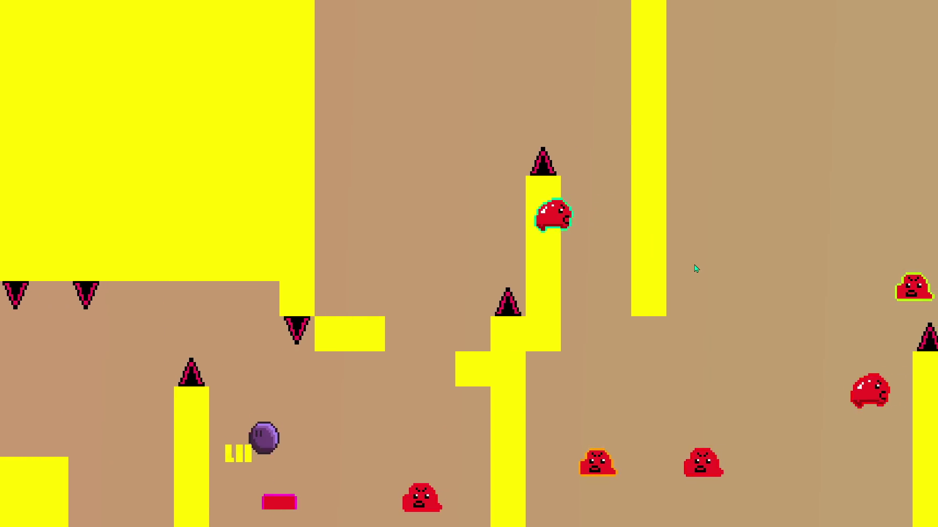
{"action": "key", "text": "Right"}
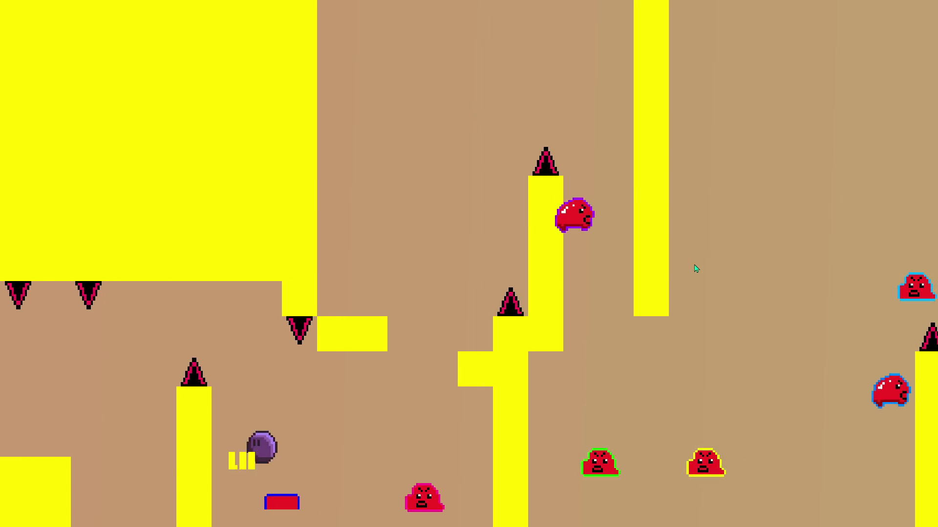
{"action": "key", "text": "Right"}
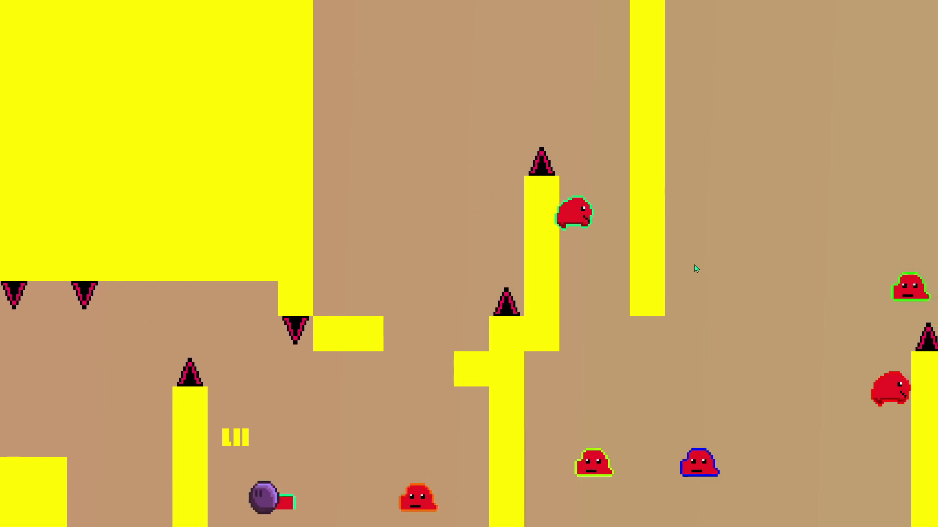
{"action": "key", "text": "Right"}
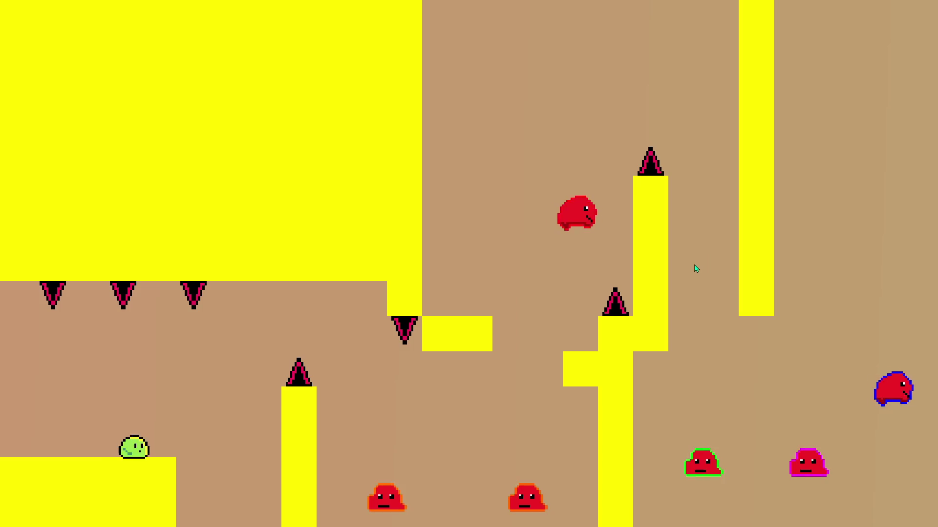
{"action": "key", "text": "Right"}
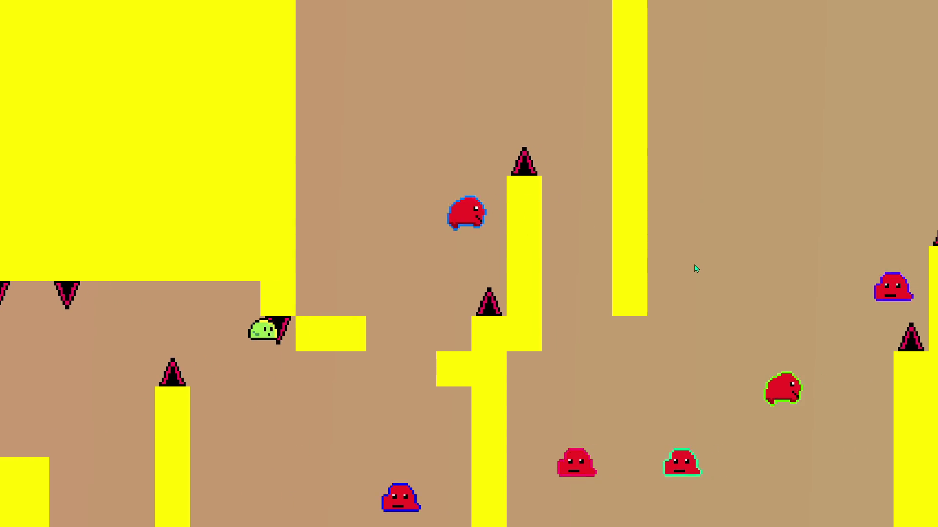
{"action": "key", "text": "Right"}
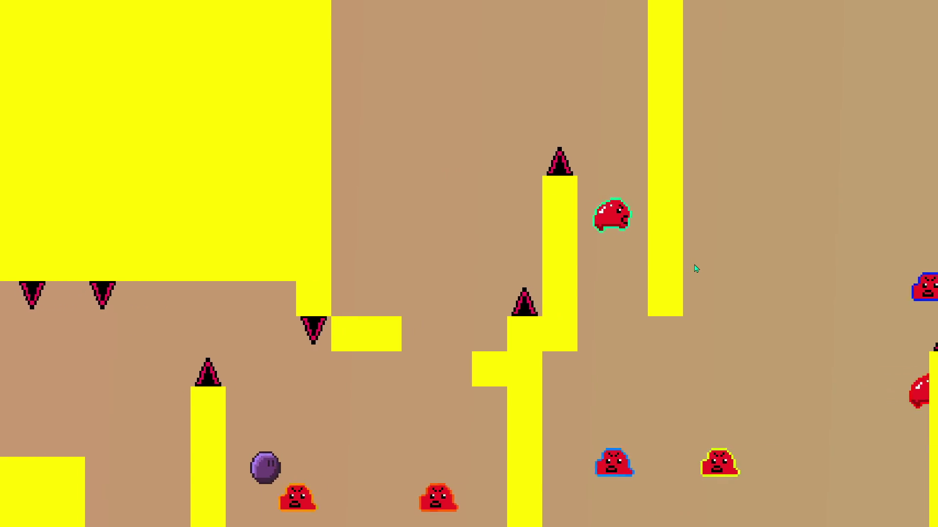
{"action": "key", "text": "Right"}
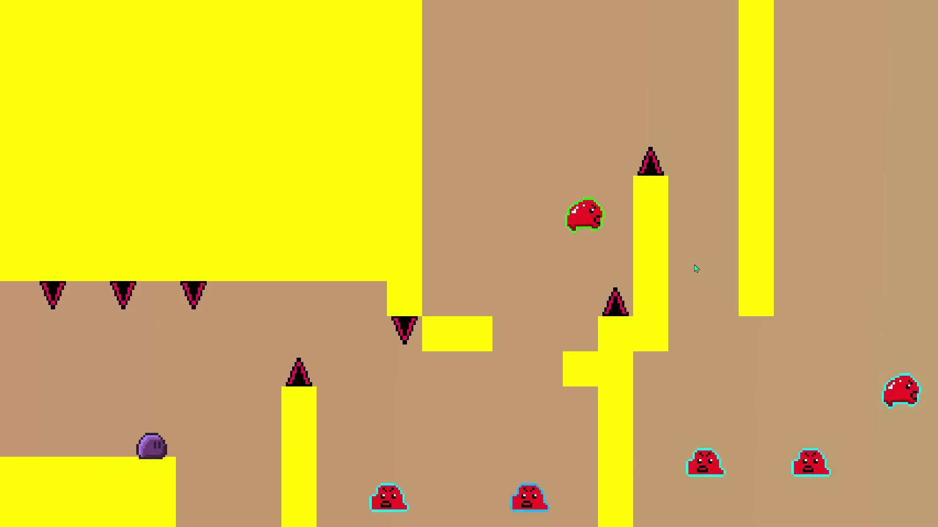
Step: Run the player right and climb up the pillars with repeated jumps
{"action": "key", "text": "Right"}
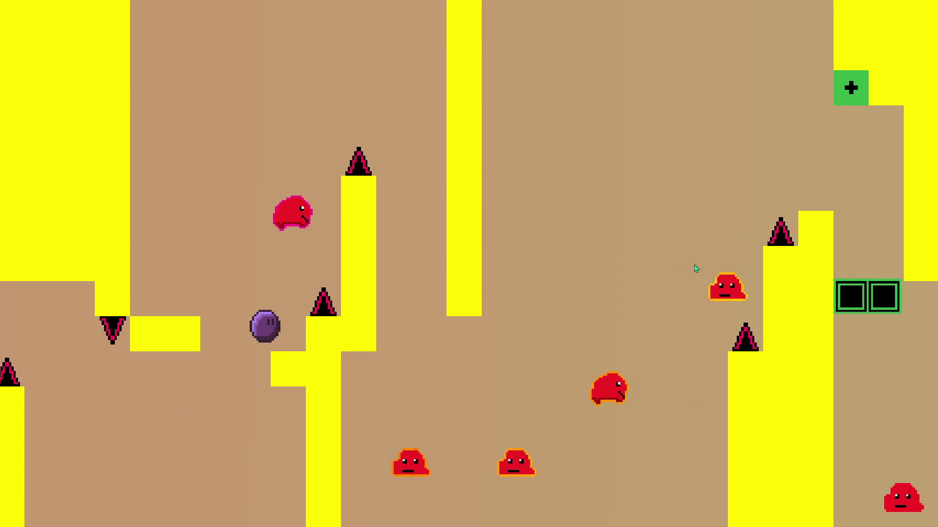
{"action": "key", "text": "Left"}
{"action": "key", "text": "Right"}
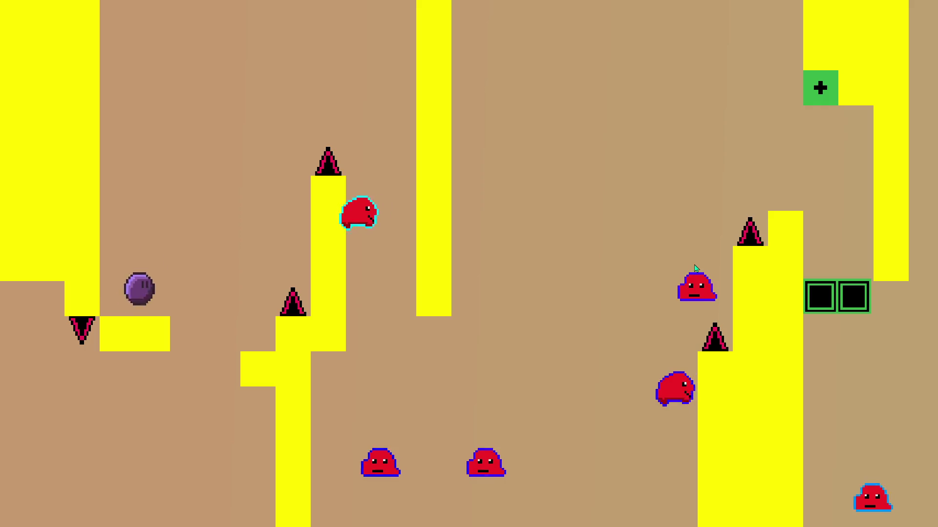
{"action": "key", "text": "Right"}
{"action": "key", "text": "Up"}
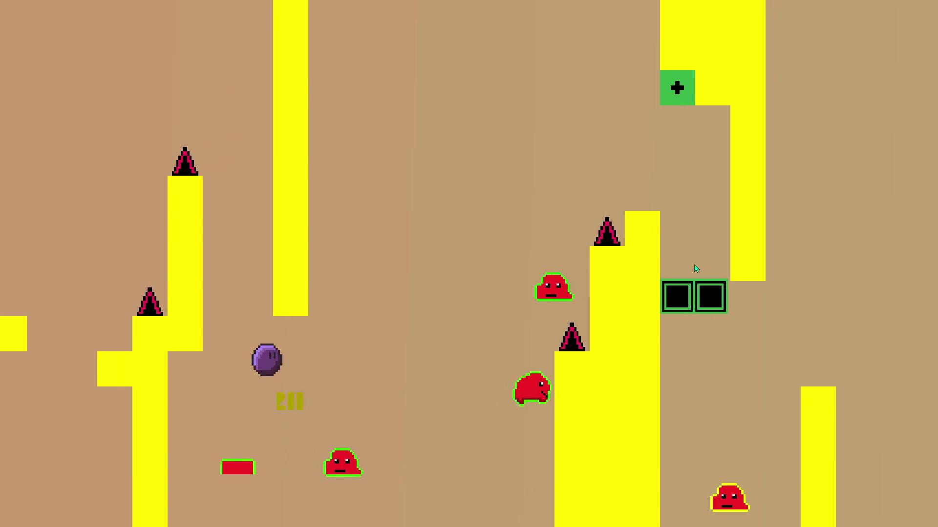
{"action": "key", "text": "Right"}
{"action": "key", "text": "Up"}
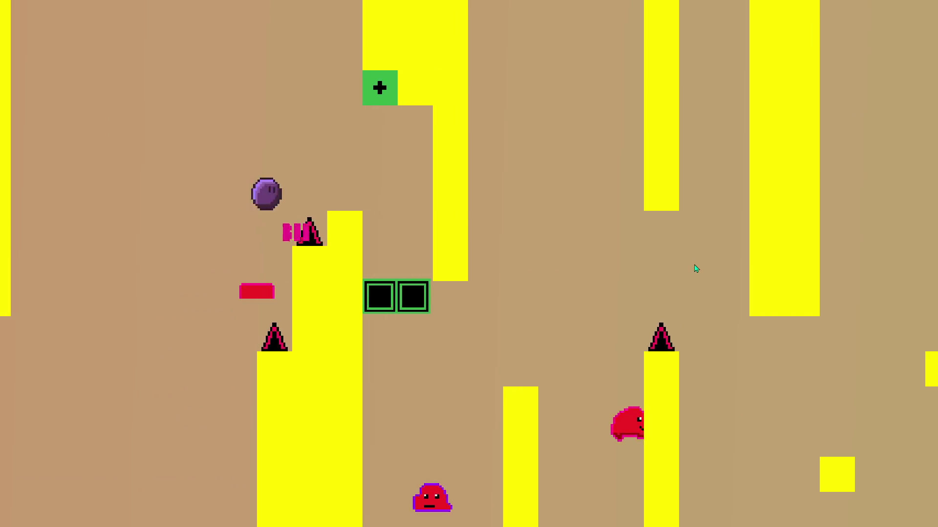
{"action": "key", "text": "Right"}
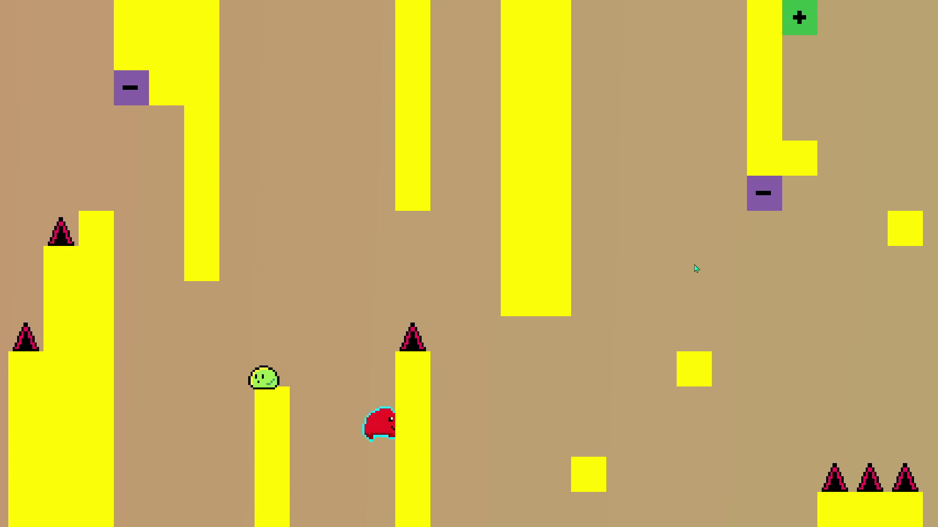
{"action": "key", "text": "Right"}
{"action": "key", "text": "Up"}
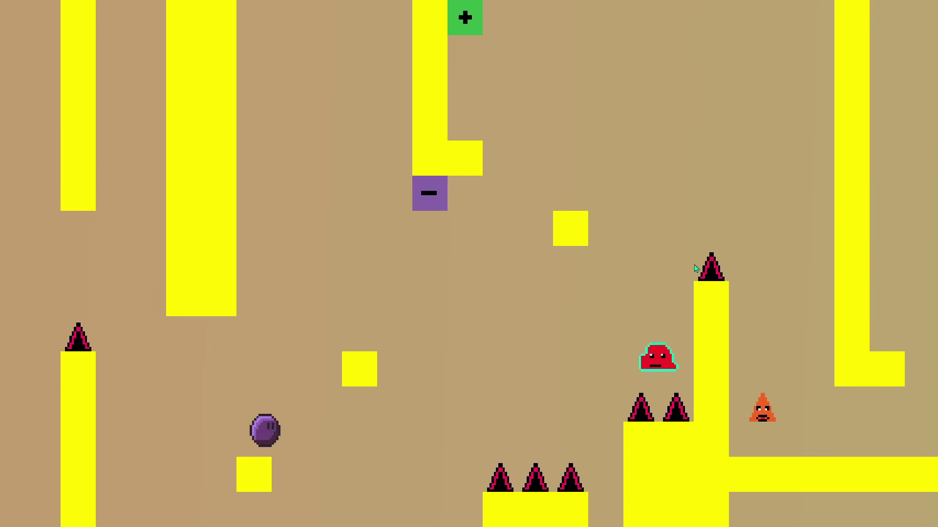
{"action": "key", "text": "Up"}
Step: Bump the plus block to remove the green blocks, then move onto the lower platform
{"action": "key", "text": "Right"}
{"action": "key", "text": "Up"}
{"action": "key", "text": "Up"}
{"action": "key", "text": "Left"}
{"action": "key", "text": "Up"}
{"action": "key", "text": "Right"}
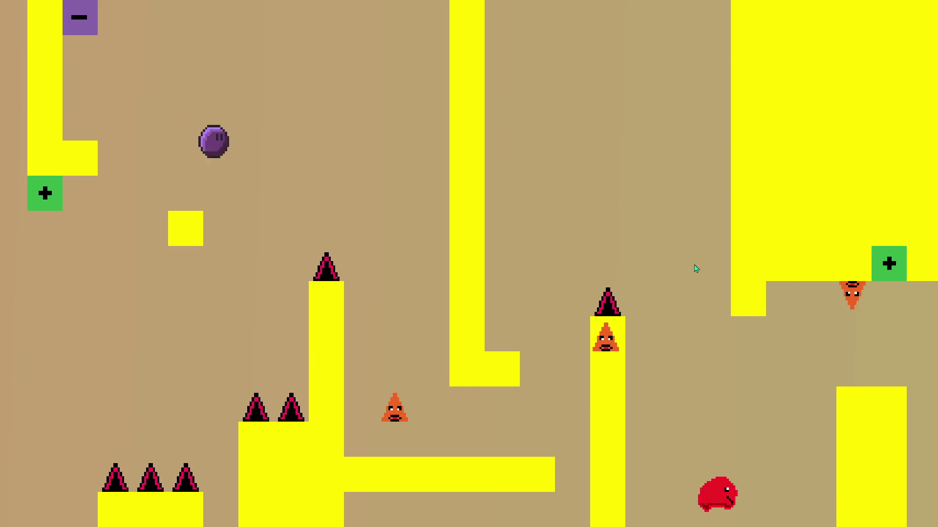
{"action": "key", "text": "Up"}
{"action": "key", "text": "Right"}
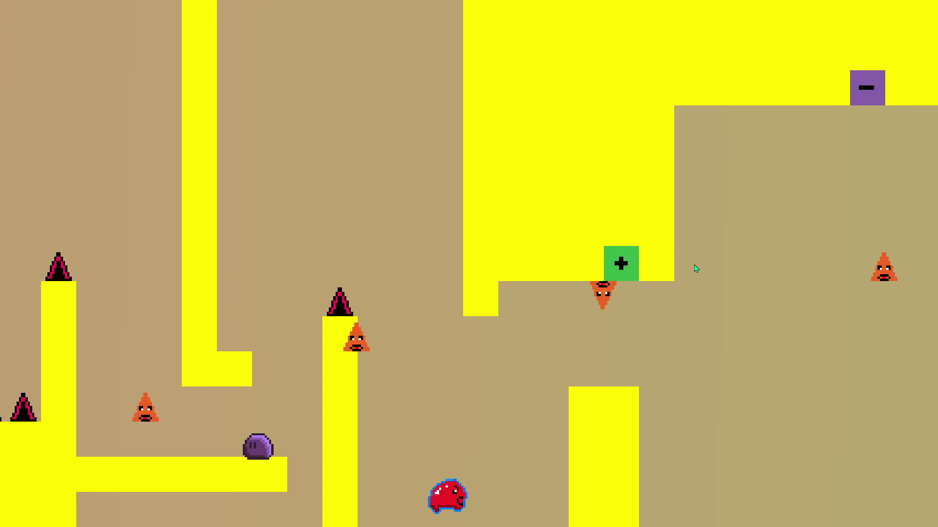
Step: Jump between the upper ledge and the lower pillar and bump the plus block to restore the green blocks
{"action": "key", "text": "Up"}
{"action": "key", "text": "Left"}
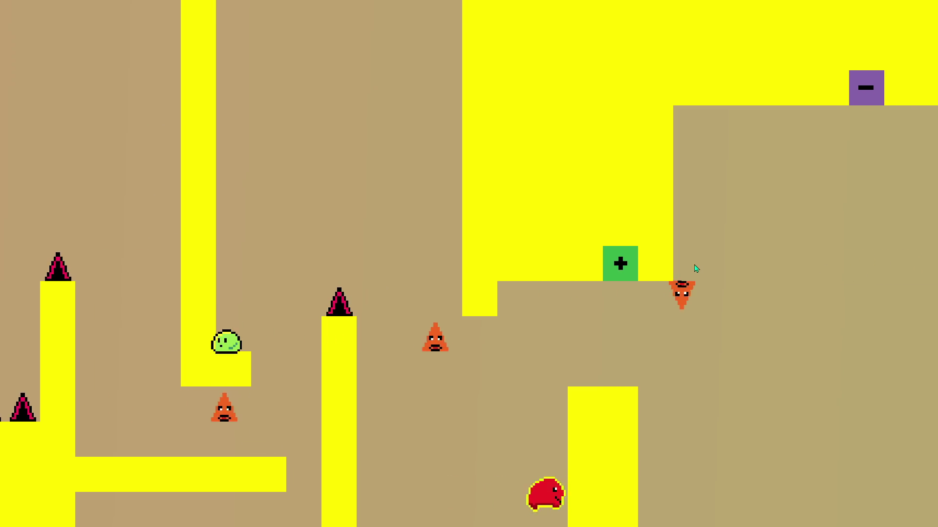
{"action": "key", "text": "Up"}
{"action": "key", "text": "Right"}
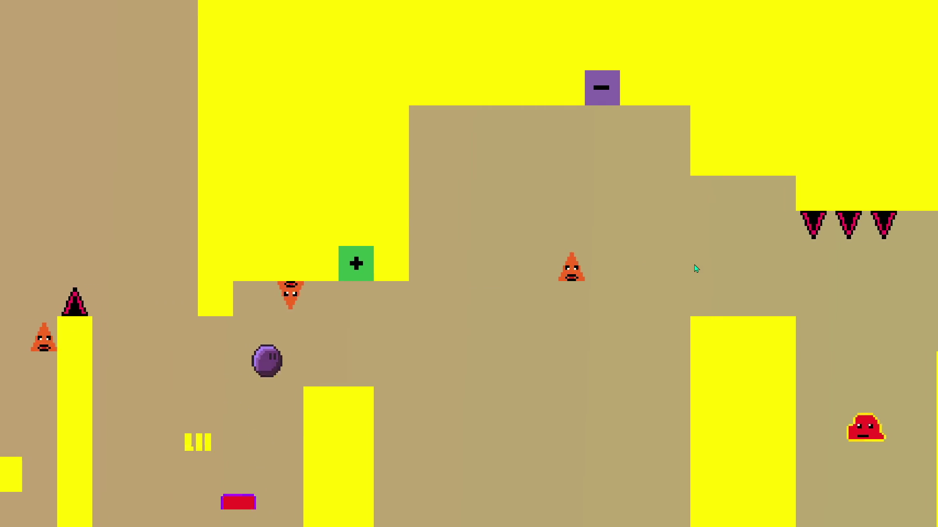
{"action": "key", "text": "Up"}
{"action": "key", "text": "Right"}
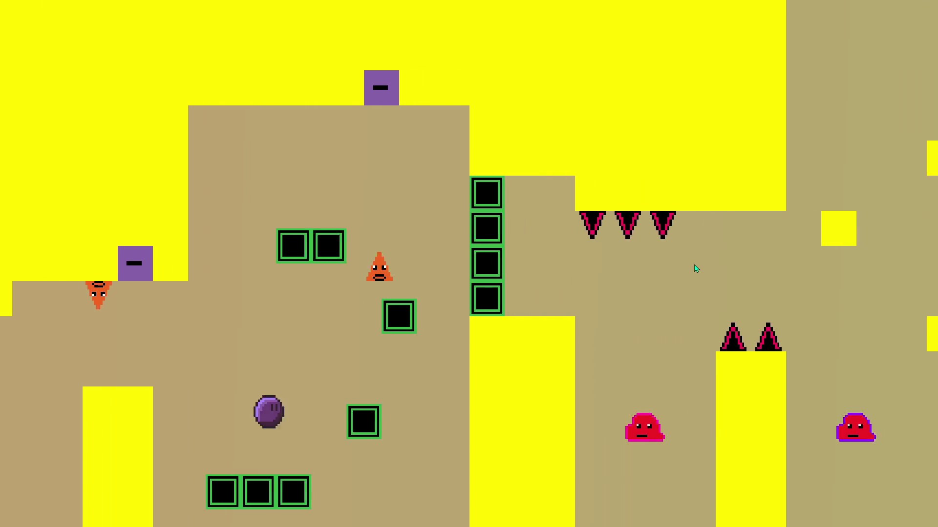
Step: Jump from a green block up onto the minus switch and land on a small block
{"action": "key", "text": "Right"}
{"action": "key", "text": "Up"}
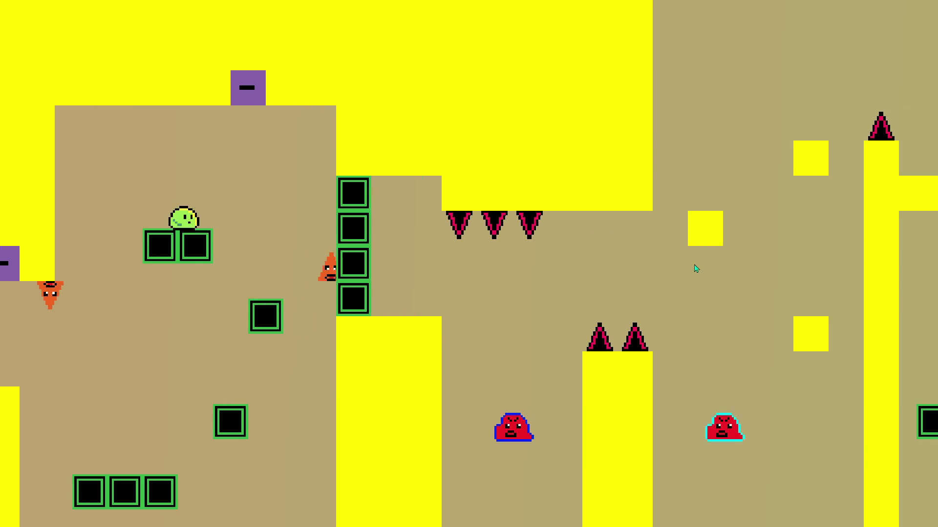
{"action": "key", "text": "Up"}
{"action": "key", "text": "Right"}
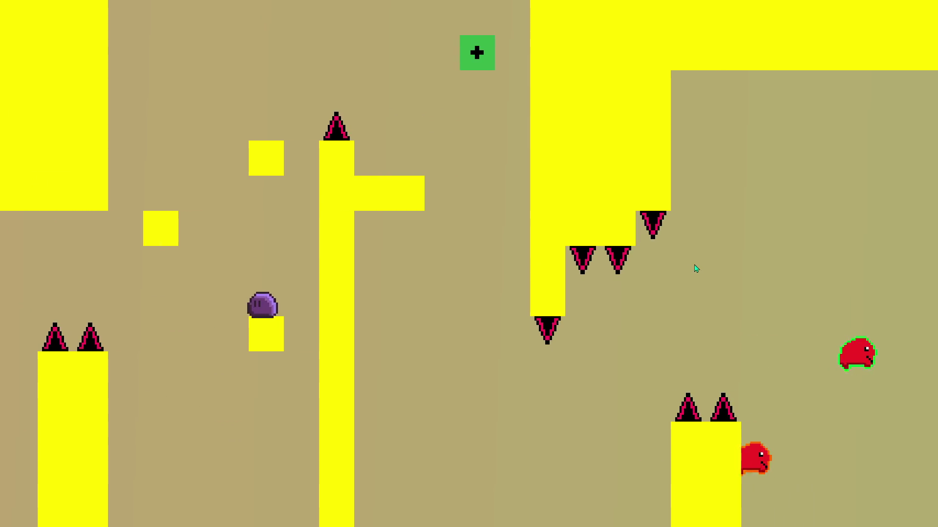
{"action": "key", "text": "Up"}
{"action": "key", "text": "Left"}
Step: Cross the gap, run along the bottom blocks and drop off the ledge into the brown area
{"action": "key", "text": "Right"}
{"action": "key", "text": "Up"}
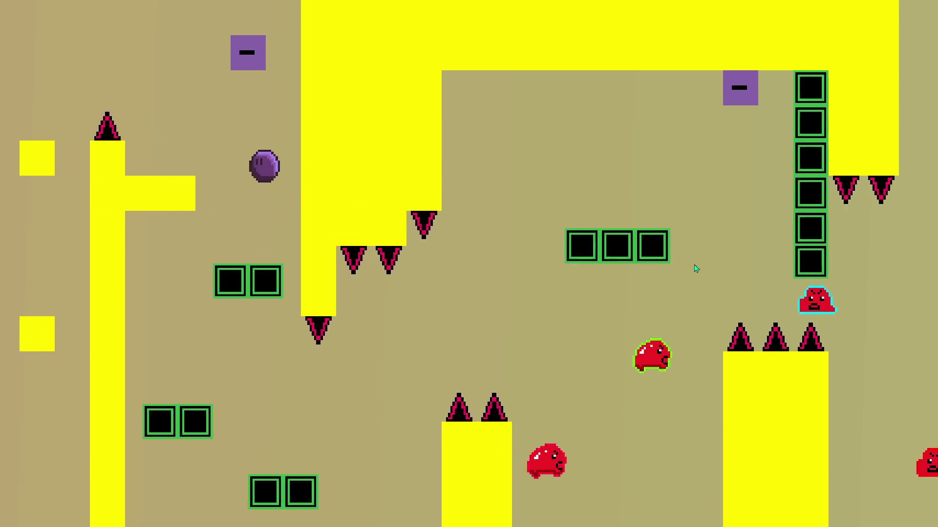
{"action": "key", "text": "Left"}
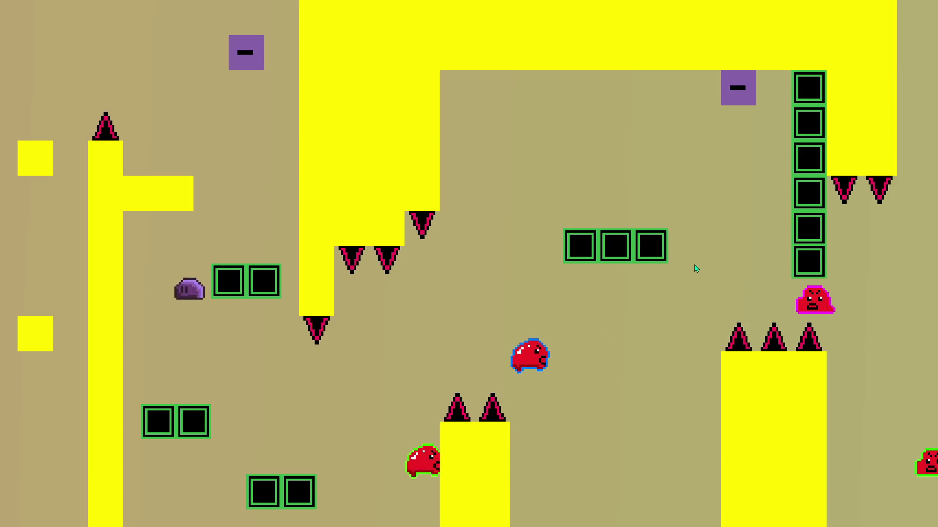
{"action": "key", "text": "Right"}
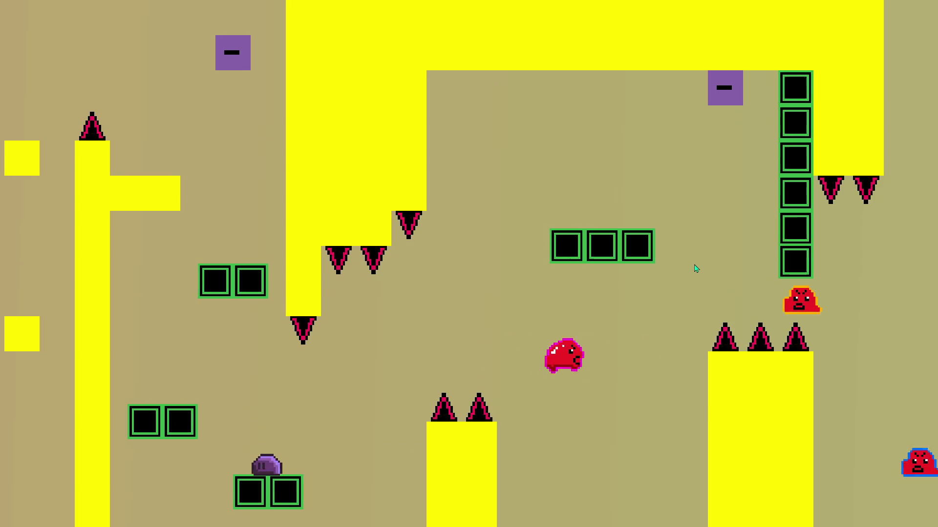
{"action": "key", "text": "Right"}
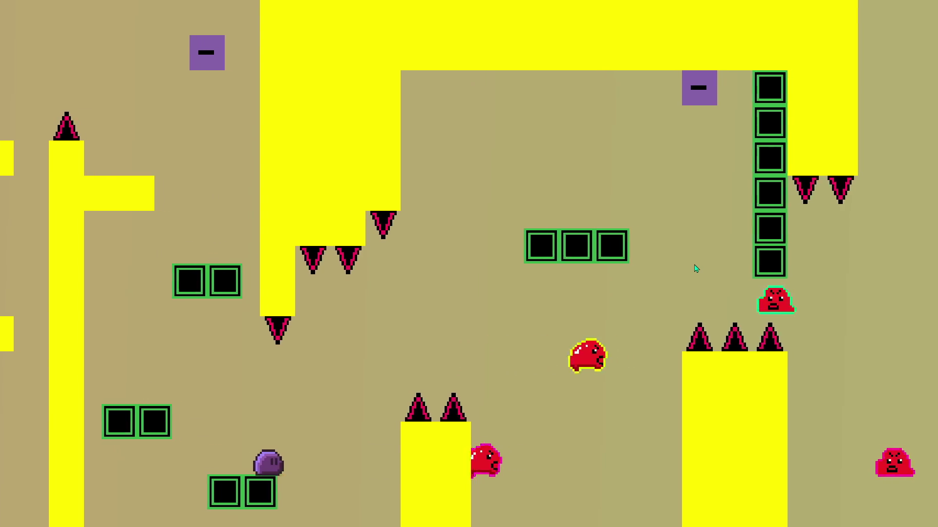
{"action": "key", "text": "Up"}
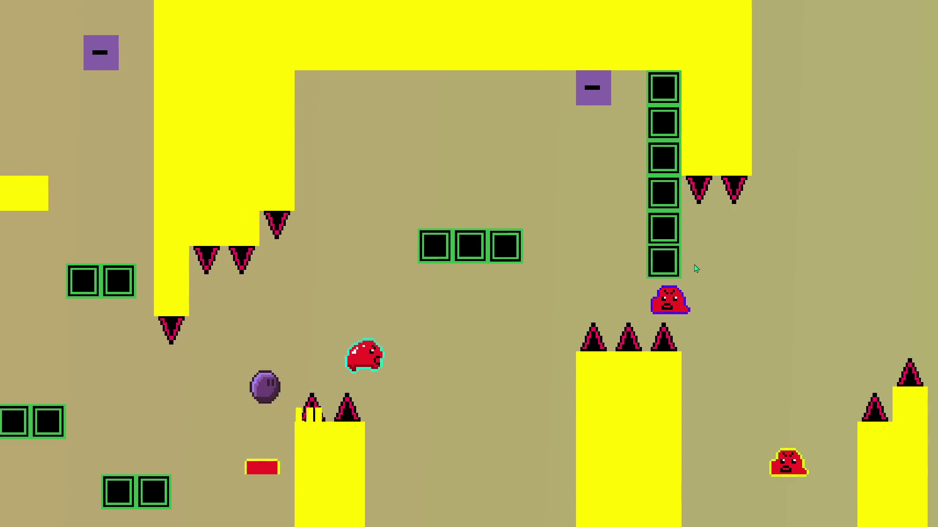
{"action": "key", "text": "Right"}
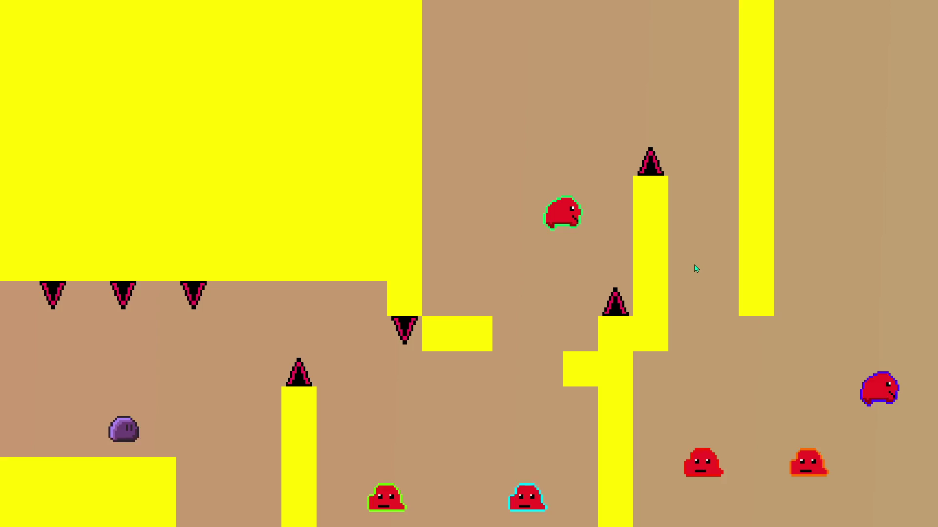
Step: Jump and wall-slide the player through the brown area, crossing the gap onto a ledge
{"action": "key", "text": "Up"}
{"action": "key", "text": "Right"}
{"action": "key", "text": "Up"}
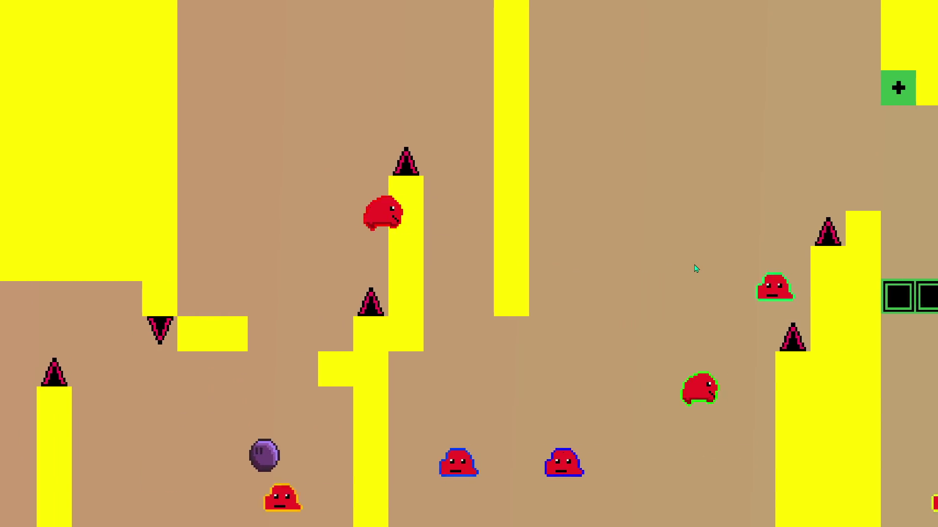
{"action": "key", "text": "Left"}
{"action": "key", "text": "Up"}
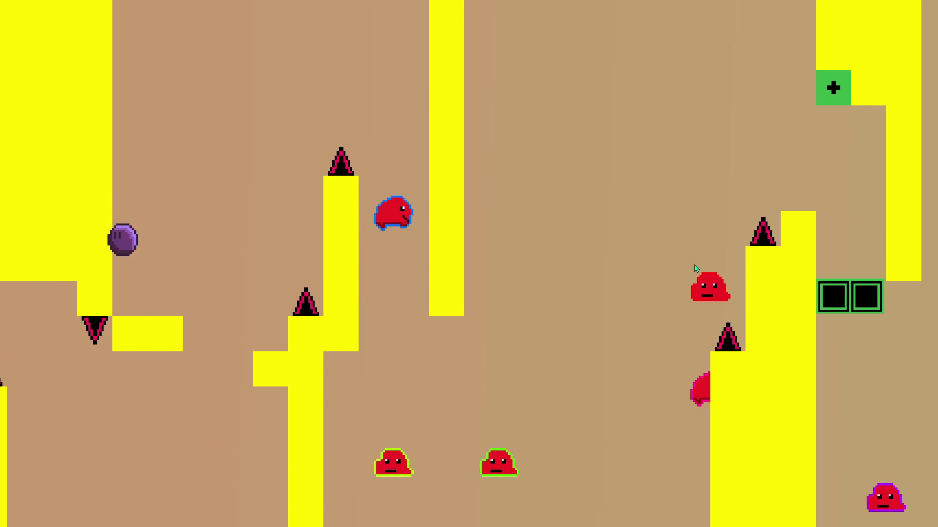
{"action": "key", "text": "Right"}
{"action": "key", "text": "Up"}
{"action": "key", "text": "Right"}
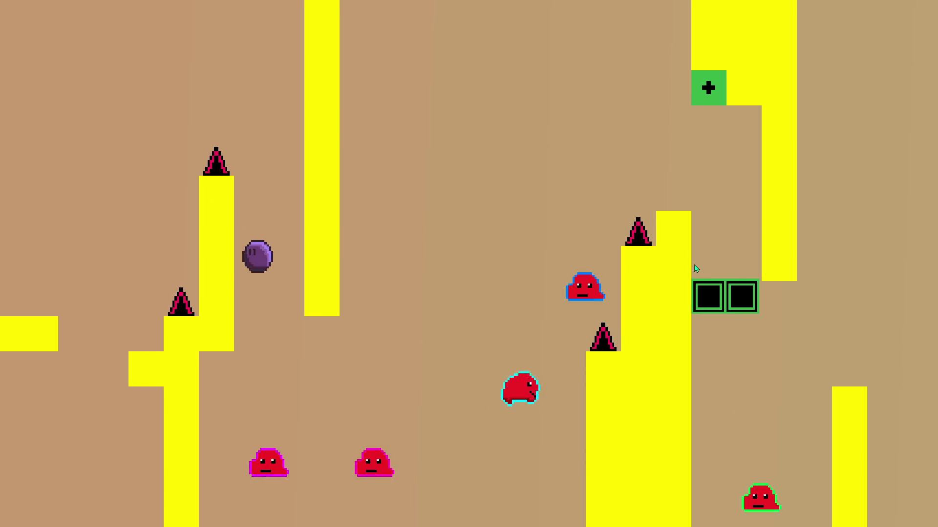
{"action": "key", "text": "Right"}
{"action": "key", "text": "Up"}
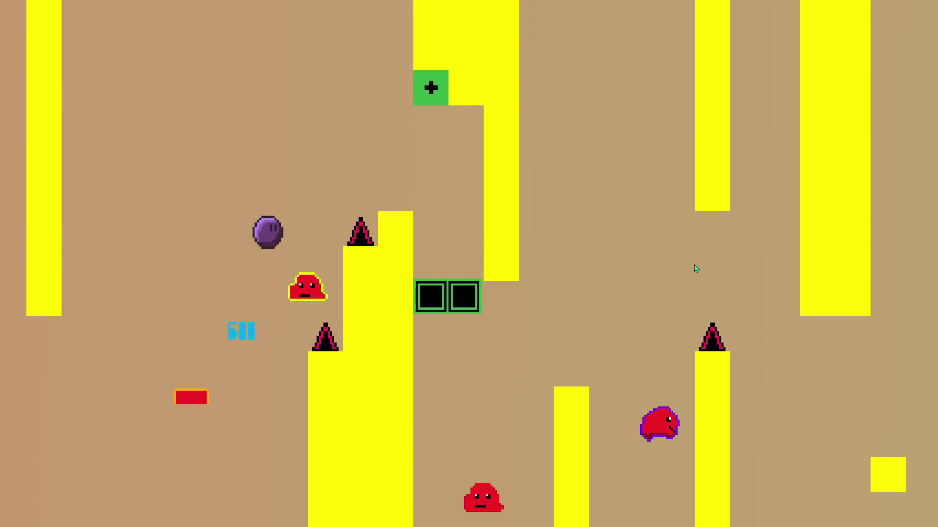
{"action": "key", "text": "Right"}
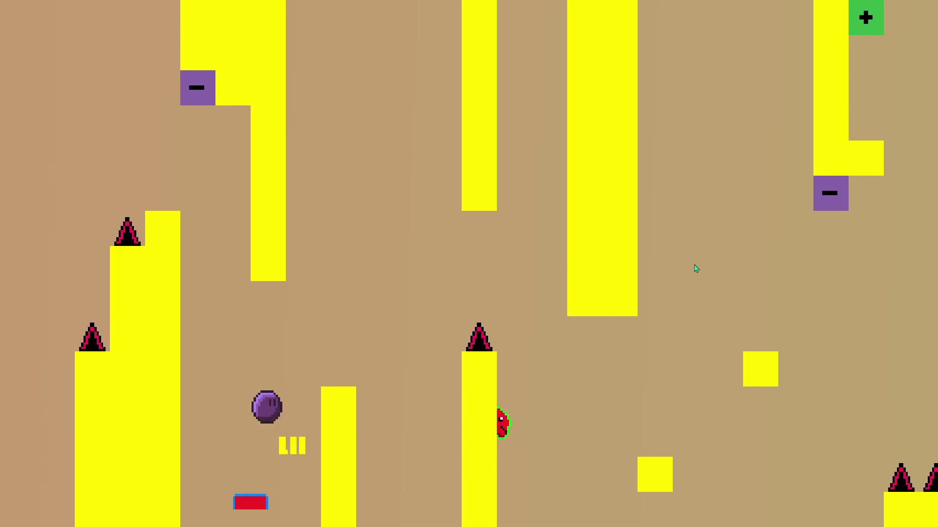
{"action": "key", "text": "Right"}
{"action": "key", "text": "Up"}
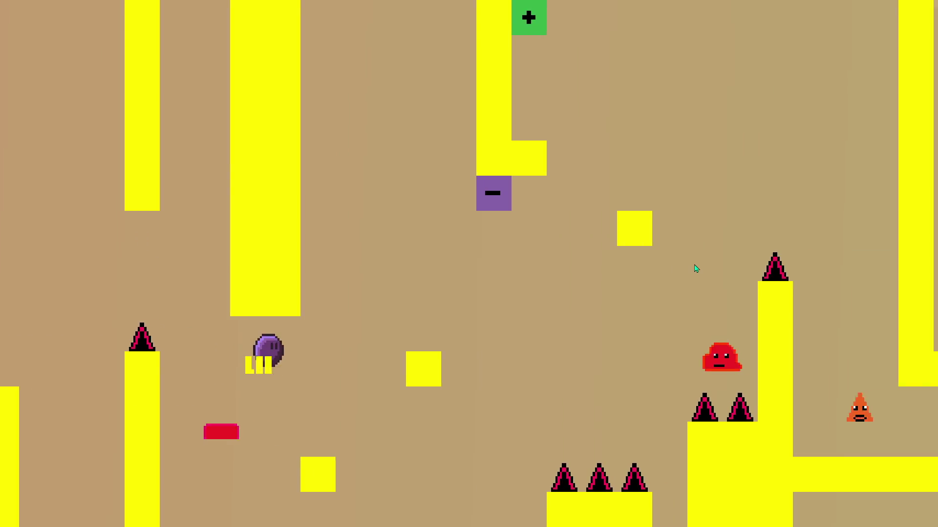
{"action": "key", "text": "Right"}
{"action": "key", "text": "Up"}
{"action": "key", "text": "Left"}
Step: Flip the first plus switch to minus, then jump across onto the yellow pillar and green blocks
{"action": "key", "text": "Right"}
{"action": "key", "text": "Up"}
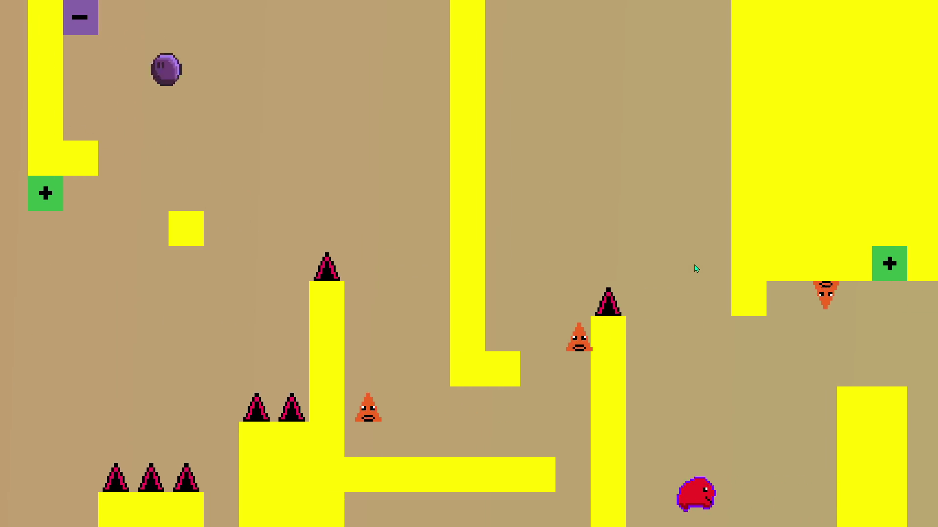
{"action": "key", "text": "Right"}
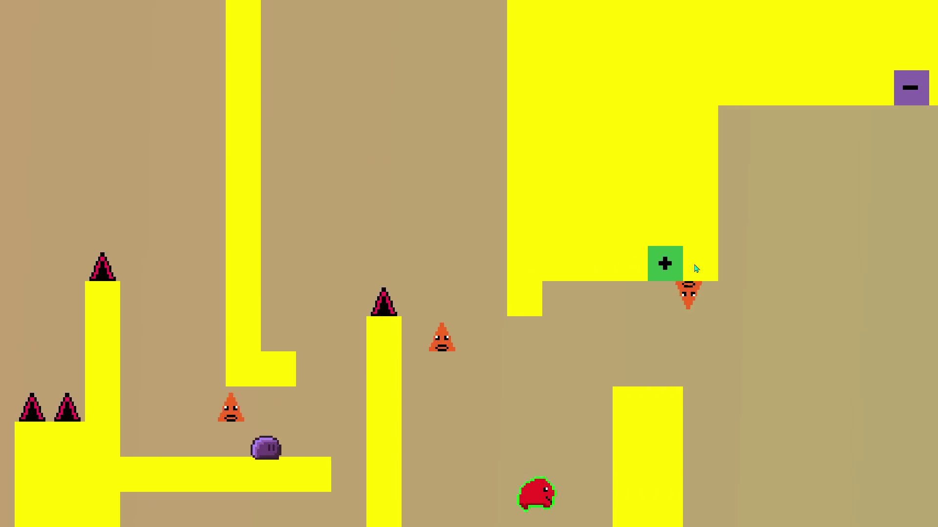
{"action": "key", "text": "Up"}
{"action": "key", "text": "Left"}
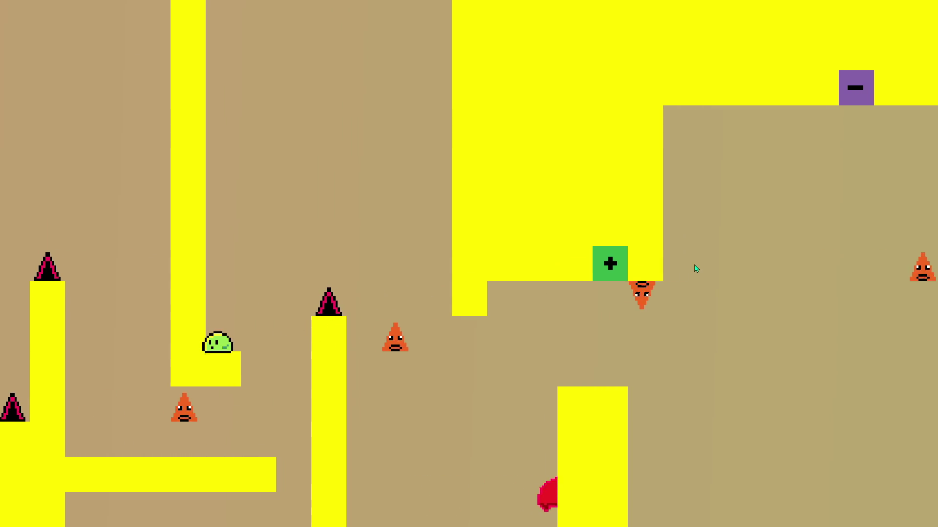
{"action": "key", "text": "Up"}
{"action": "key", "text": "Right"}
{"action": "key", "text": "Right"}
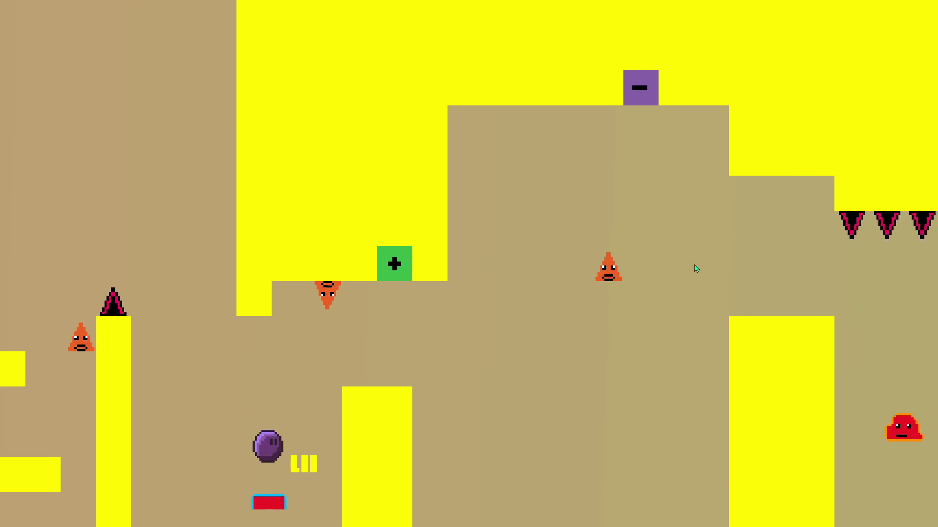
{"action": "key", "text": "Up"}
{"action": "key", "text": "Right"}
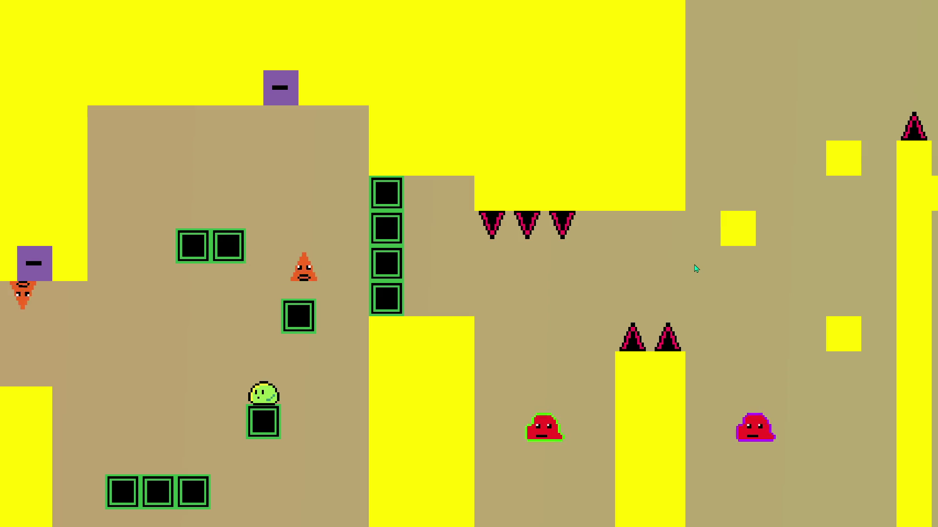
{"action": "key", "text": "Up"}
{"action": "key", "text": "Left"}
Step: Hit the second switch to flip plus to minus, then run the player right toward the spikes
{"action": "key", "text": "Up"}
{"action": "key", "text": "Right"}
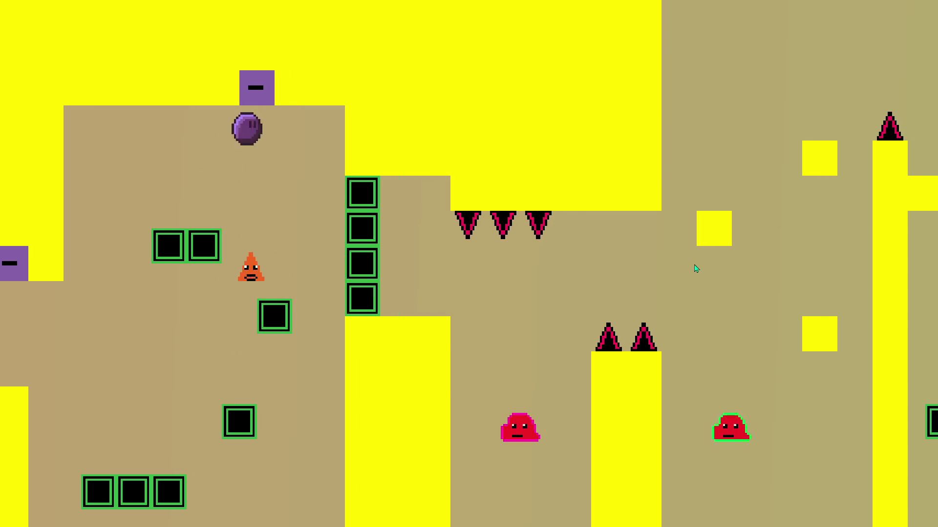
{"action": "key", "text": "Right"}
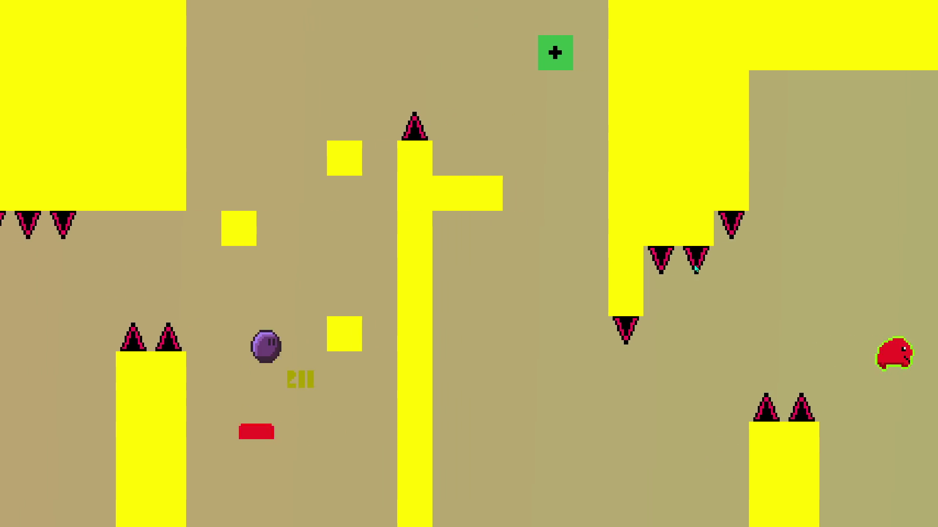
{"action": "key", "text": "Up"}
{"action": "key", "text": "Up"}
{"action": "key", "text": "Left"}
{"action": "key", "text": "Right"}
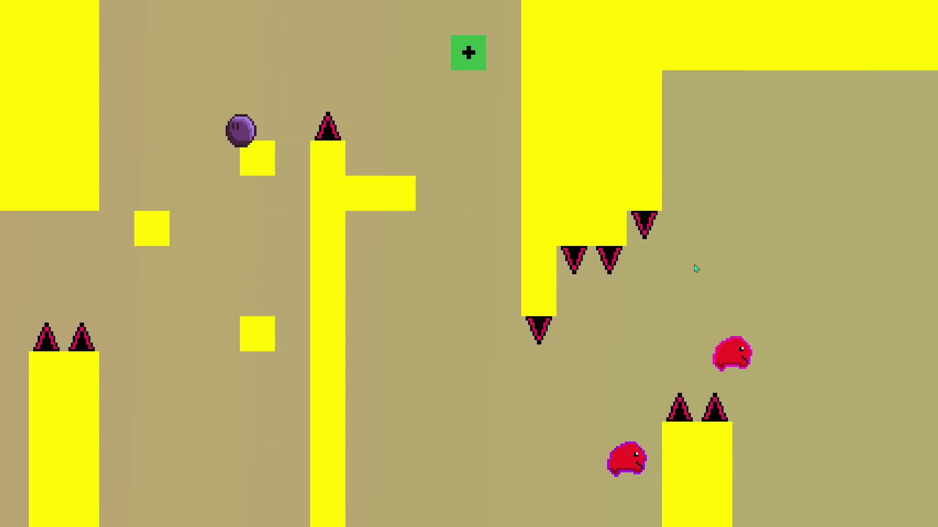
{"action": "key", "text": "Up"}
{"action": "key", "text": "Right"}
{"action": "key", "text": "Left"}
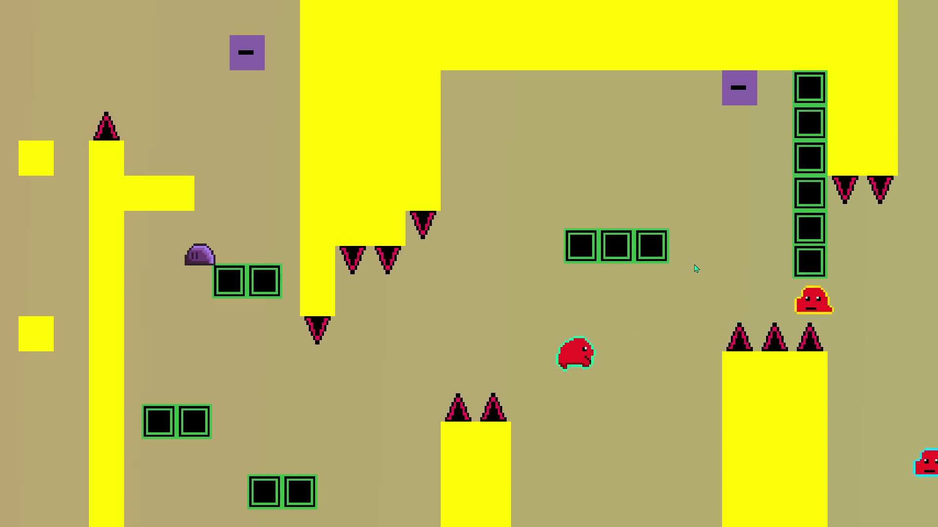
{"action": "key", "text": "Right"}
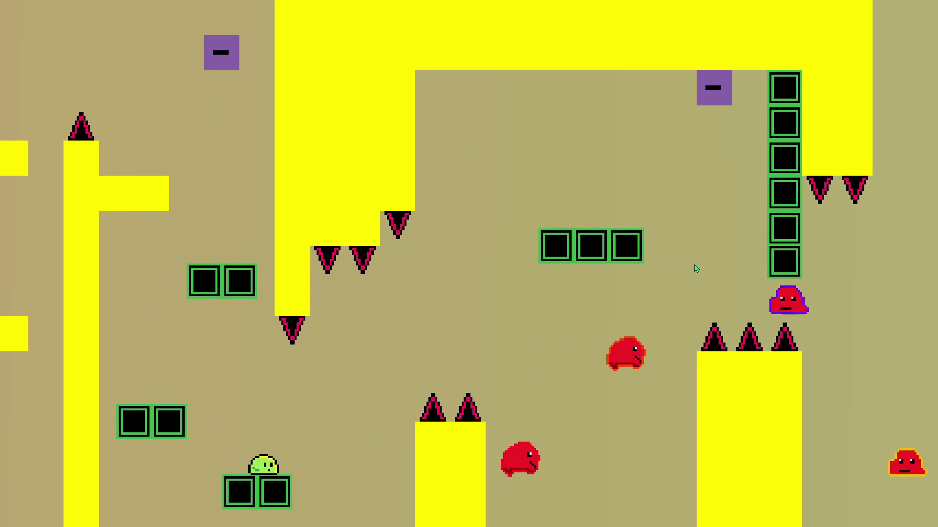
{"action": "key", "text": "Up"}
{"action": "key", "text": "Right"}
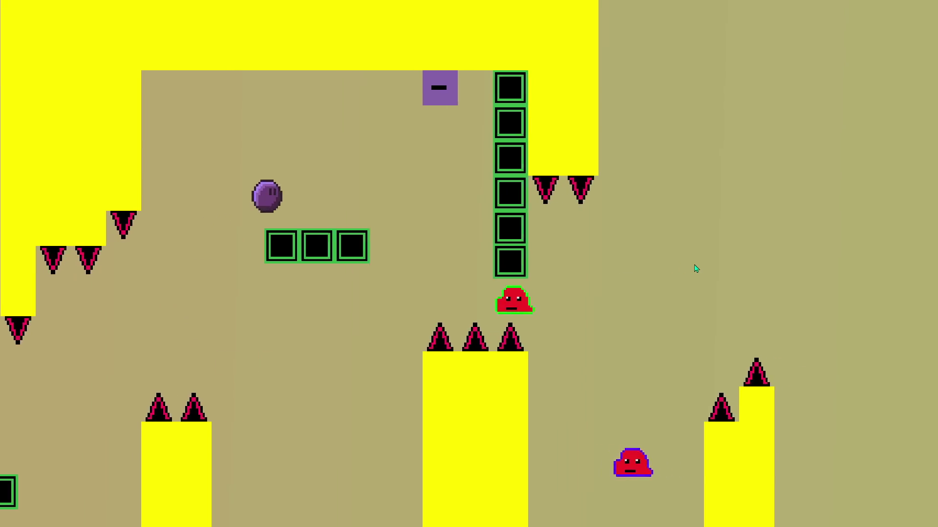
{"action": "key", "text": "Right"}
{"action": "key", "text": "Up"}
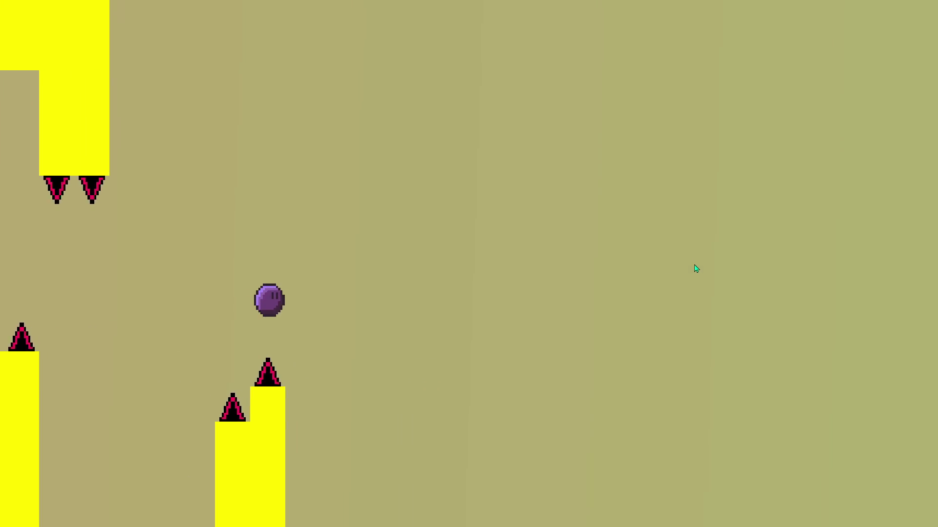
{"action": "key", "text": "Right"}
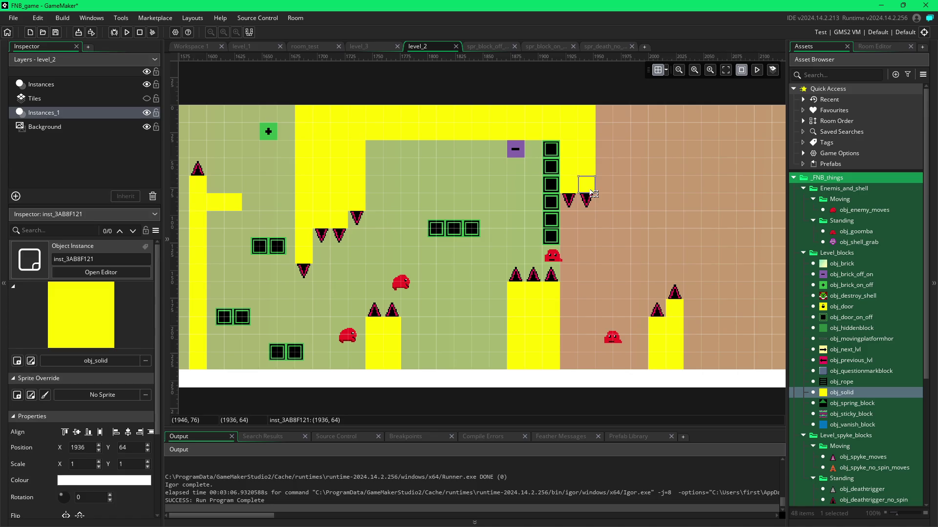
Step: Add an obj_solid block, shift the hanging column one cell right, and move a downward spike beneath it
{"action": "left_click", "coordinate": [572, 184], "text": "alt"}
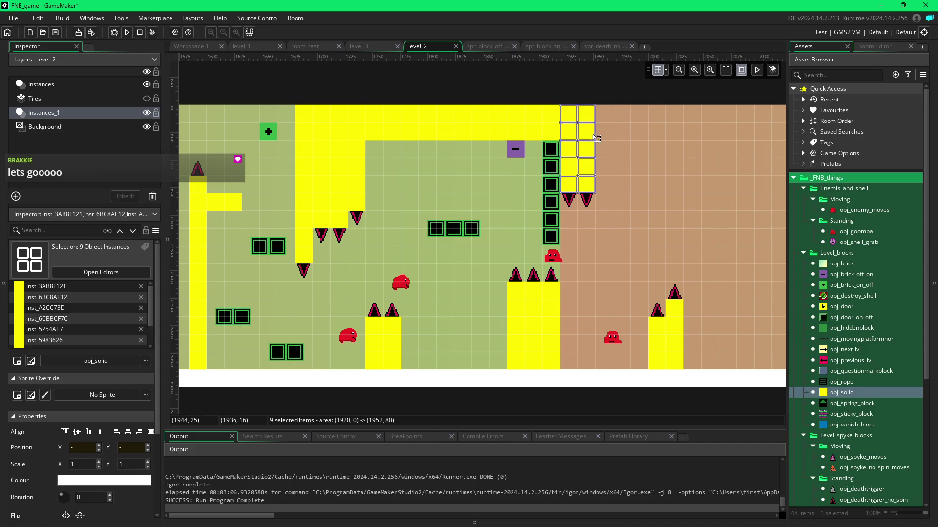
{"action": "left_click_drag", "start_coordinate": [572, 170], "coordinate": [593, 170]}
{"action": "left_click", "coordinate": [593, 171]}
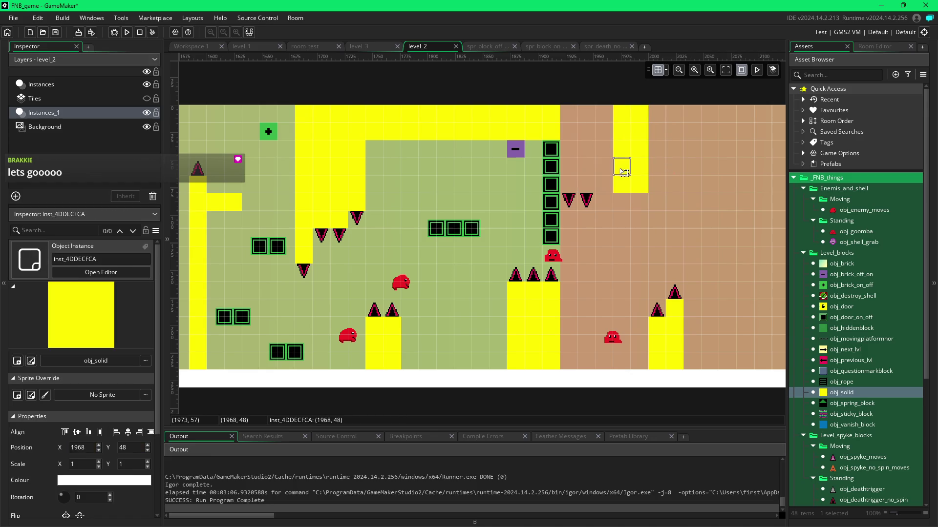
{"action": "left_click", "coordinate": [587, 202]}
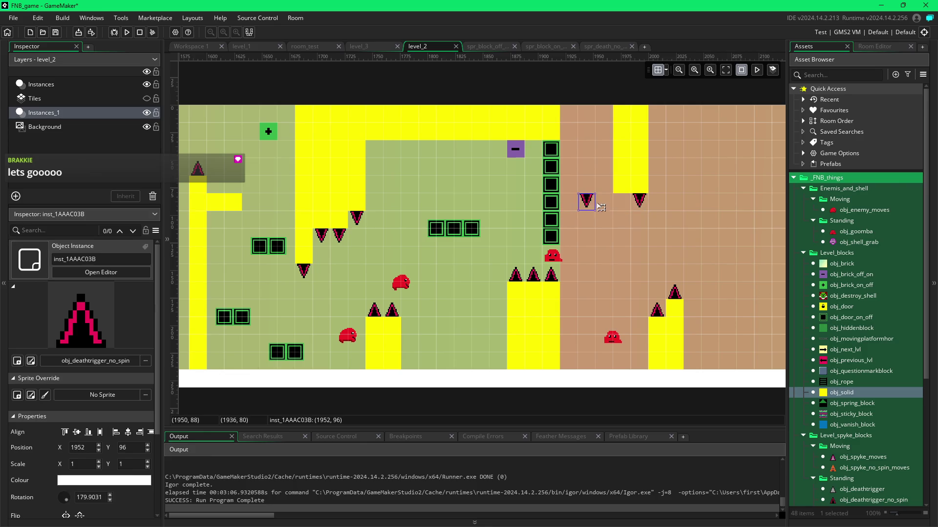
{"action": "left_click_drag", "start_coordinate": [617, 208], "coordinate": [615, 214]}
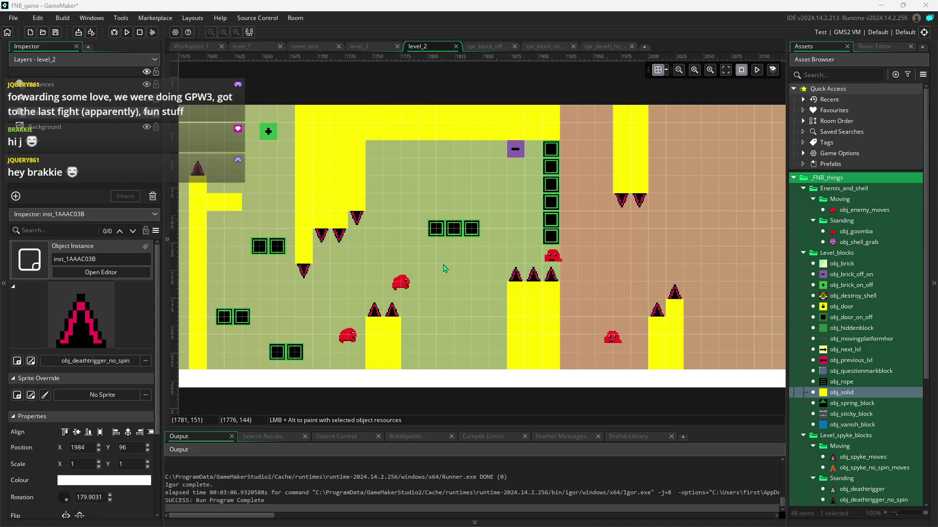
Step: Replace the red moving enemy with a goomba at the same spot and run the game with F5
{"action": "left_click", "coordinate": [402, 283]}
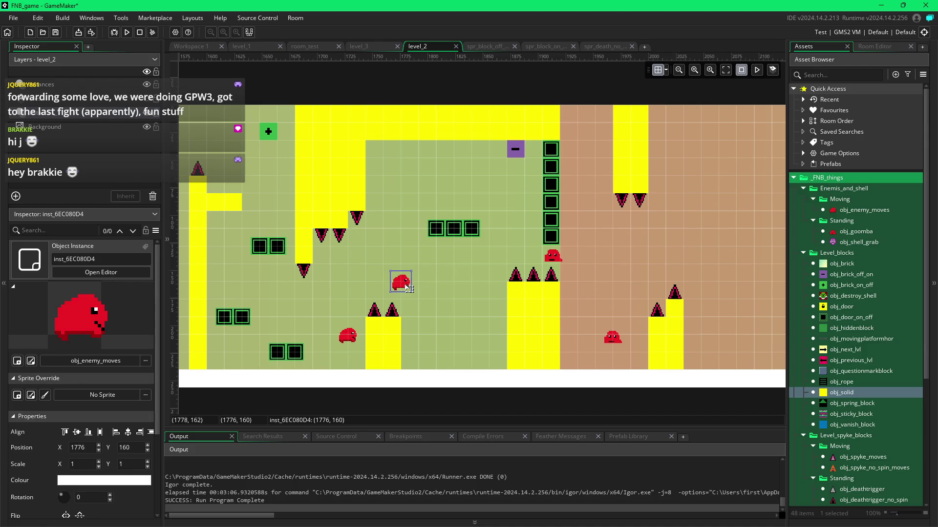
{"action": "key", "text": "Delete"}
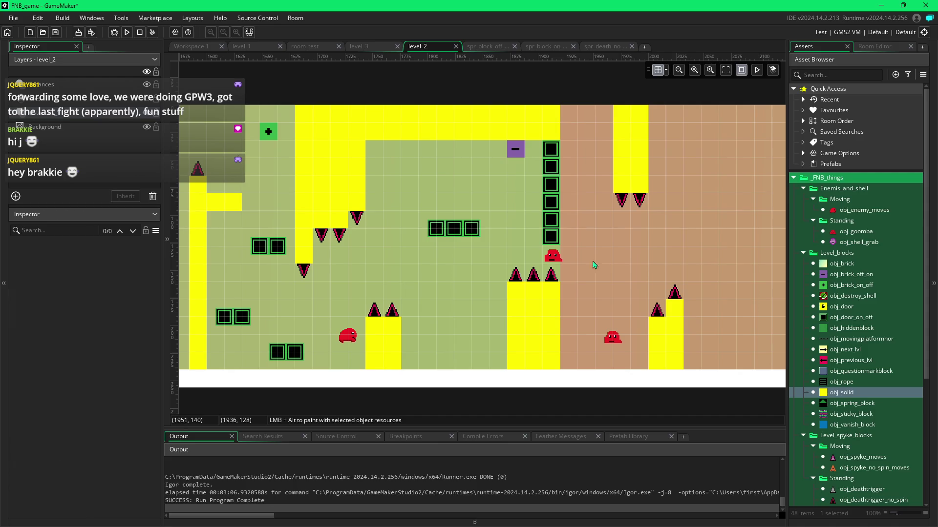
{"action": "mouse_move", "coordinate": [855, 232]}
{"action": "left_mouse_down"}
{"action": "mouse_move", "coordinate": [405, 240]}
{"action": "mouse_move", "coordinate": [383, 248]}
{"action": "mouse_move", "coordinate": [368, 271]}
{"action": "left_mouse_up"}
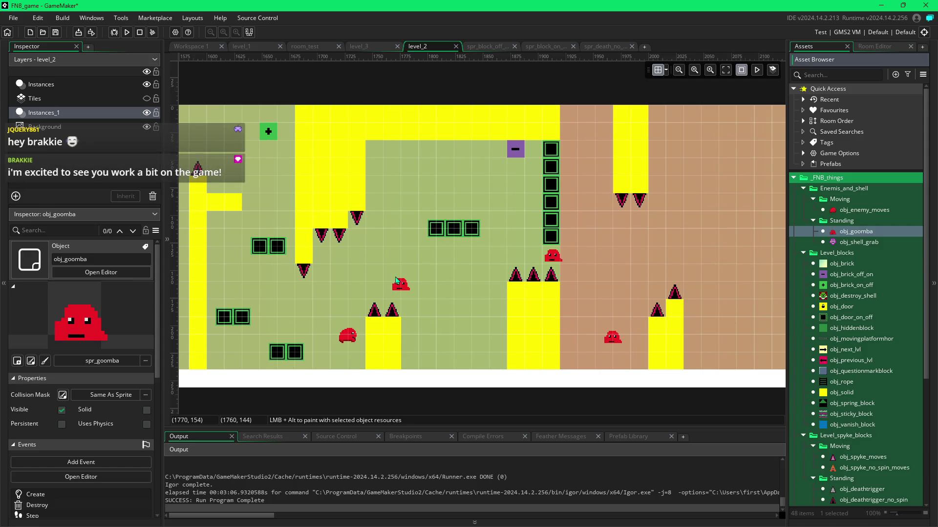
{"action": "left_click_drag", "start_coordinate": [398, 280], "coordinate": [411, 274]}
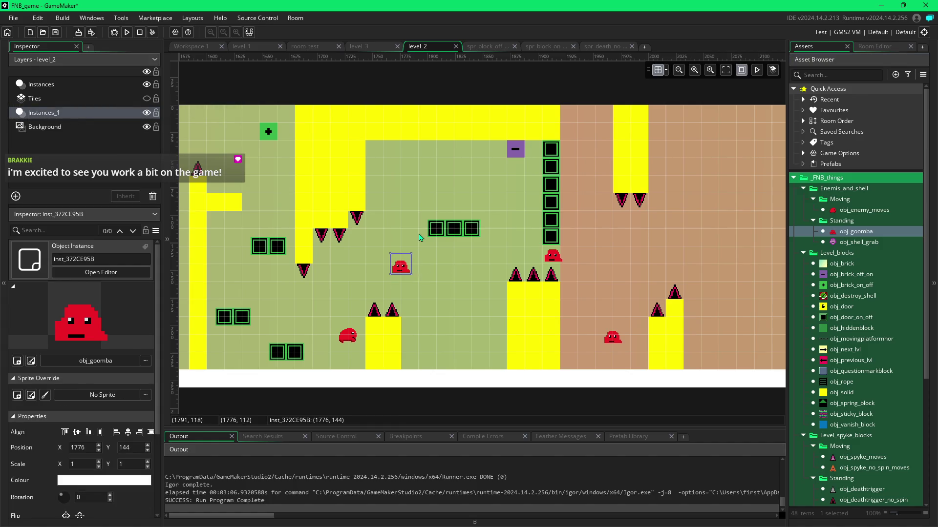
{"action": "key", "text": "F5"}
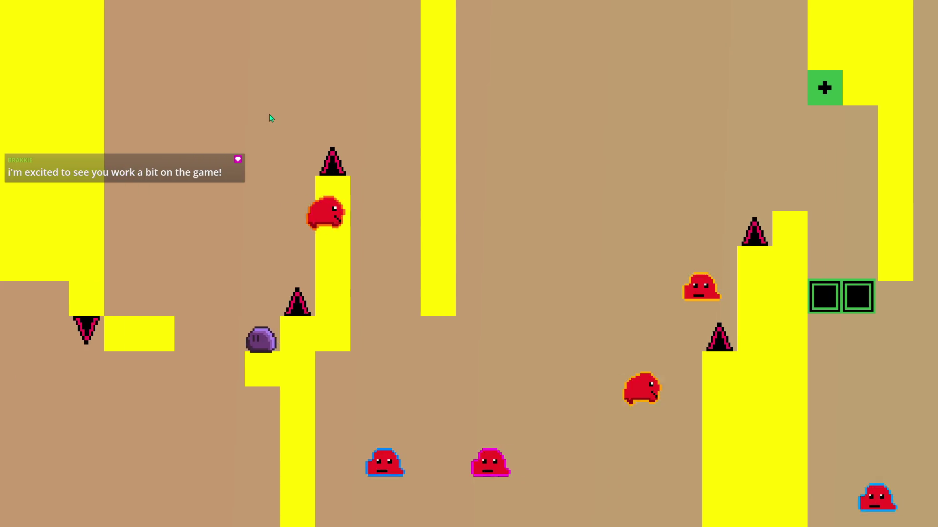
Step: Run and jump the player rightward through the opening section onto a lower pillar
{"action": "key", "text": "Left"}
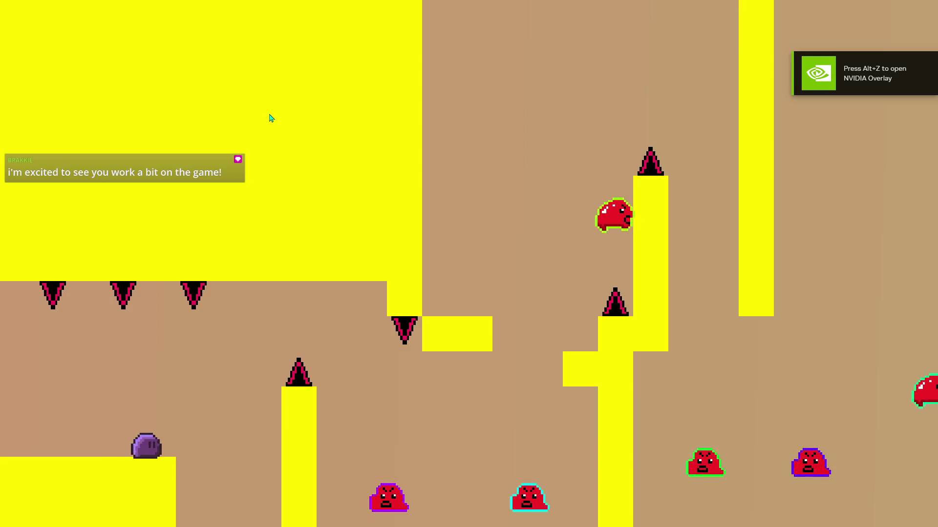
{"action": "key", "text": "Right"}
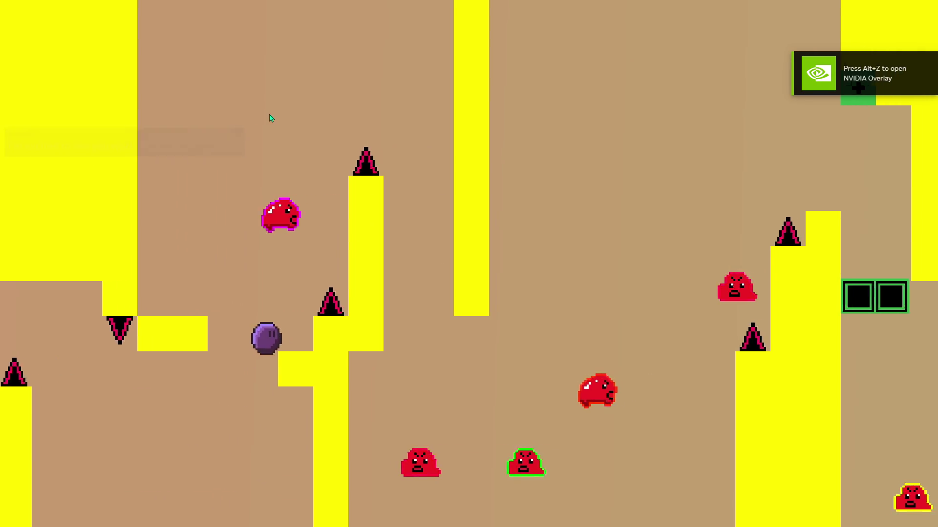
{"action": "key", "text": "Left"}
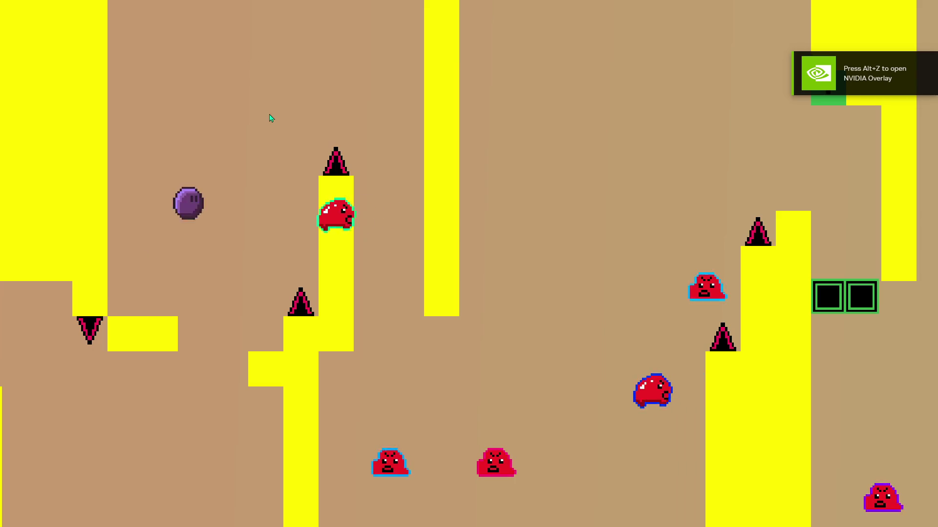
{"action": "key", "text": "Right"}
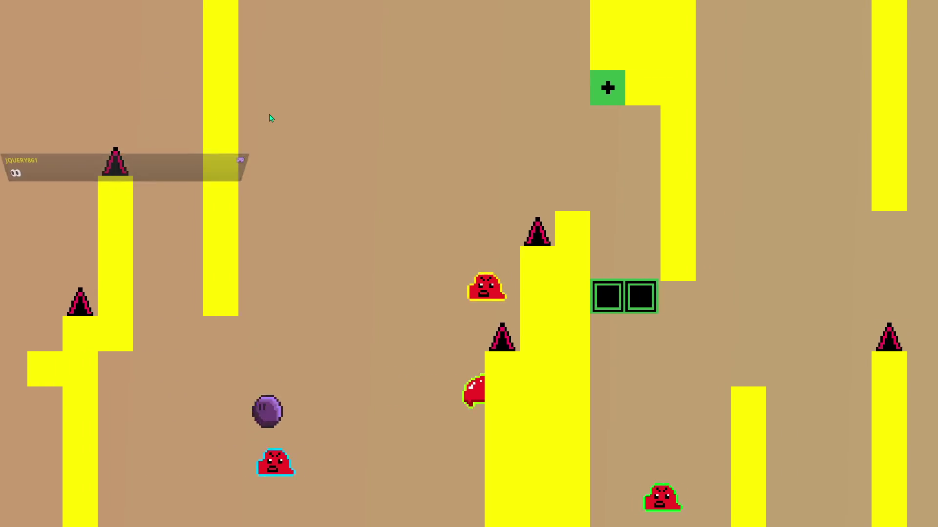
{"action": "key", "text": "Right"}
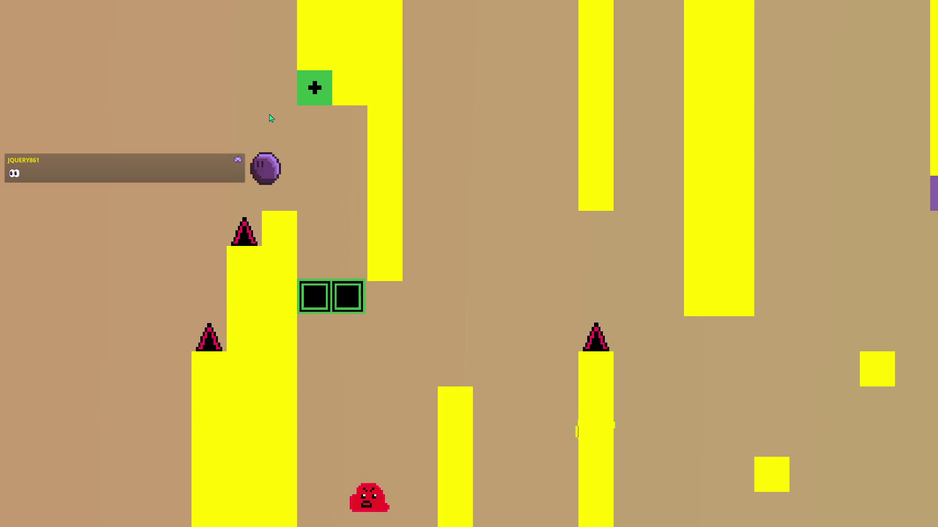
{"action": "key", "text": "Right"}
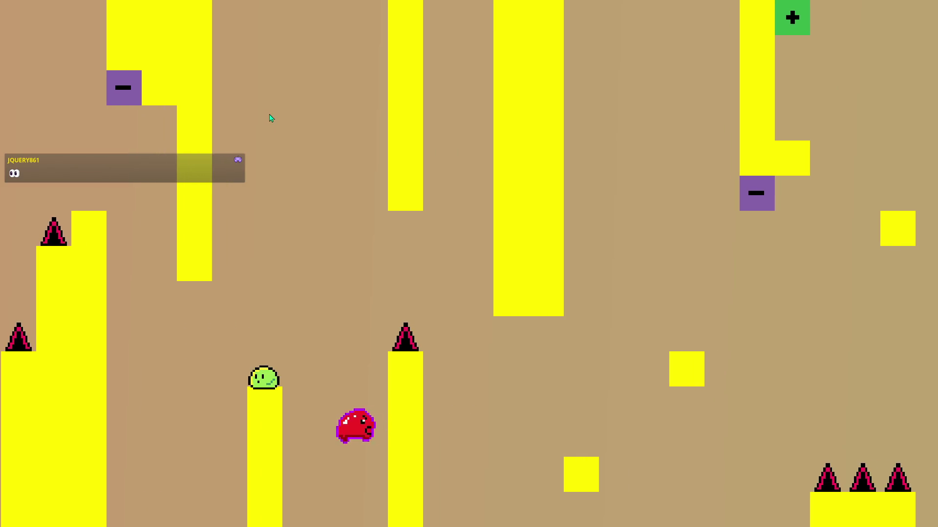
{"action": "key", "text": "Right"}
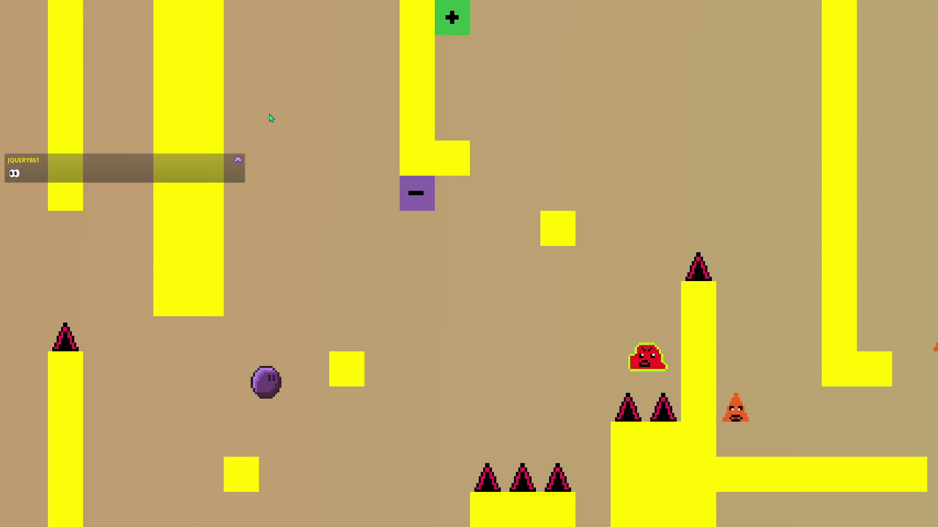
{"action": "key", "text": "Right"}
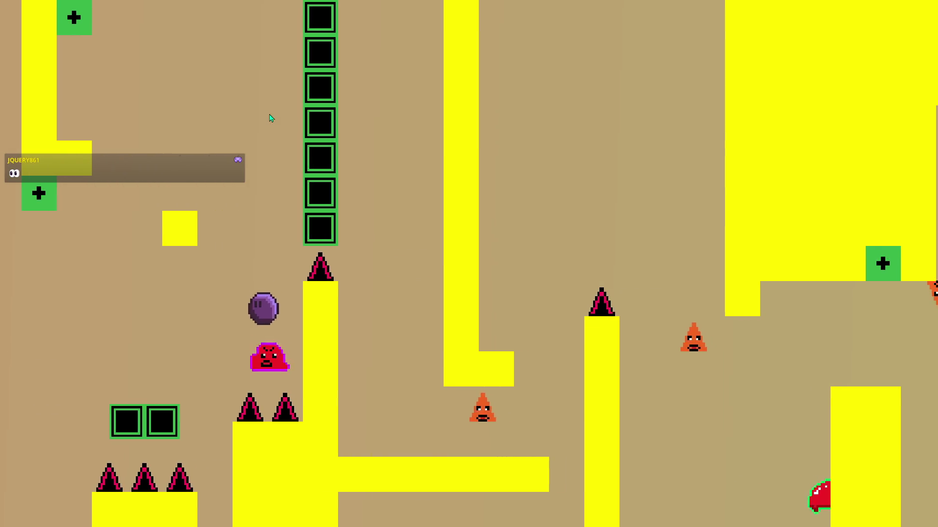
Step: Hit the first + switch, then jump onto the yellow L-ledge and across the step ledges
{"action": "key", "text": "Left"}
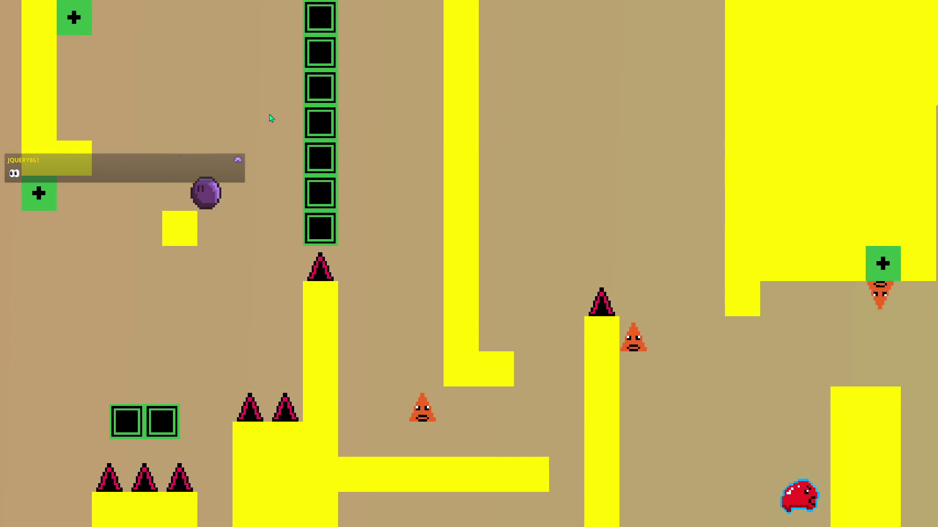
{"action": "key", "text": "Right"}
{"action": "key", "text": "Right"}
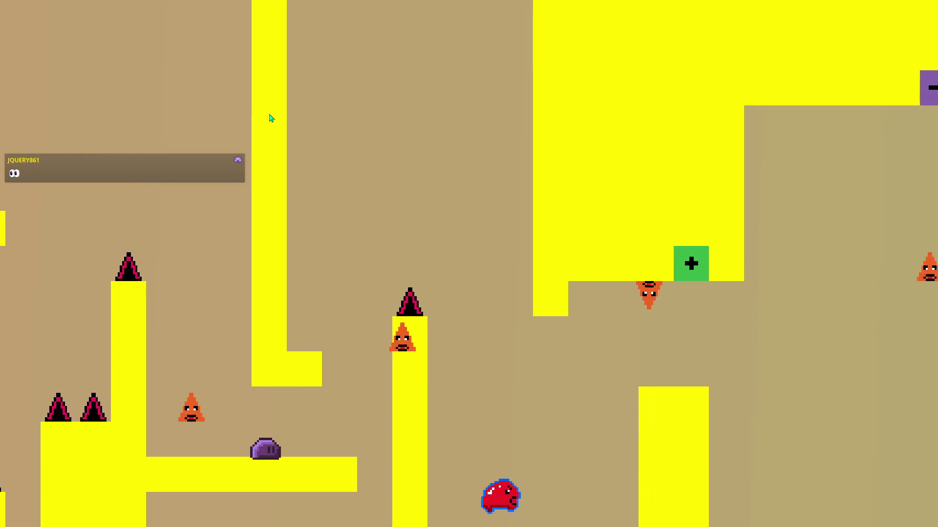
{"action": "key", "text": "Right"}
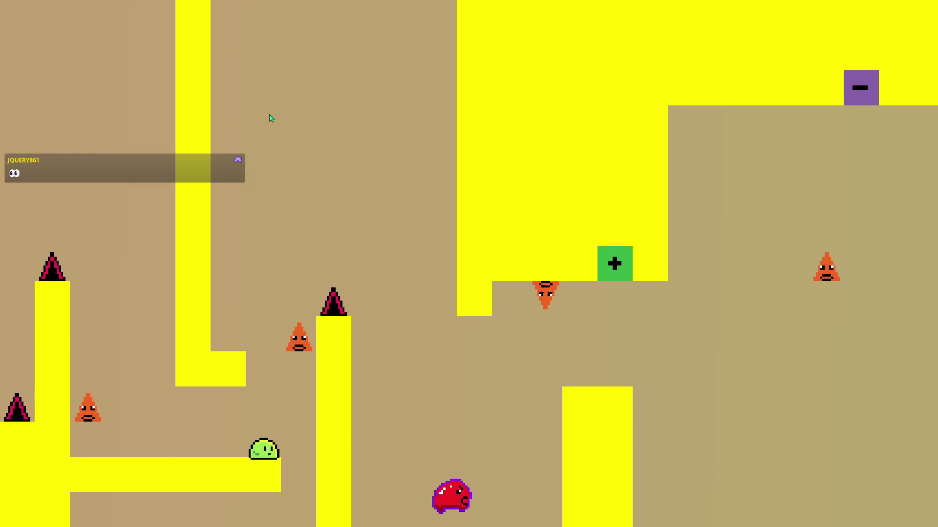
{"action": "key", "text": "Up"}
{"action": "key", "text": "Left"}
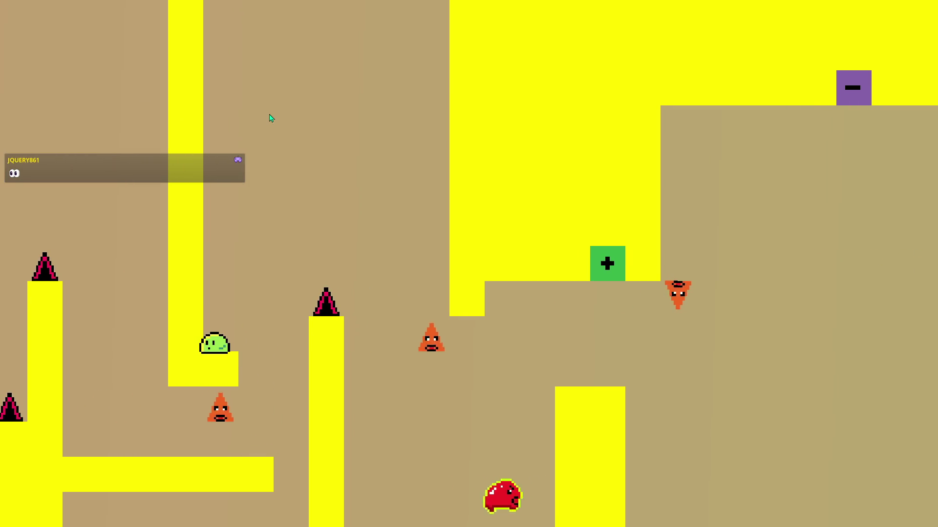
{"action": "key", "text": "Up"}
{"action": "key", "text": "Right"}
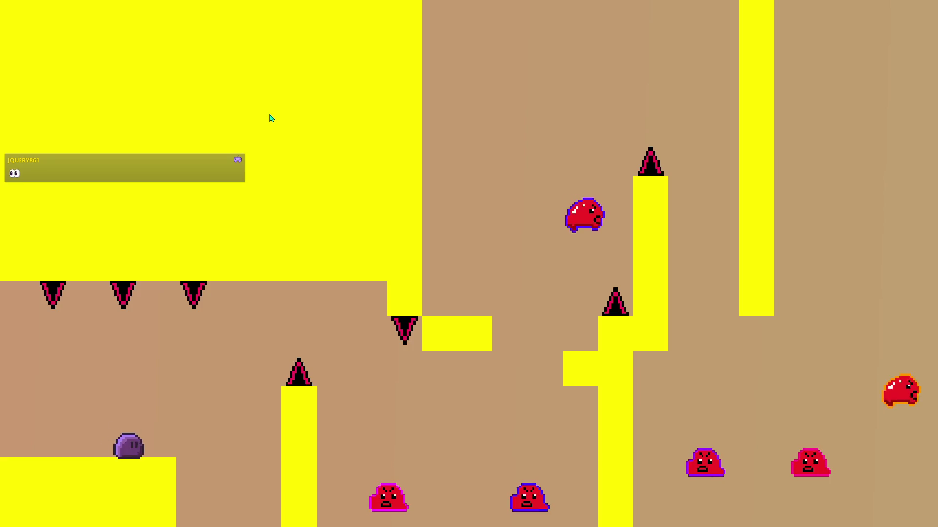
{"action": "key", "text": "Right"}
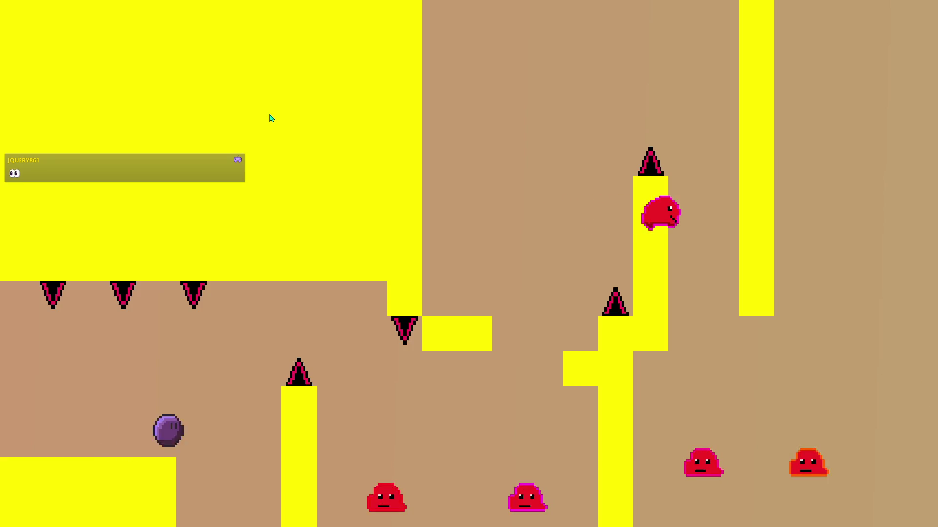
{"action": "key", "text": "Up"}
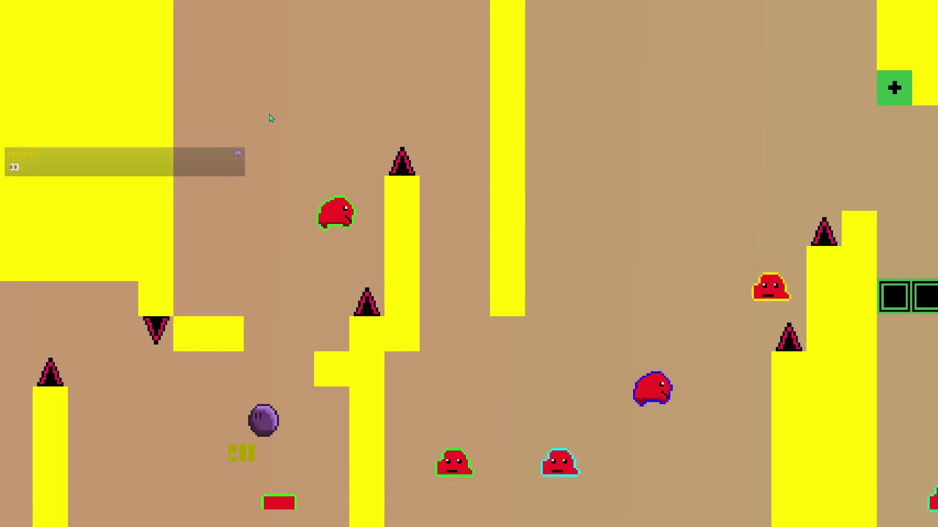
{"action": "key", "text": "Up"}
{"action": "key", "text": "Left"}
{"action": "key", "text": "Up"}
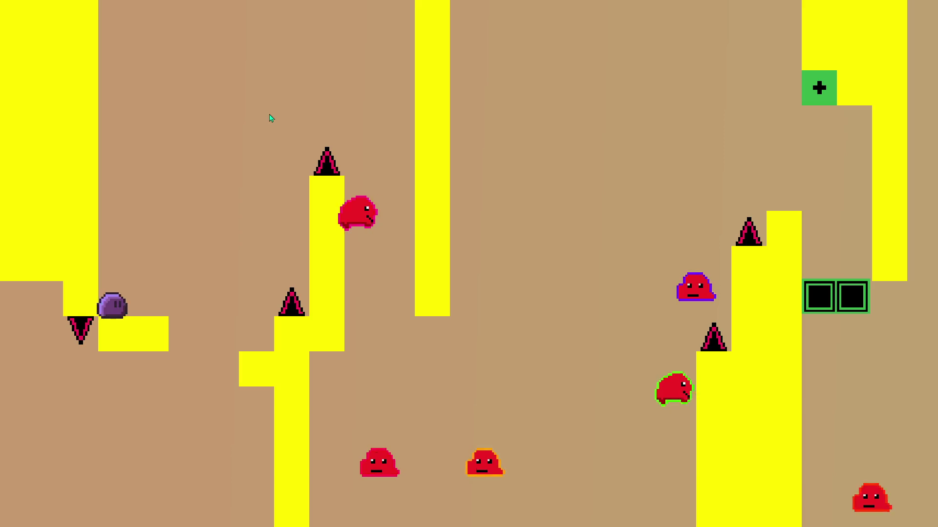
{"action": "key", "text": "Up"}
{"action": "key", "text": "Right"}
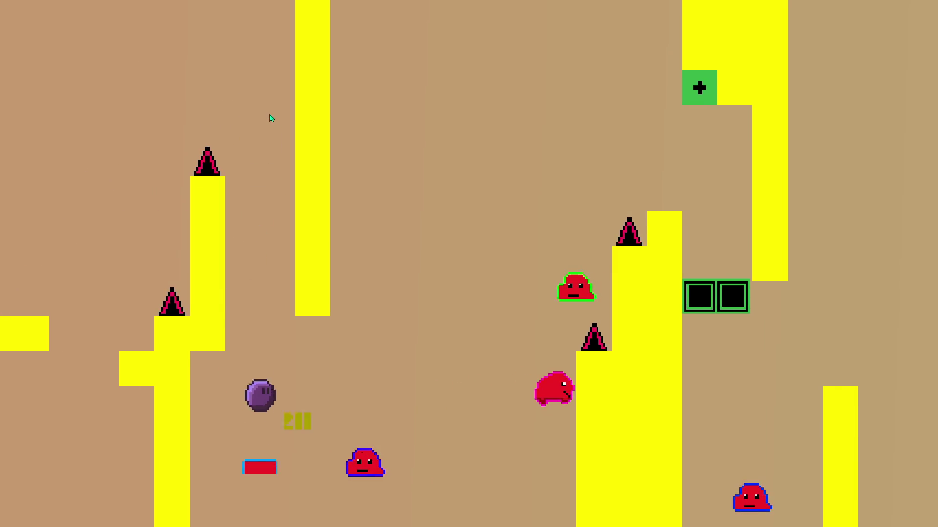
Step: Climb the pillar and run the player right onto the black blocks
{"action": "key", "text": "Right"}
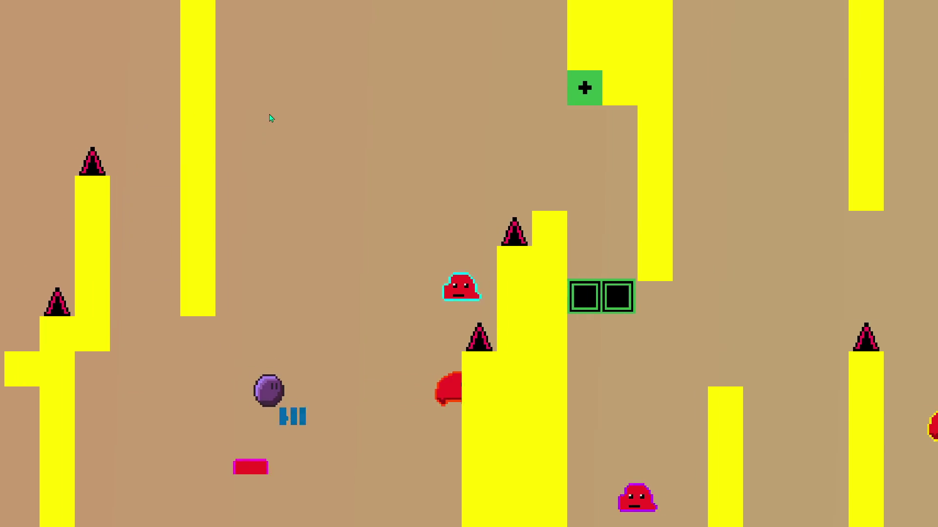
{"action": "key", "text": "Up"}
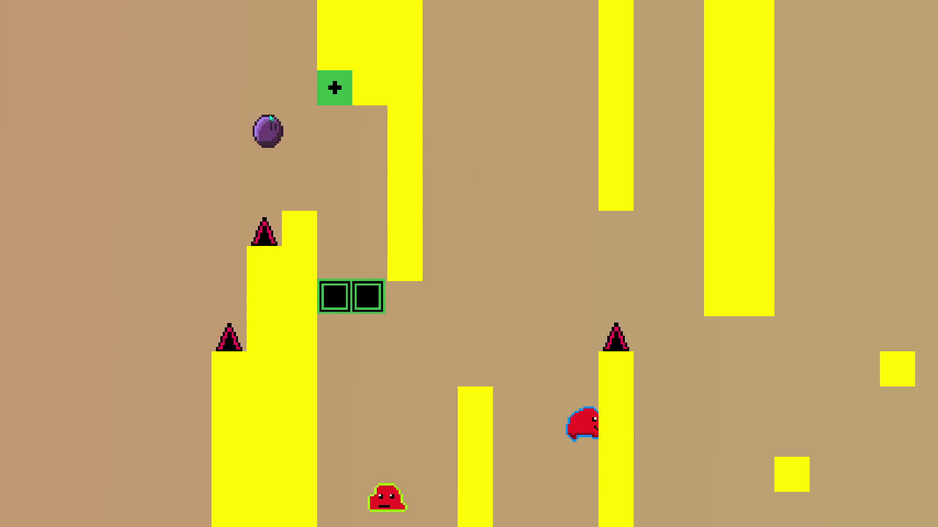
{"action": "key", "text": "Right"}
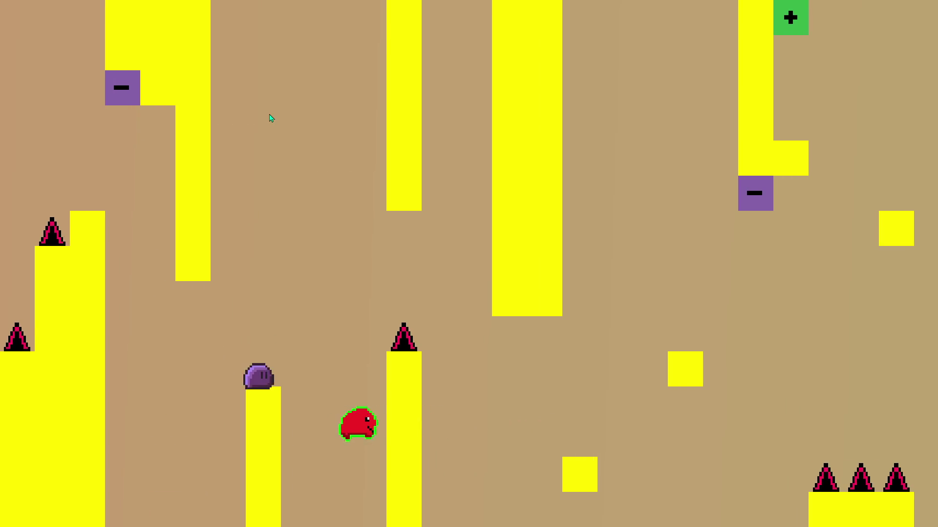
{"action": "key", "text": "Up"}
{"action": "key", "text": "Right"}
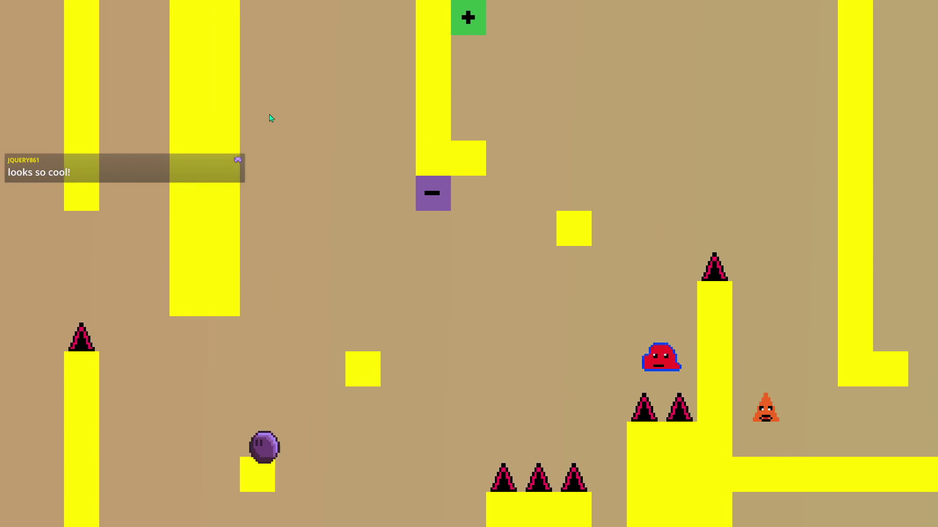
{"action": "key", "text": "Up"}
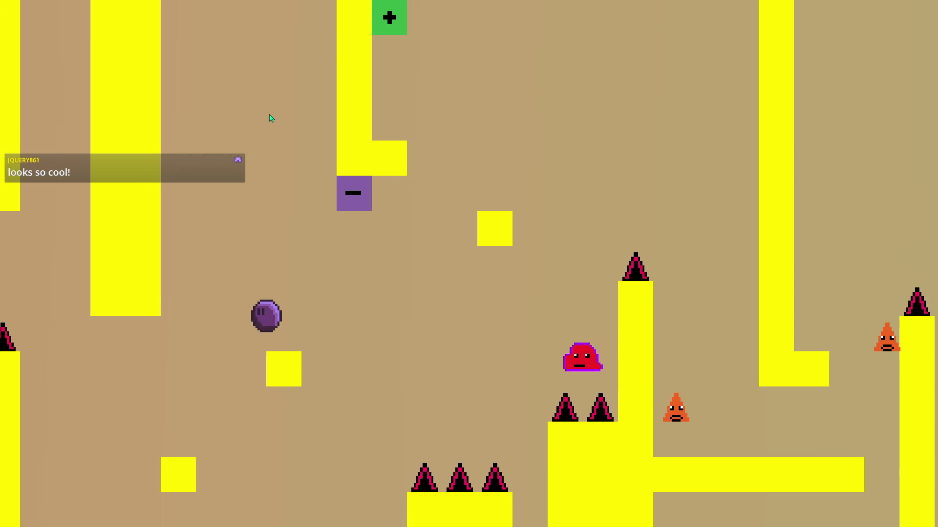
{"action": "key", "text": "Right"}
{"action": "key", "text": "Up"}
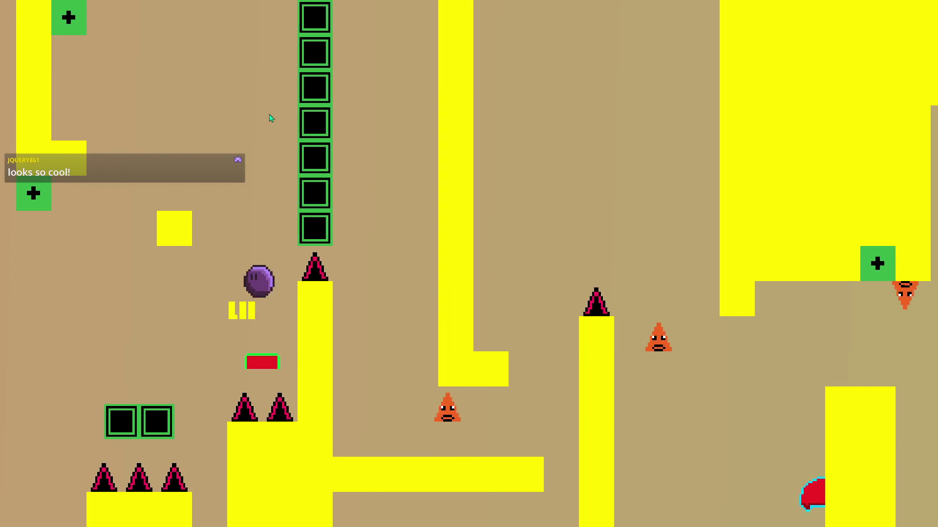
Step: Hit the next + switch and hop across the yellow platforms onto a far-right pillar
{"action": "key", "text": "Up"}
{"action": "key", "text": "Left"}
{"action": "key", "text": "Right"}
{"action": "key", "text": "Up"}
{"action": "key", "text": "Right"}
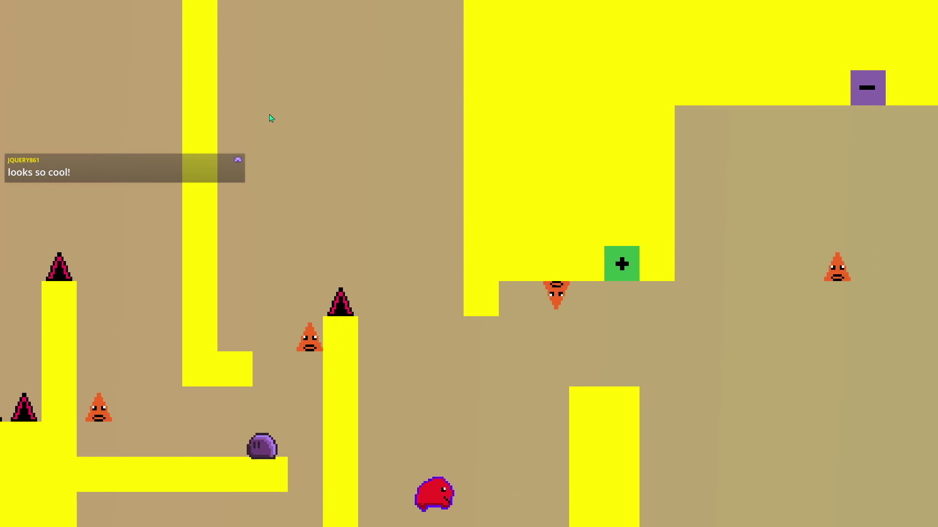
{"action": "key", "text": "Up"}
{"action": "key", "text": "Left"}
{"action": "key", "text": "Up"}
{"action": "key", "text": "Right"}
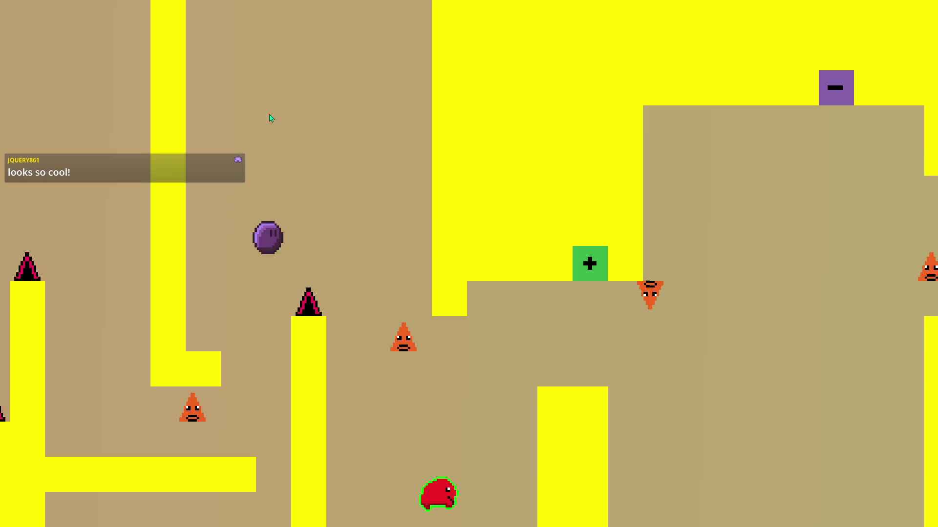
{"action": "key", "text": "Right"}
{"action": "key", "text": "Up"}
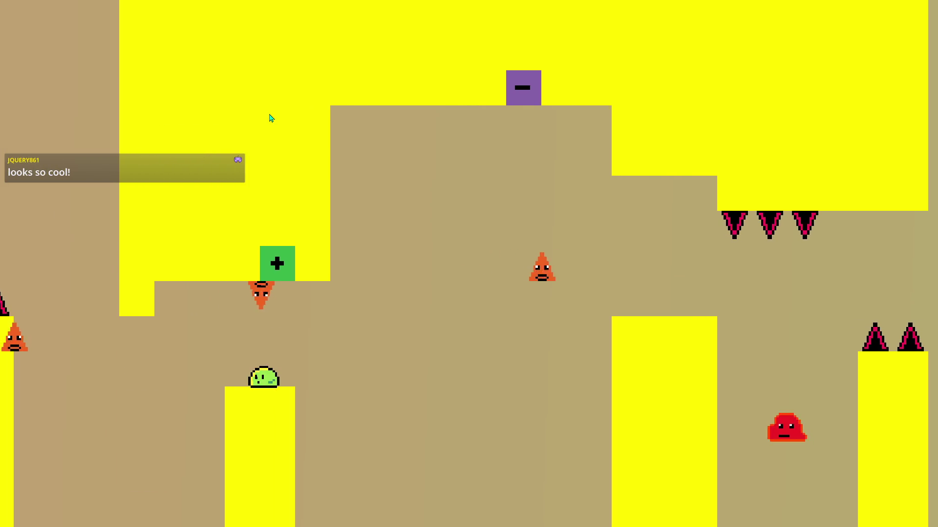
{"action": "key", "text": "Up"}
Step: Hit the green + switch, stomp a red slime, and cross the new green blocks past the switch
{"action": "key", "text": "Right"}
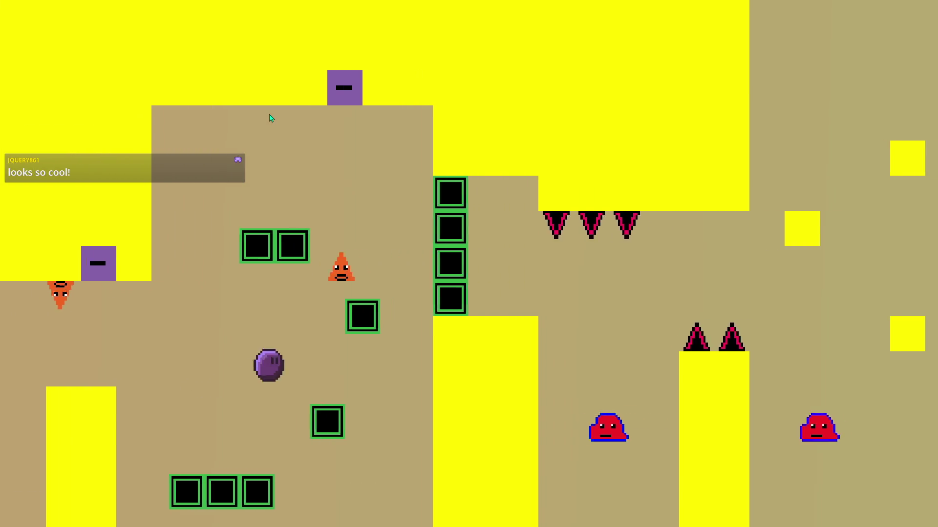
{"action": "key", "text": "Right"}
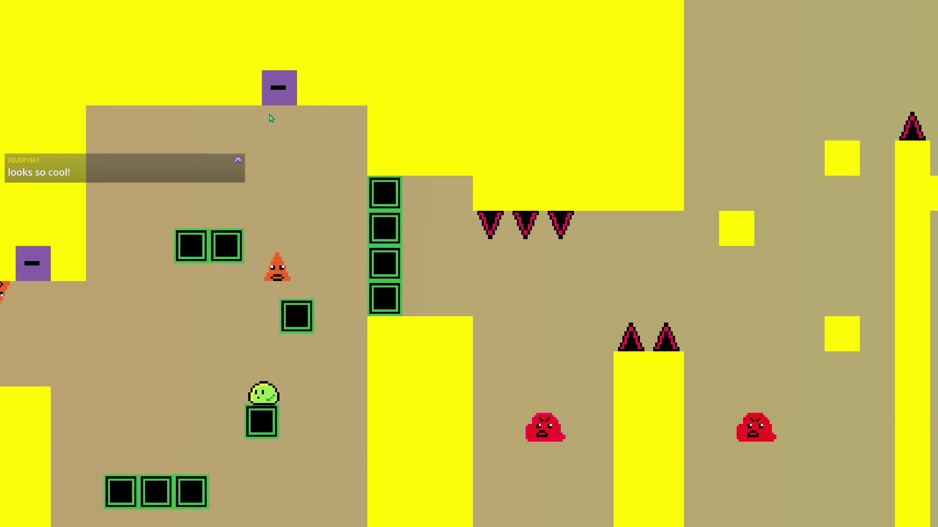
{"action": "key", "text": "Up"}
{"action": "key", "text": "Left"}
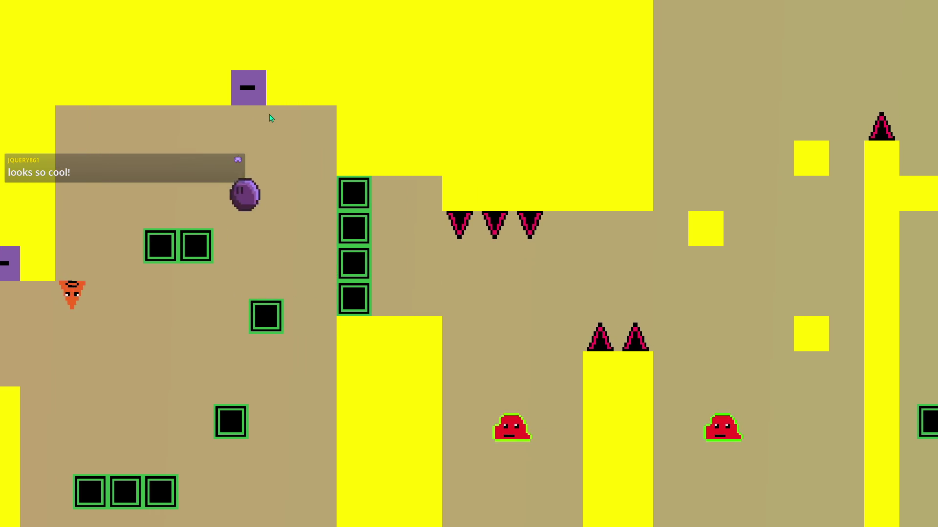
{"action": "key", "text": "Up"}
{"action": "key", "text": "Right"}
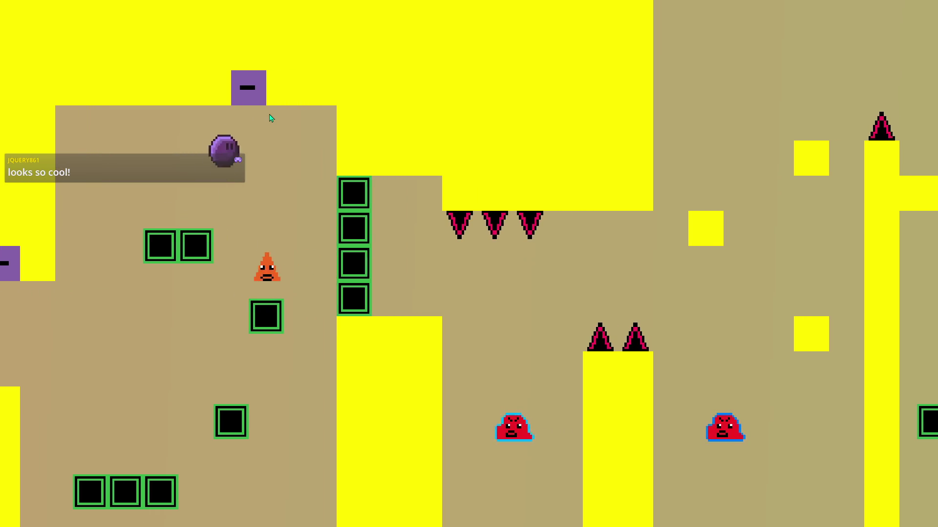
{"action": "key", "text": "Right"}
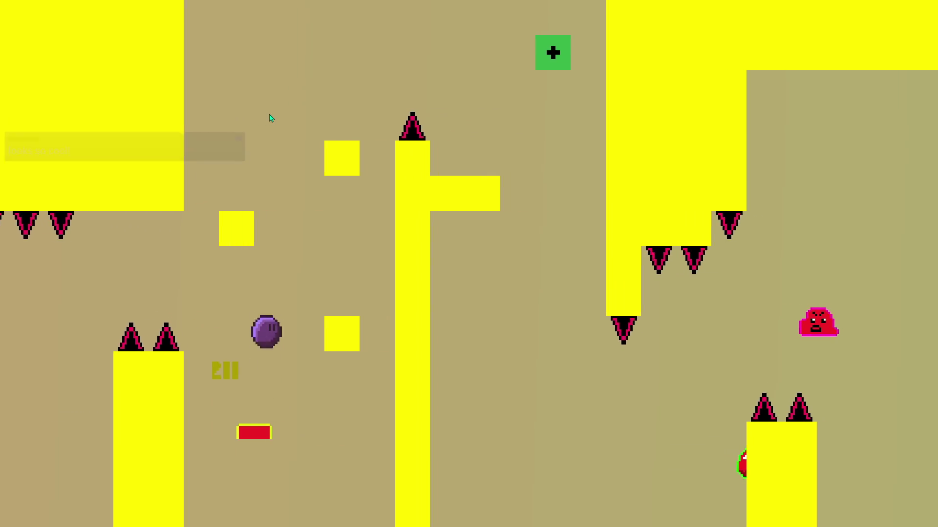
{"action": "key", "text": "Right"}
{"action": "key", "text": "Left"}
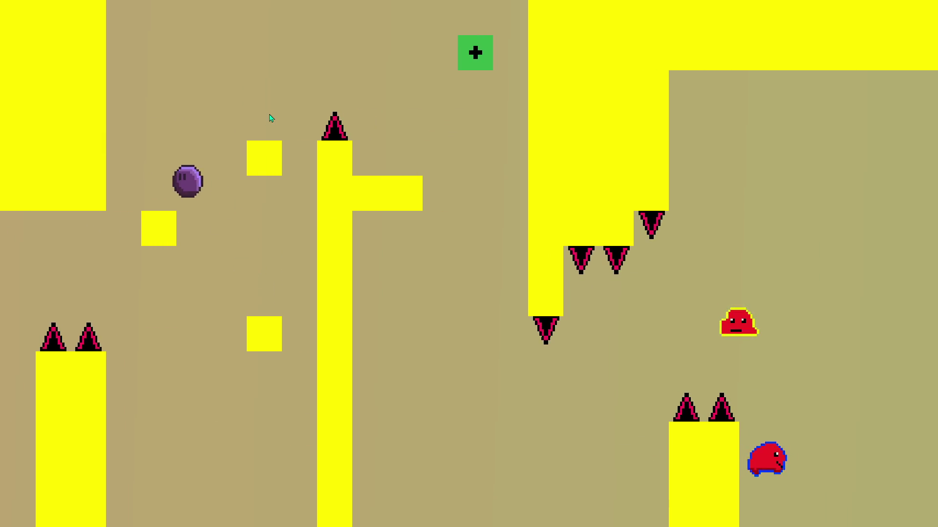
{"action": "key", "text": "Right"}
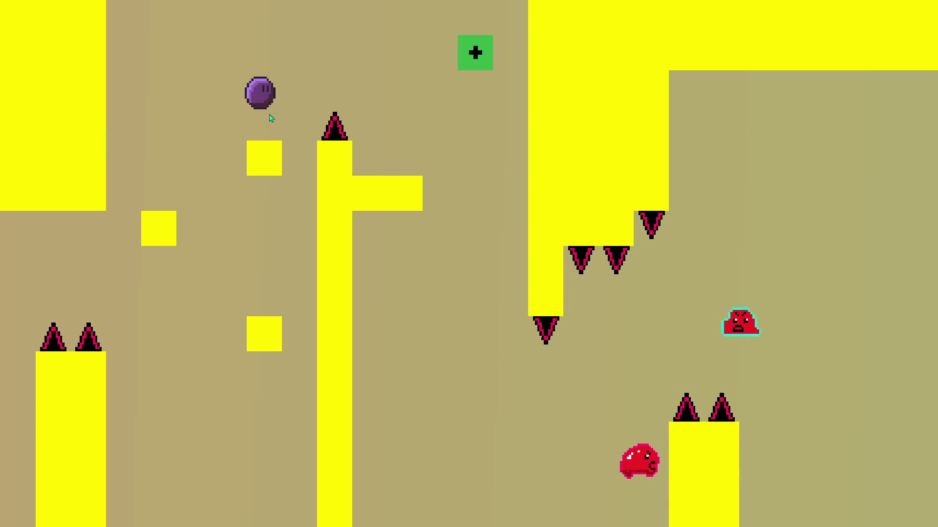
{"action": "key", "text": "Right"}
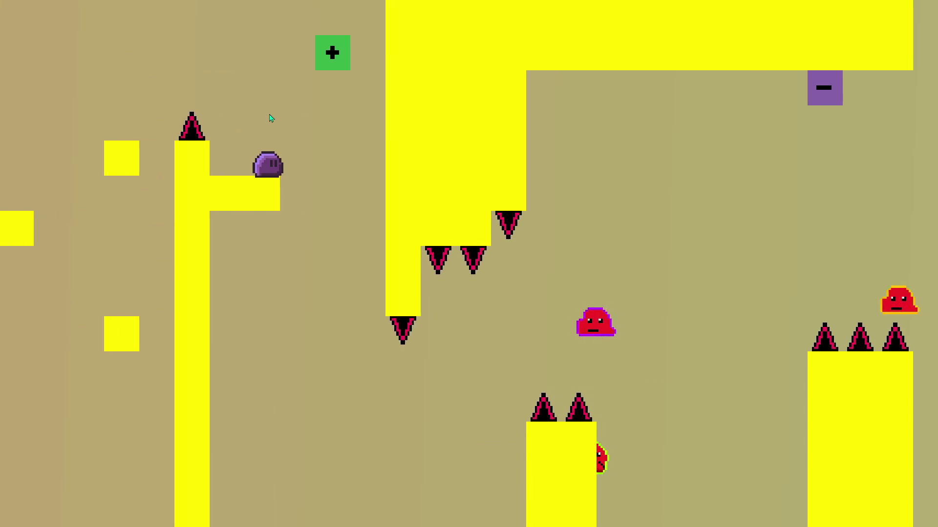
{"action": "key", "text": "Left"}
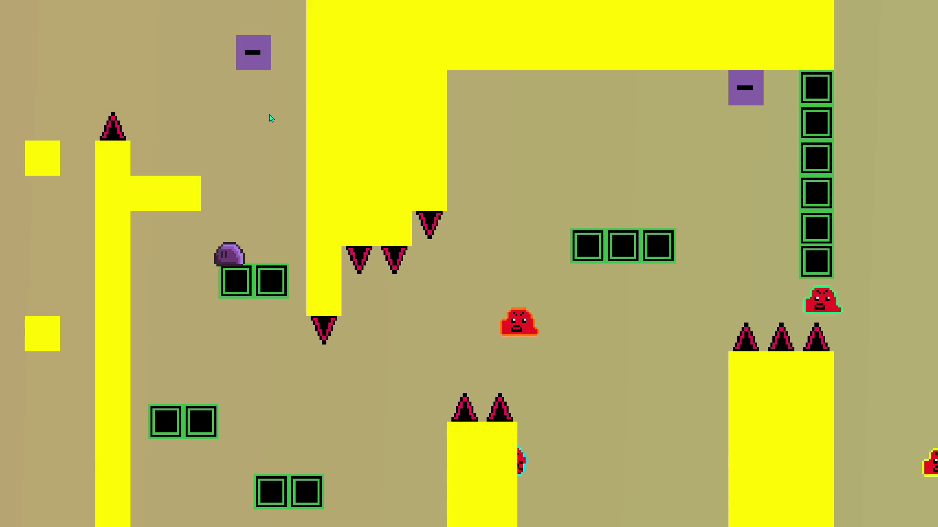
{"action": "key", "text": "Left"}
{"action": "key", "text": "Right"}
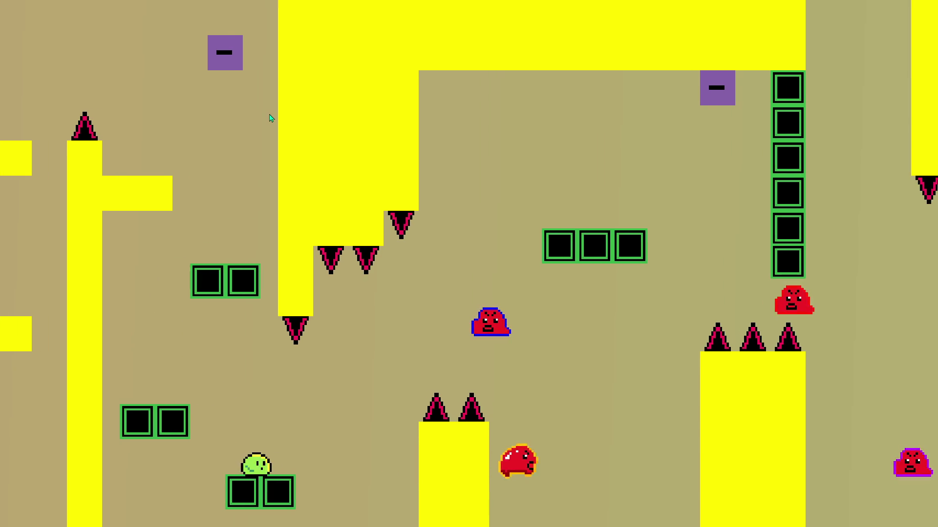
{"action": "key", "text": "Right"}
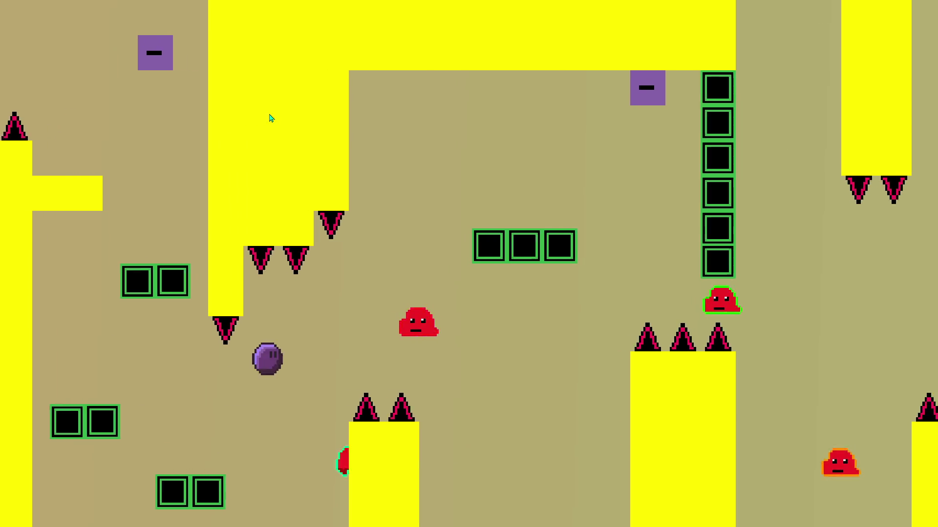
{"action": "key", "text": "Right"}
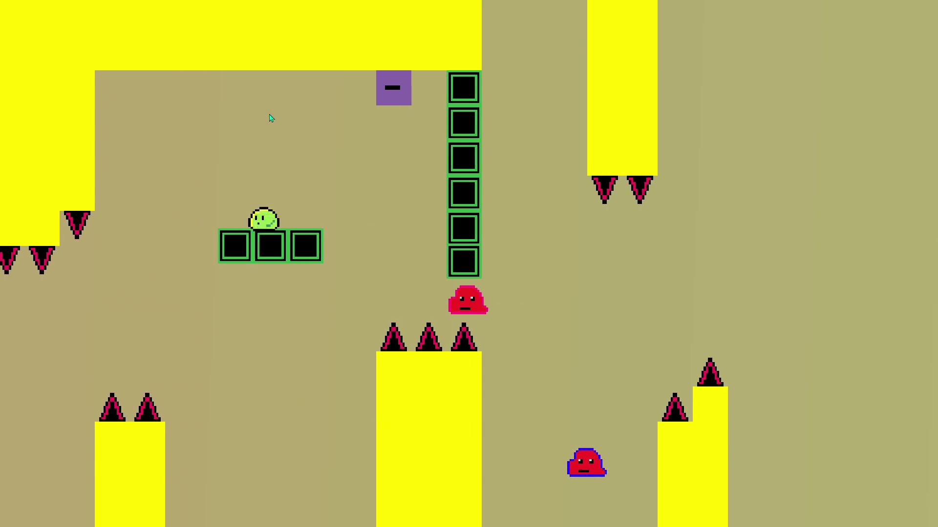
{"action": "key", "text": "Right"}
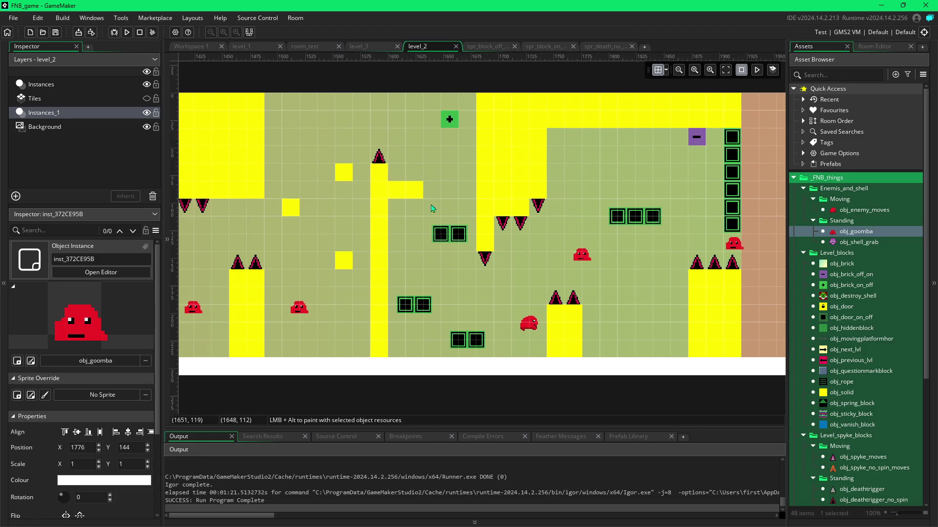
{"action": "left_click", "coordinate": [244, 47]}
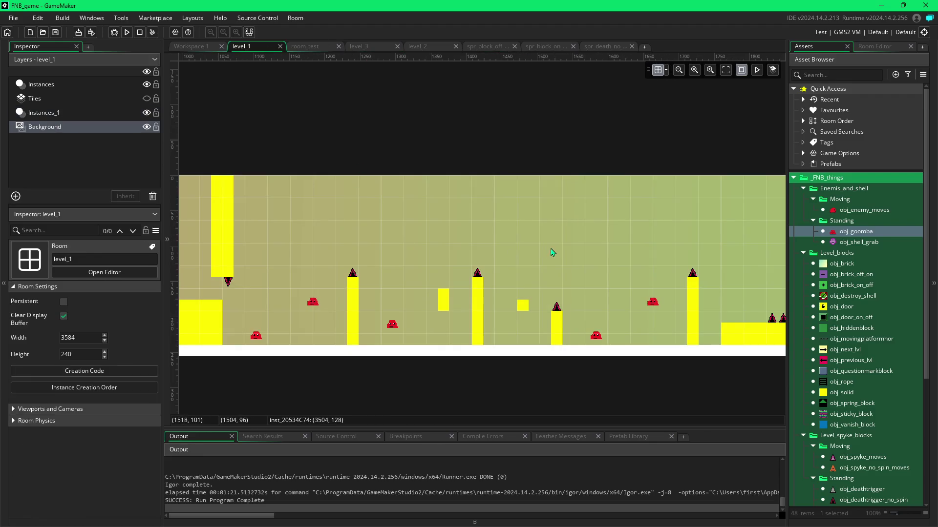
{"action": "scroll", "coordinate": [489, 251], "scroll_direction": "right", "scroll_amount": 4}
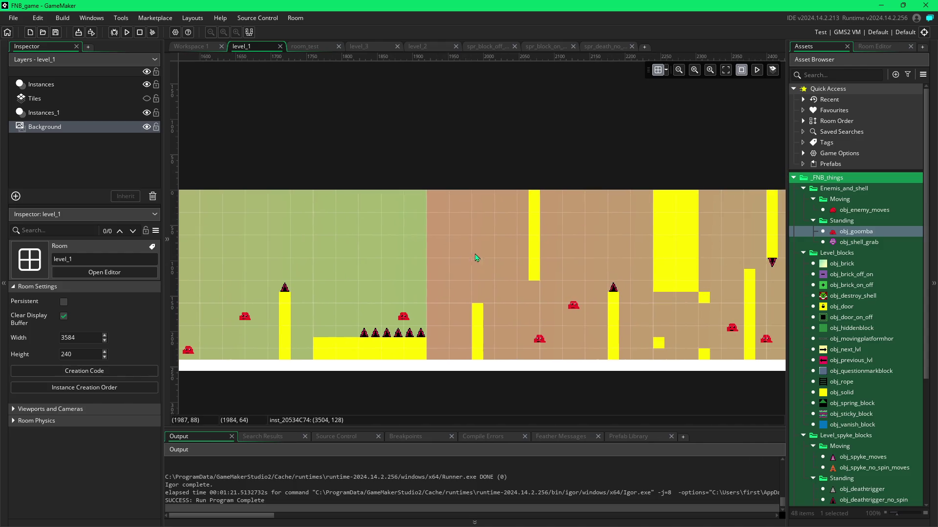
{"action": "scroll", "coordinate": [488, 259], "scroll_direction": "right", "scroll_amount": 3}
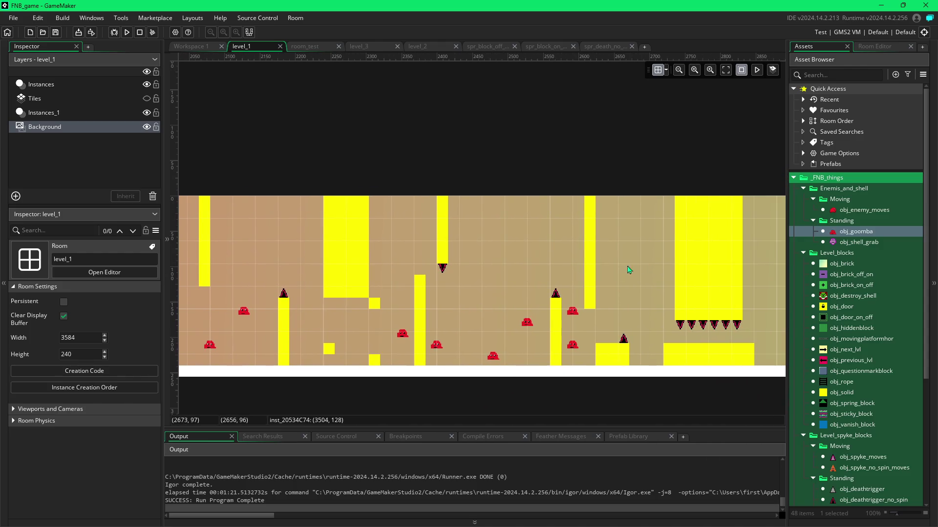
{"action": "scroll", "coordinate": [630, 270], "scroll_direction": "right", "scroll_amount": 5}
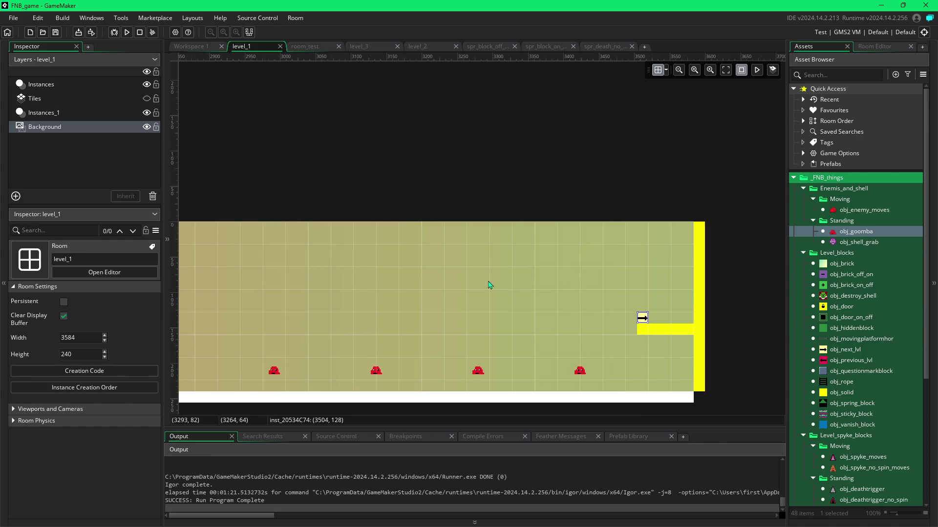
{"action": "scroll", "coordinate": [489, 284], "scroll_direction": "left", "scroll_amount": 12}
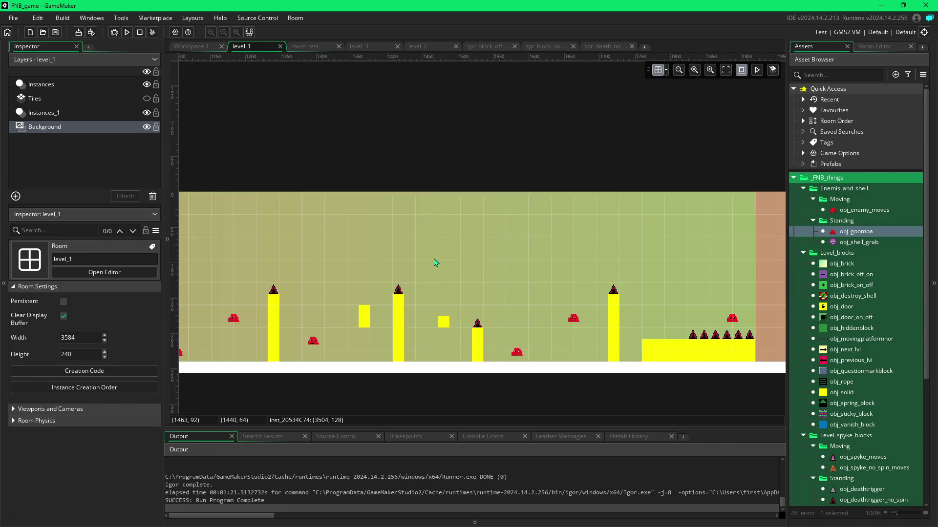
{"action": "scroll", "coordinate": [434, 263], "scroll_direction": "left", "scroll_amount": 9}
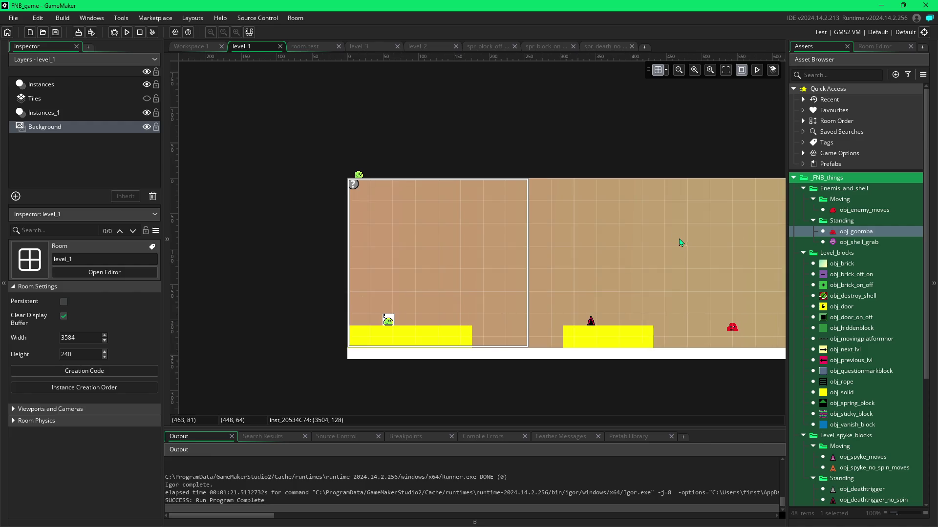
{"action": "scroll", "coordinate": [555, 254], "scroll_direction": "right", "scroll_amount": 2}
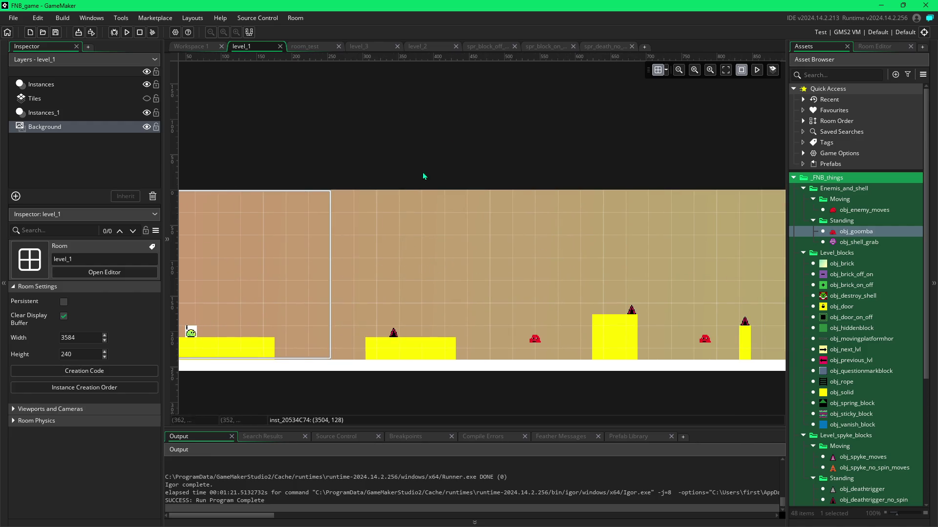
{"action": "left_click", "coordinate": [432, 49]}
Step: Scroll right through level_2 and pick obj_enemy_moves in the Asset Browser
{"action": "scroll", "coordinate": [432, 247], "scroll_direction": "left", "scroll_amount": 8}
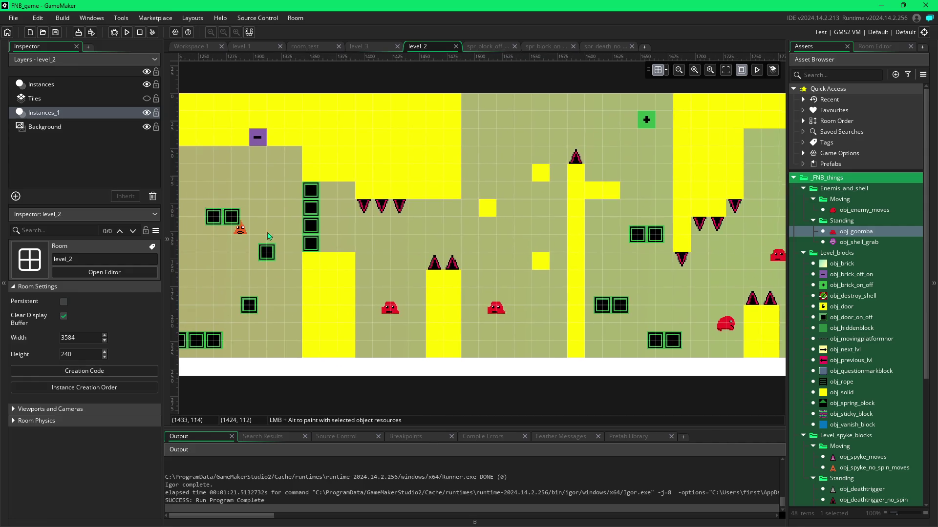
{"action": "scroll", "coordinate": [612, 271], "scroll_direction": "right", "scroll_amount": 3}
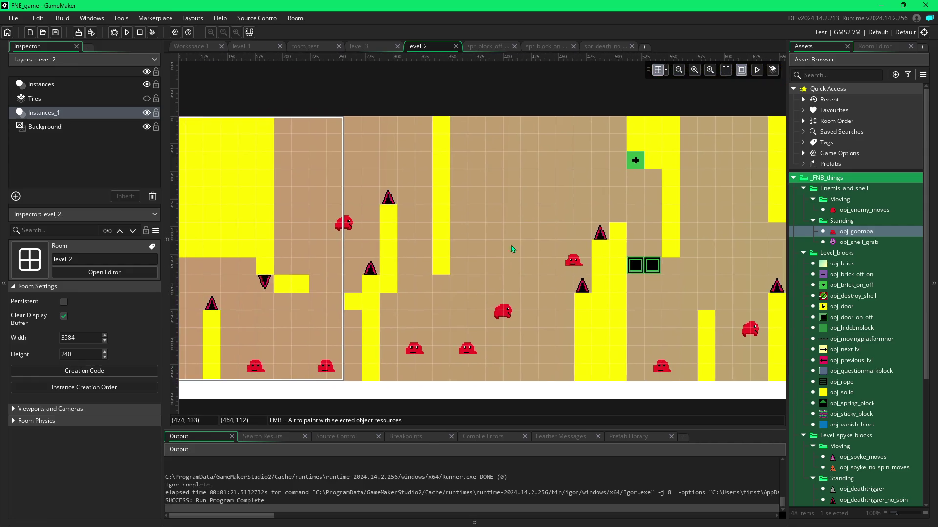
{"action": "scroll", "coordinate": [650, 269], "scroll_direction": "right", "scroll_amount": 10}
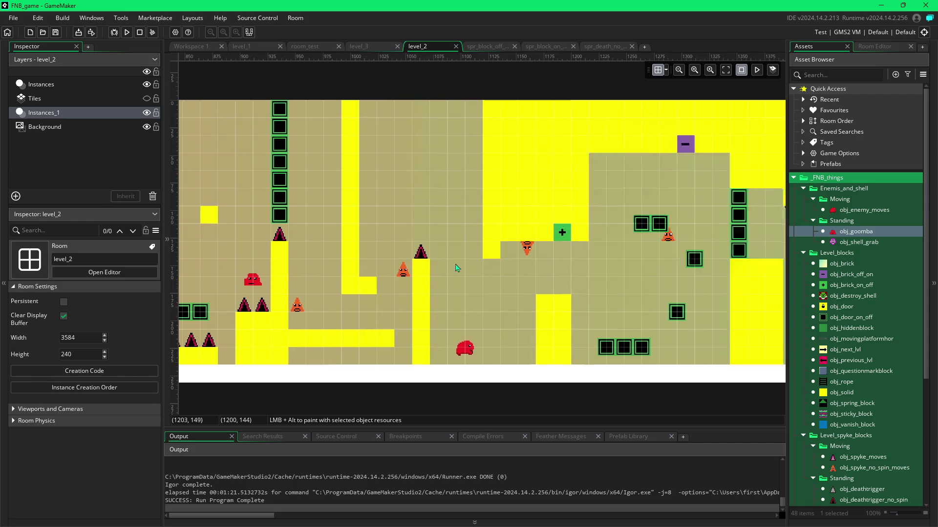
{"action": "scroll", "coordinate": [692, 282], "scroll_direction": "right", "scroll_amount": 3}
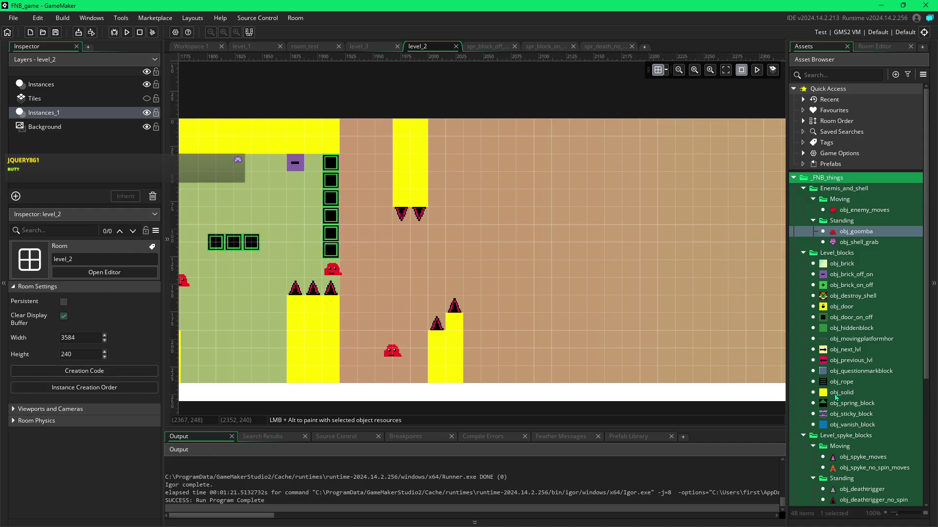
{"action": "left_click", "coordinate": [850, 210]}
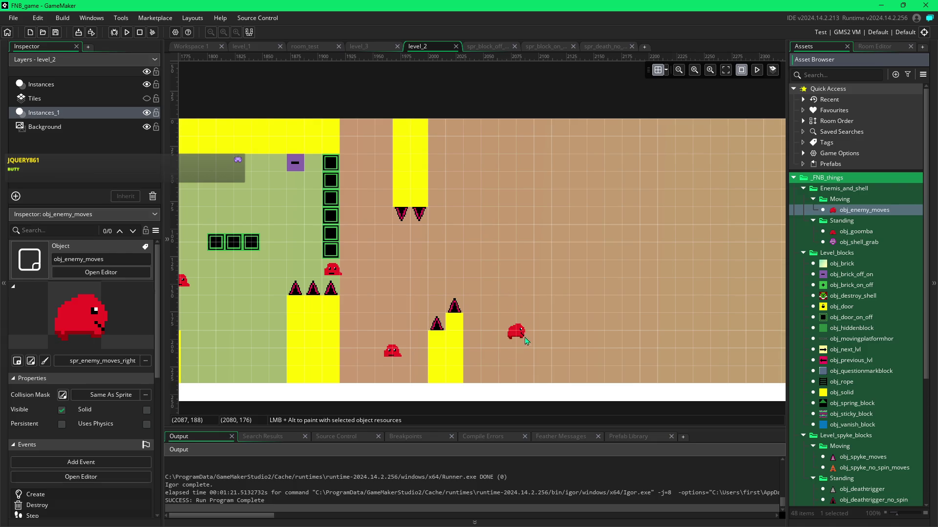
Step: Paint a yellow solid column hanging from the ceiling, deleting two misplaced tries, plus a floor row
{"action": "left_click", "coordinate": [489, 335]}
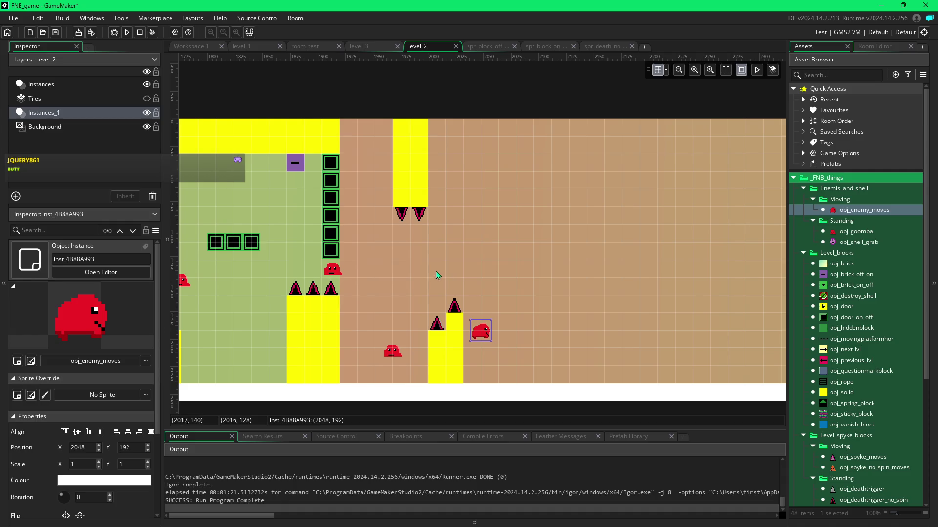
{"action": "left_click", "coordinate": [840, 393]}
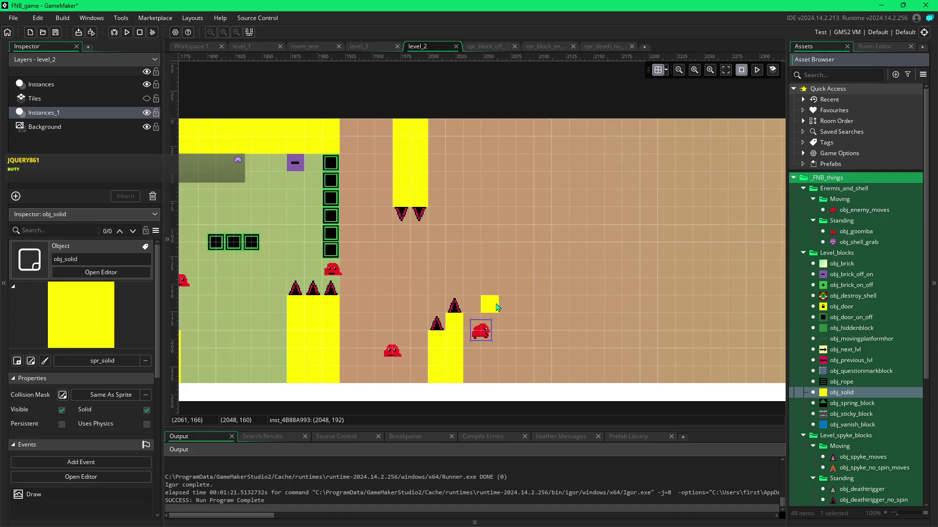
{"action": "left_click_drag", "start_coordinate": [505, 308], "coordinate": [519, 143]}
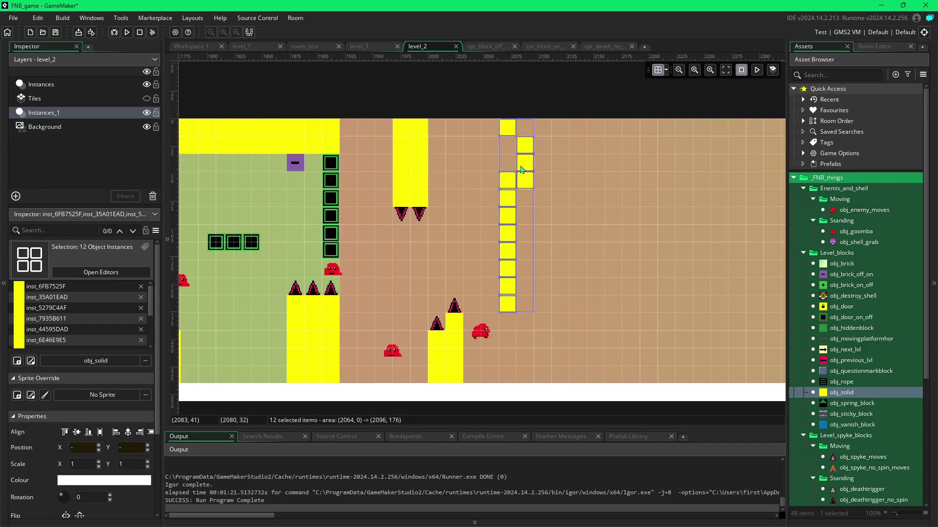
{"action": "key", "text": "Delete"}
{"action": "mouse_move", "coordinate": [507, 321]}
{"action": "left_mouse_down"}
{"action": "mouse_move", "coordinate": [502, 193]}
{"action": "mouse_move", "coordinate": [521, 226]}
{"action": "left_mouse_up"}
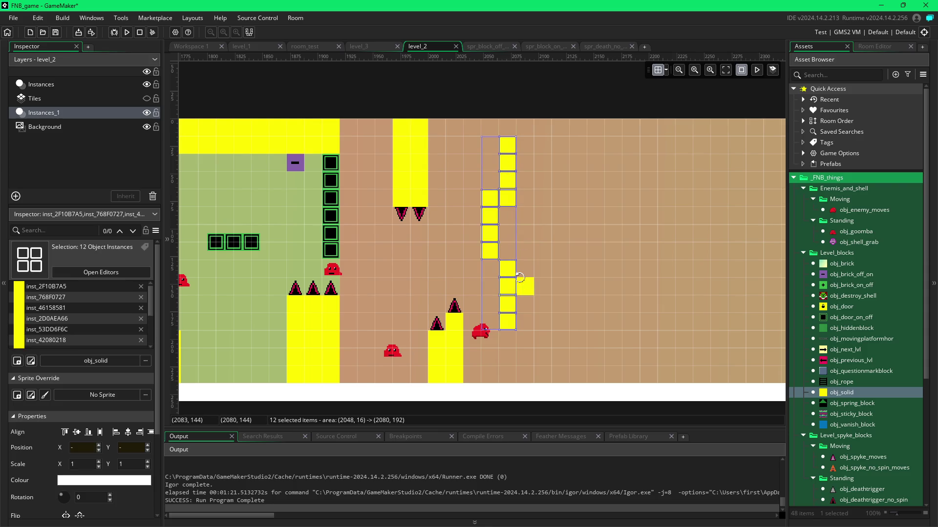
{"action": "key", "text": "Delete"}
{"action": "left_click_drag", "start_coordinate": [512, 320], "coordinate": [511, 137], "text": "alt"}
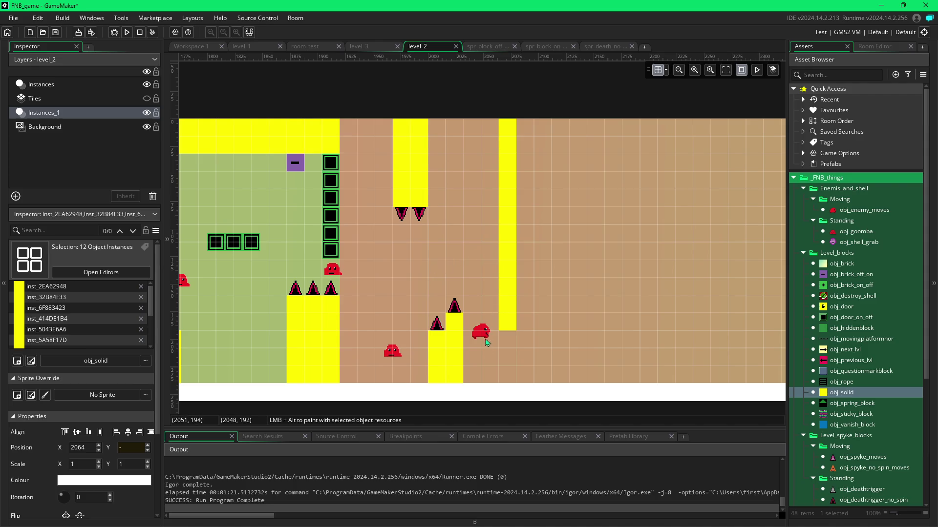
{"action": "mouse_move", "coordinate": [479, 380]}
{"action": "left_mouse_down"}
{"action": "mouse_move", "coordinate": [580, 379]}
{"action": "mouse_move", "coordinate": [581, 290]}
{"action": "left_mouse_up"}
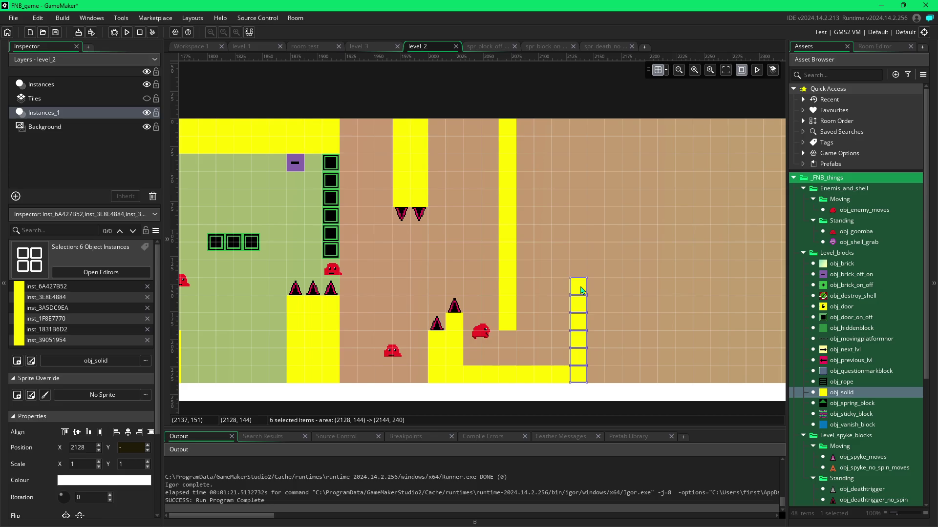
Step: Place another moving enemy inside the channel, then undo with Ctrl+Z
{"action": "left_click", "coordinate": [619, 312]}
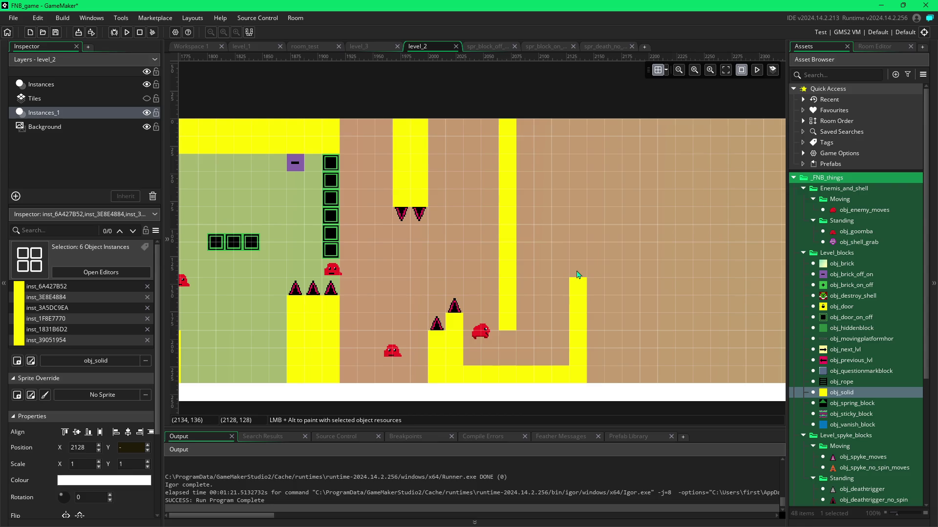
{"action": "left_click", "coordinate": [482, 333]}
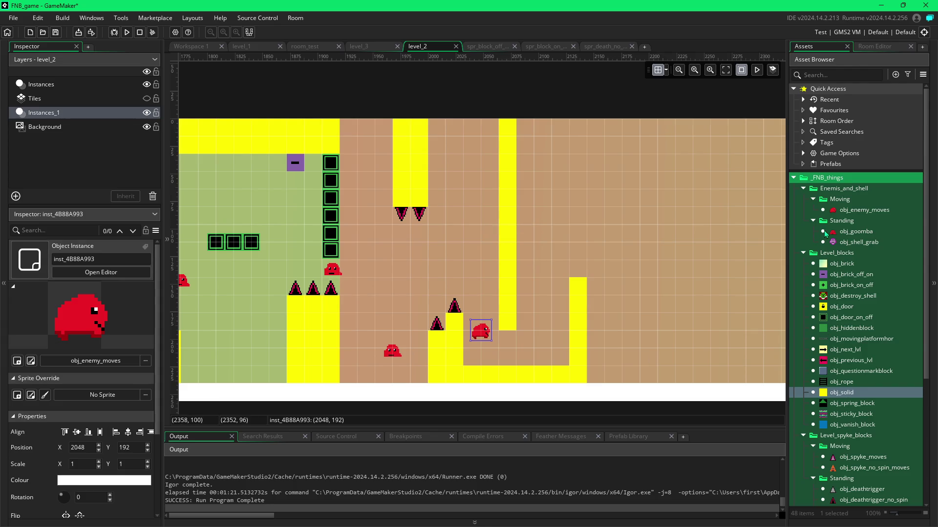
{"action": "left_click", "coordinate": [825, 233]}
{"action": "mouse_move", "coordinate": [838, 211]}
{"action": "left_mouse_down"}
{"action": "mouse_move", "coordinate": [539, 257]}
{"action": "mouse_move", "coordinate": [477, 328]}
{"action": "mouse_move", "coordinate": [473, 317]}
{"action": "left_mouse_up"}
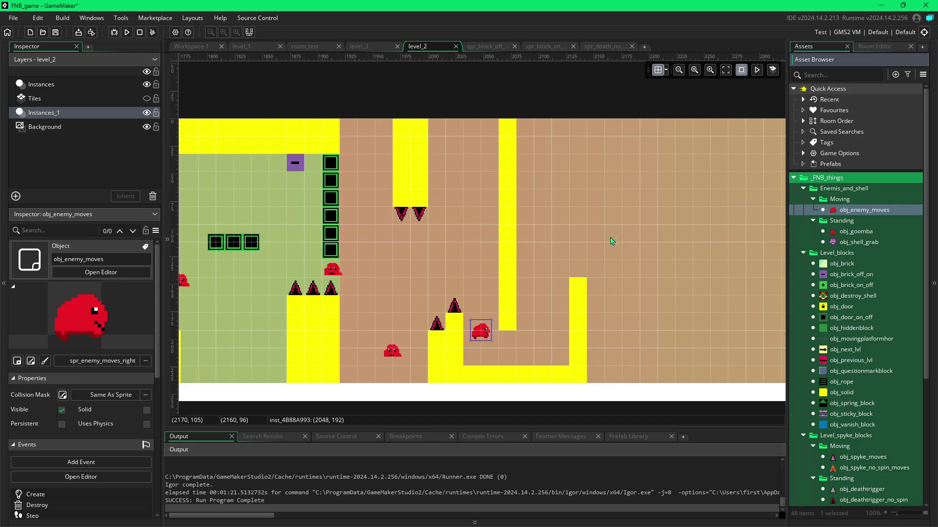
{"action": "left_click", "coordinate": [553, 265]}
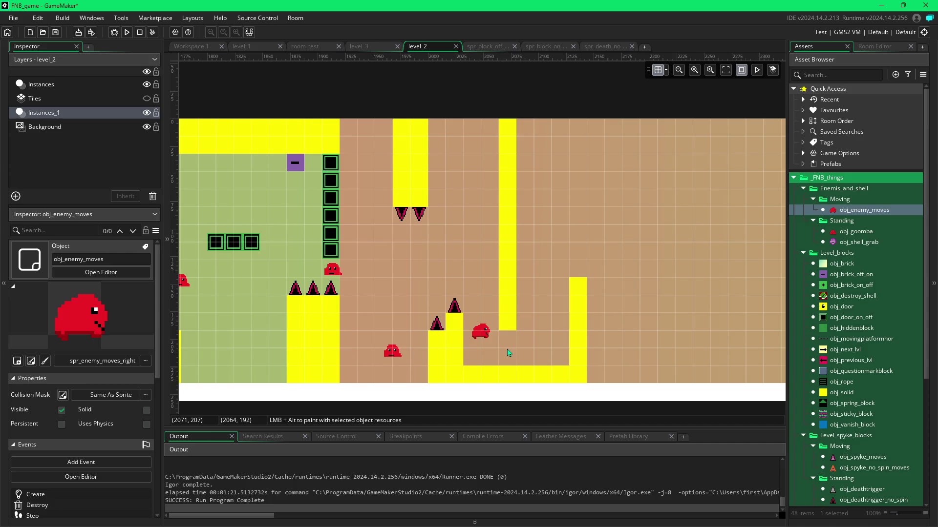
{"action": "key", "text": "ctrl+z"}
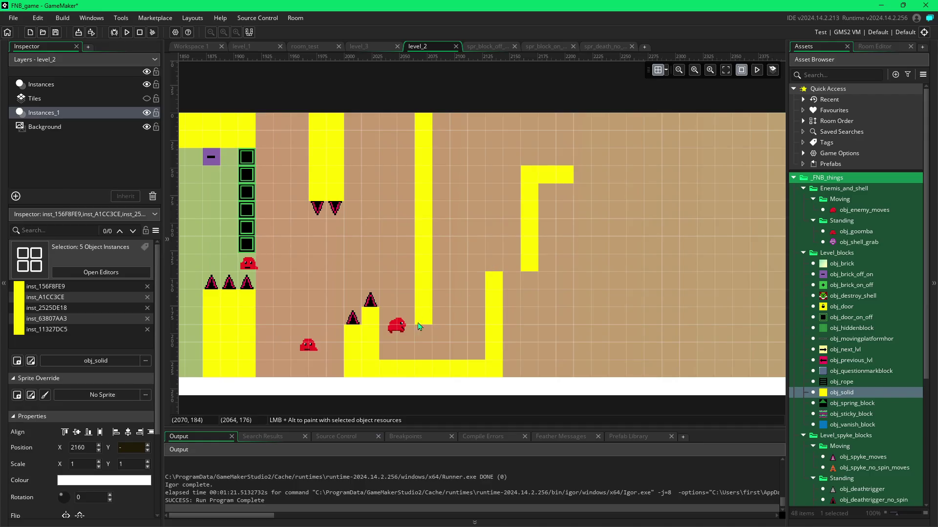
Step: Place a moving enemy beside the hanging yellow column
{"action": "key", "text": "Escape"}
{"action": "mouse_move", "coordinate": [493, 218]}
{"action": "left_mouse_down"}
{"action": "mouse_move", "coordinate": [513, 224]}
{"action": "mouse_move", "coordinate": [513, 206]}
{"action": "mouse_move", "coordinate": [513, 225]}
{"action": "mouse_move", "coordinate": [438, 224]}
{"action": "left_mouse_up"}
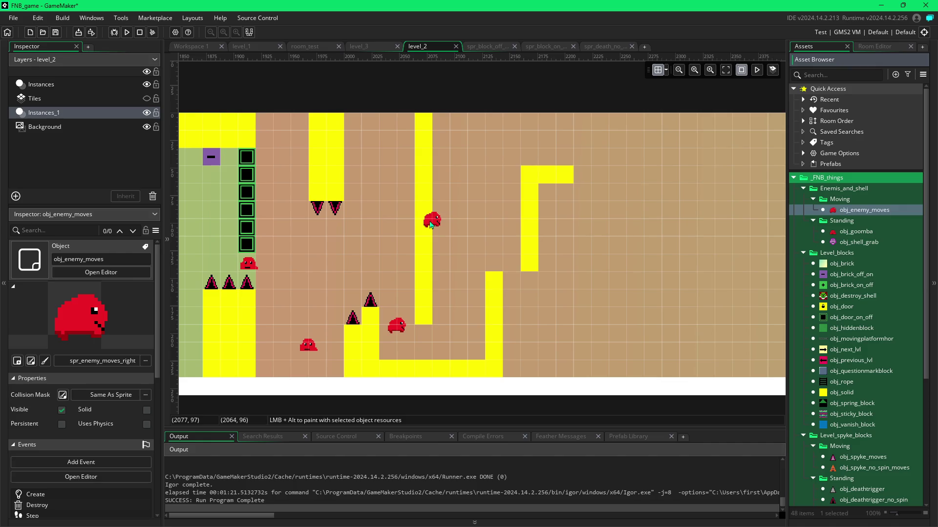
{"action": "left_click", "coordinate": [431, 223]}
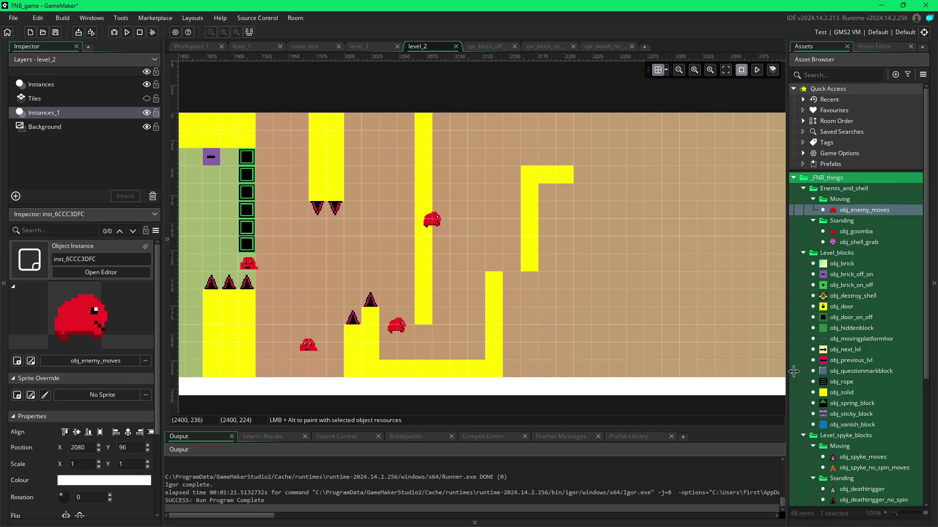
Step: Paint a row of three obj_solid blocks along the top-right of the room
{"action": "left_click", "coordinate": [831, 393]}
{"action": "left_click", "coordinate": [582, 122], "text": "alt"}
{"action": "left_click", "coordinate": [599, 122], "text": "alt"}
{"action": "left_click", "coordinate": [599, 139], "text": "alt"}
{"action": "left_click_drag", "start_coordinate": [604, 143], "coordinate": [637, 132]}
Step: Duplicate the downward ceiling spike three times and line the copies under the top-right blocks
{"action": "left_click", "coordinate": [354, 228]}
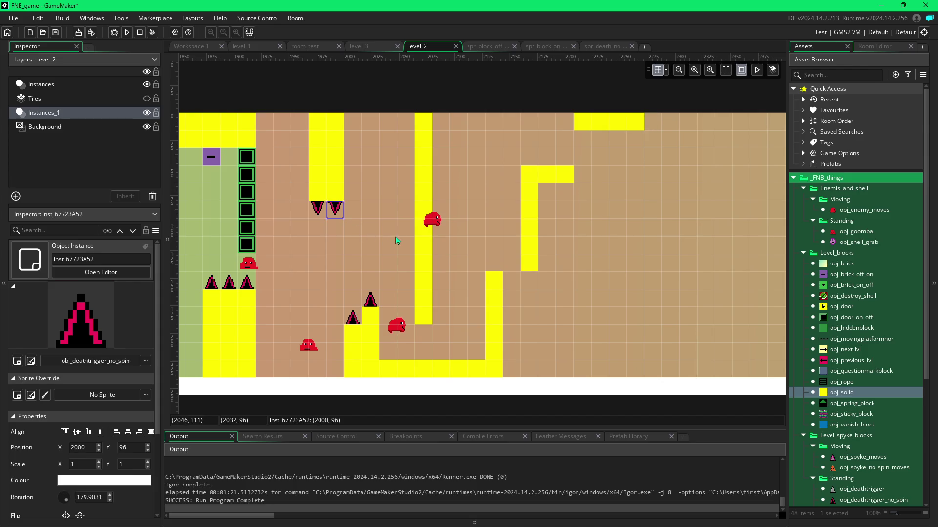
{"action": "key", "text": "ctrl+d"}
{"action": "left_click_drag", "start_coordinate": [354, 228], "coordinate": [583, 141]}
{"action": "key", "text": "ctrl+d"}
{"action": "mouse_move", "coordinate": [370, 244]}
{"action": "left_mouse_down"}
{"action": "mouse_move", "coordinate": [494, 210]}
{"action": "mouse_move", "coordinate": [600, 138]}
{"action": "left_mouse_up"}
{"action": "key", "text": "ctrl+d"}
{"action": "left_click_drag", "start_coordinate": [399, 263], "coordinate": [629, 138]}
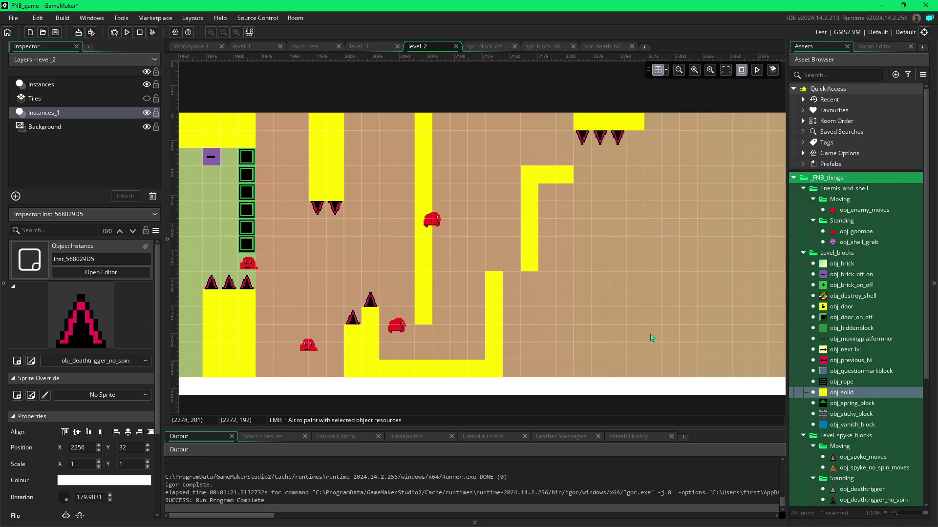
Step: Paint three diagonal obj_solid steps descending right, each filled with a column down to the floor
{"action": "left_click", "coordinate": [581, 220], "text": "alt"}
{"action": "left_click", "coordinate": [600, 227], "text": "alt"}
{"action": "left_click", "coordinate": [616, 246], "text": "alt"}
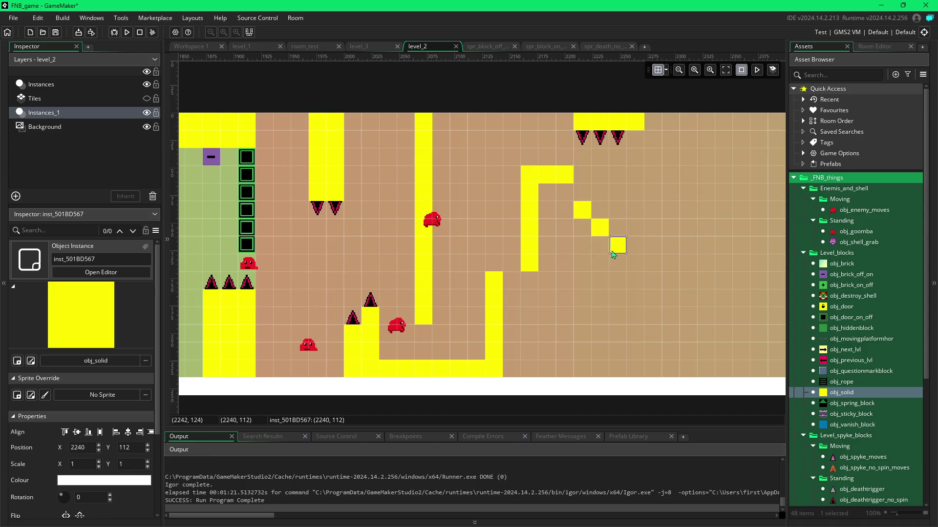
{"action": "left_click_drag", "start_coordinate": [583, 236], "coordinate": [591, 361]}
{"action": "left_click_drag", "start_coordinate": [582, 315], "coordinate": [581, 354]}
{"action": "left_click_drag", "start_coordinate": [595, 251], "coordinate": [598, 372]}
{"action": "left_click_drag", "start_coordinate": [614, 269], "coordinate": [618, 373]}
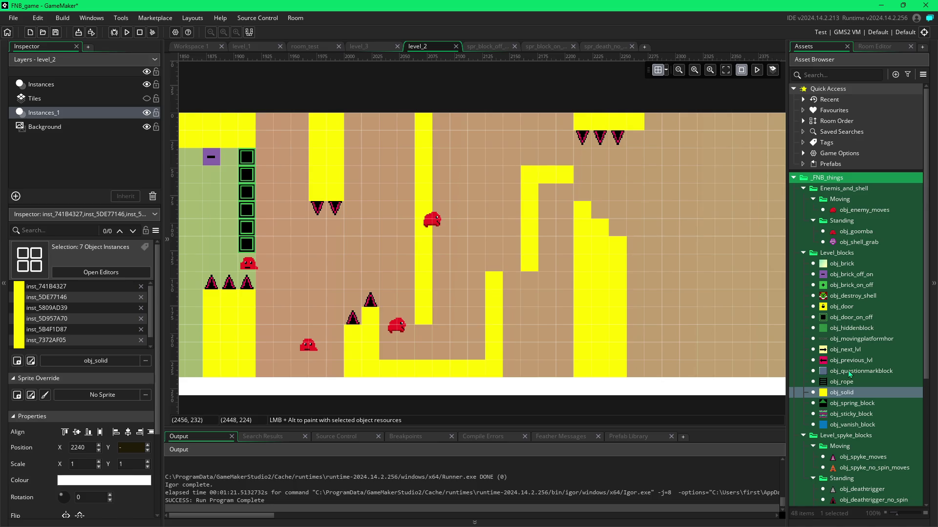
Step: Put an obj_deathtrigger_no_spin spike on each step and launch a playtest with F5
{"action": "left_click", "coordinate": [845, 501]}
{"action": "left_click_drag", "start_coordinate": [617, 227], "coordinate": [592, 200]}
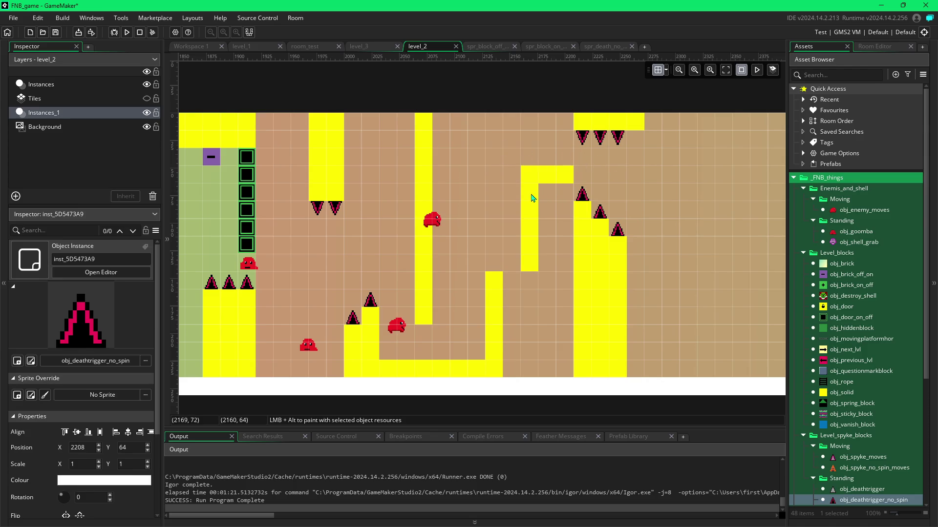
{"action": "key", "text": "F5"}
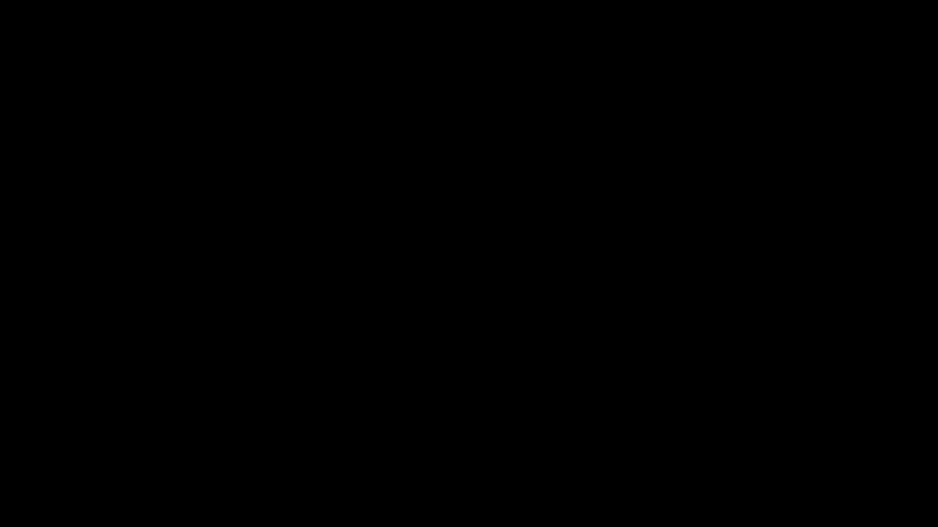
Step: Run and jump the player right across the ledges and yellow pillars into the next section
{"action": "key", "text": "Left"}
{"action": "key", "text": "space"}
{"action": "key", "text": "Right"}
{"action": "key", "text": "space"}
{"action": "key", "text": "Right"}
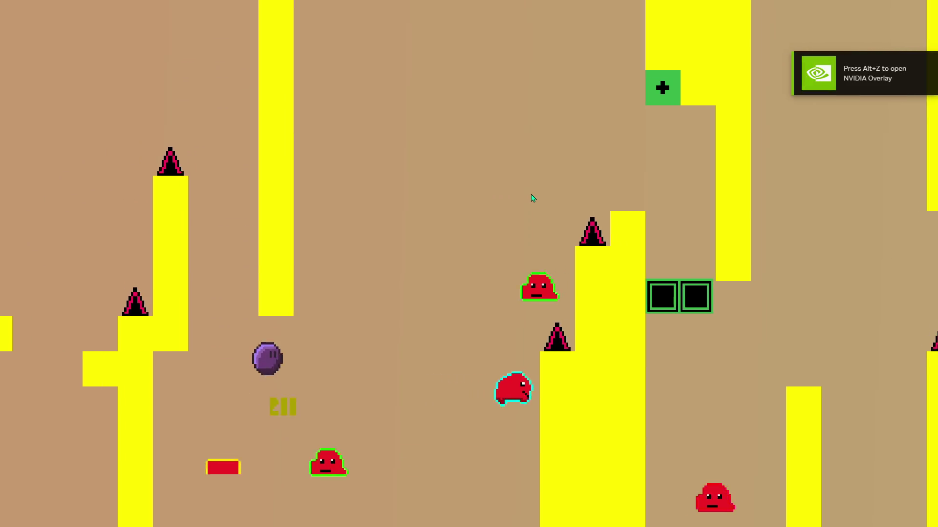
{"action": "key", "text": "space"}
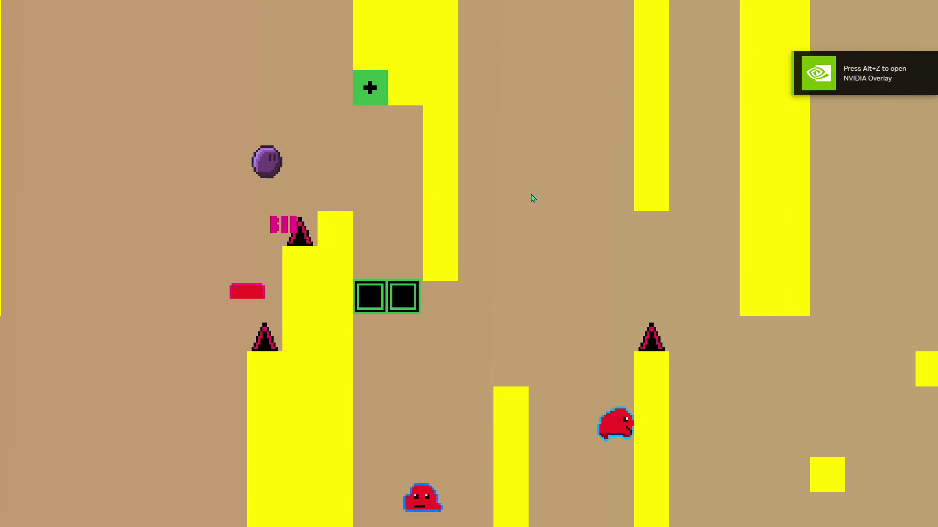
{"action": "key", "text": "Right"}
{"action": "key", "text": "space"}
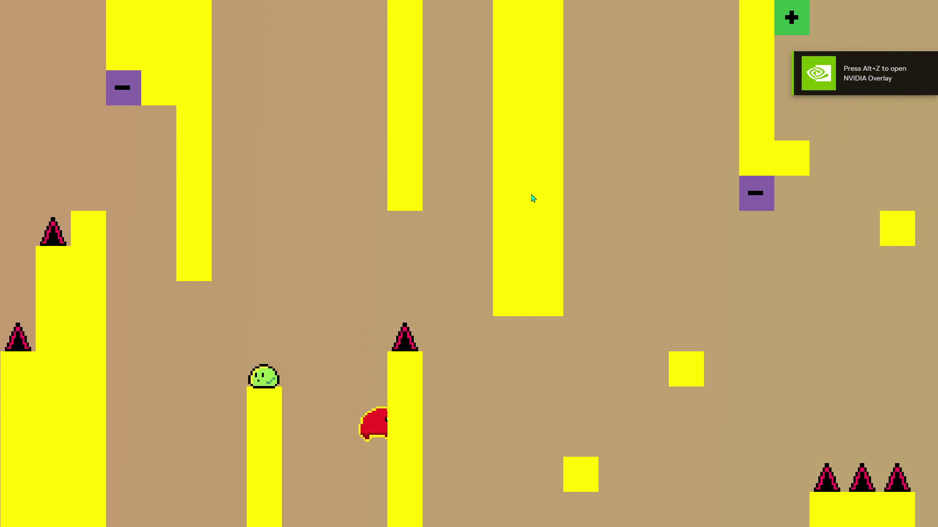
{"action": "key", "text": "space"}
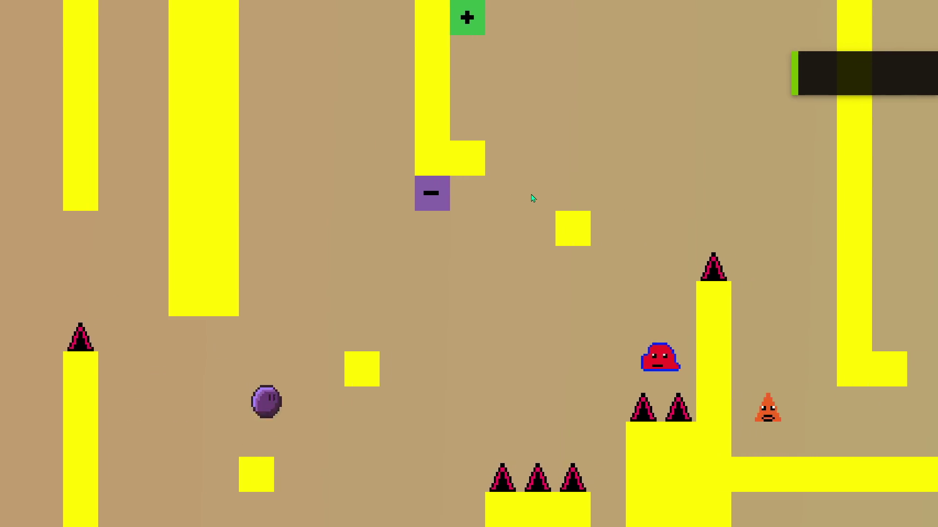
{"action": "key", "text": "space"}
{"action": "key", "text": "space"}
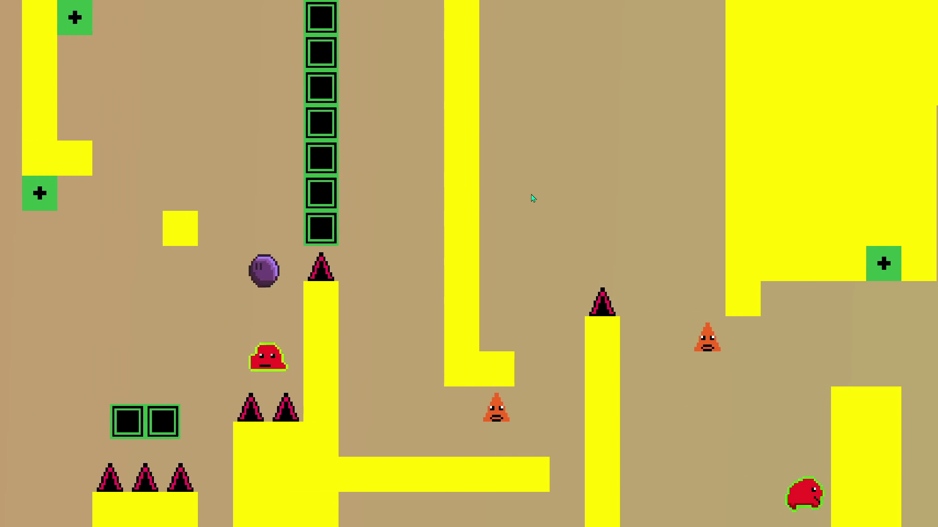
Step: Hit the plus switches to toggle the green blocks and hop across the resulting platforms
{"action": "key", "text": "Left"}
{"action": "key", "text": "Right"}
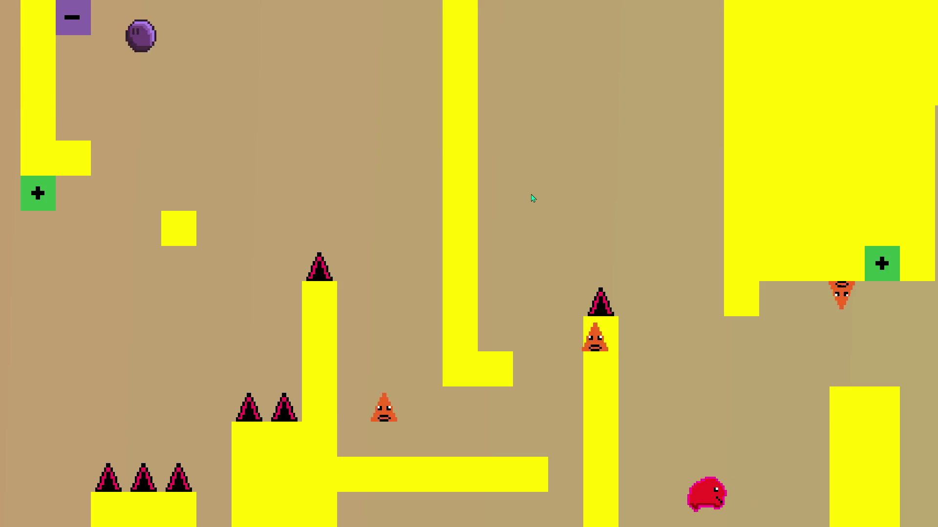
{"action": "key", "text": "space"}
{"action": "key", "text": "Left"}
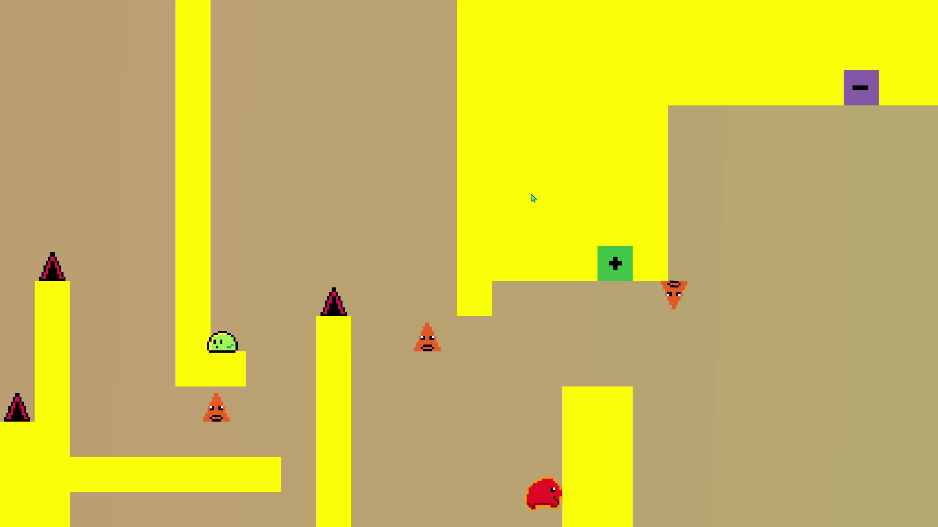
{"action": "key", "text": "space"}
{"action": "key", "text": "Right"}
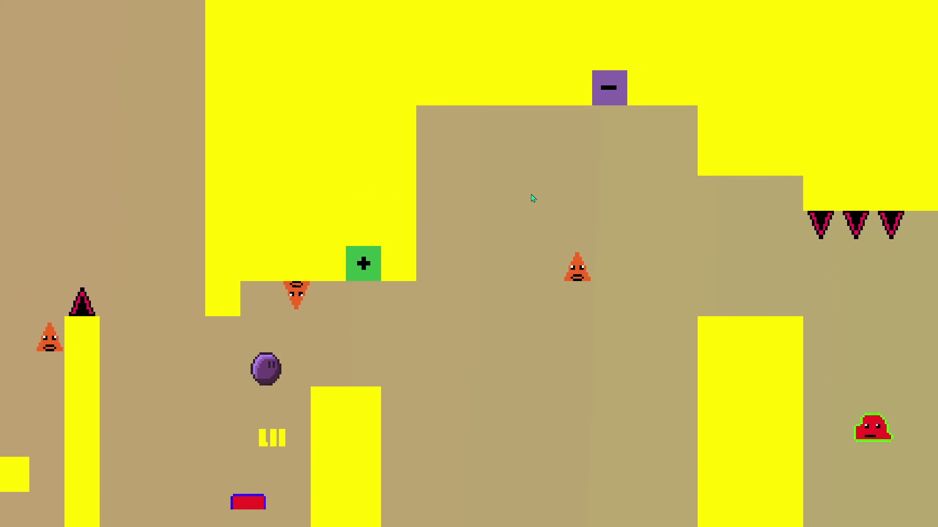
{"action": "key", "text": "space"}
{"action": "key", "text": "Right"}
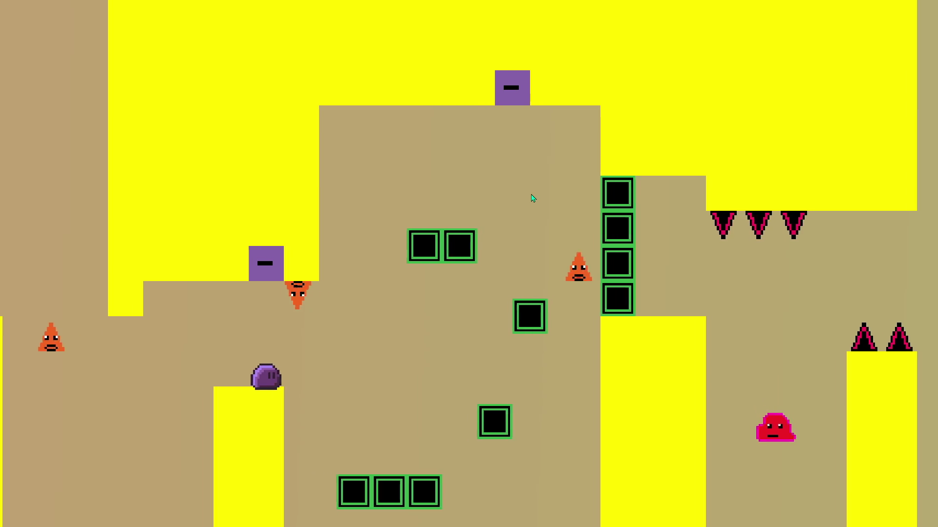
{"action": "key", "text": "Right"}
{"action": "key", "text": "space"}
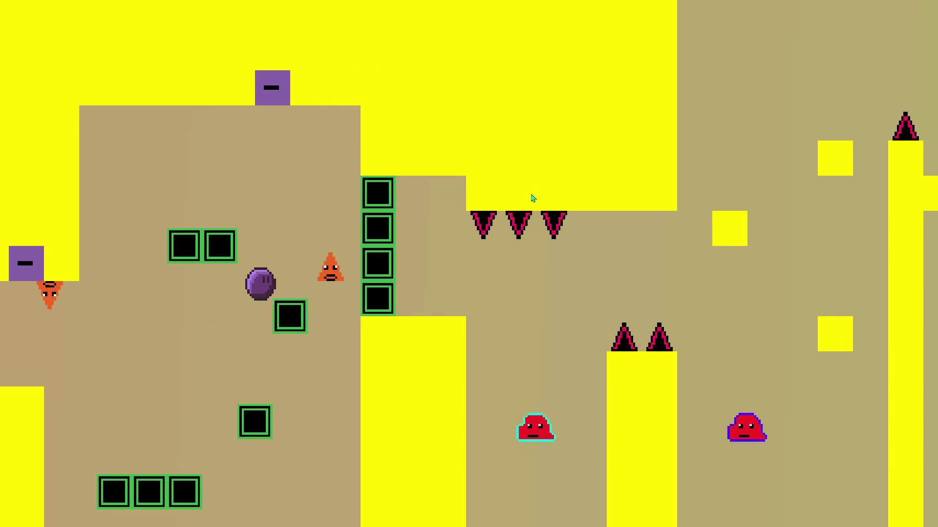
{"action": "key", "text": "Left"}
{"action": "key", "text": "space"}
Step: Continue right over the small yellow block and the lower green block column to finish the run
{"action": "key", "text": "Right"}
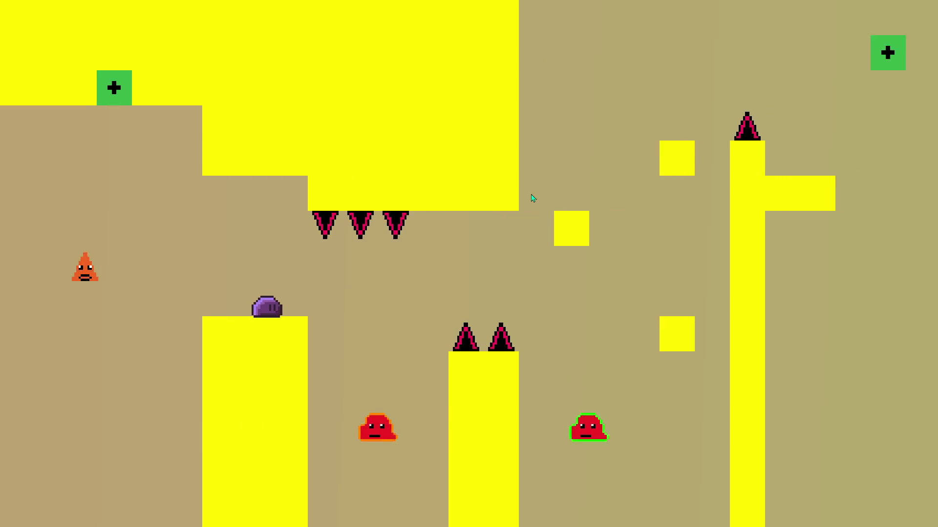
{"action": "key", "text": "space"}
{"action": "key", "text": "Right"}
{"action": "key", "text": "Left"}
{"action": "key", "text": "space"}
{"action": "key", "text": "Right"}
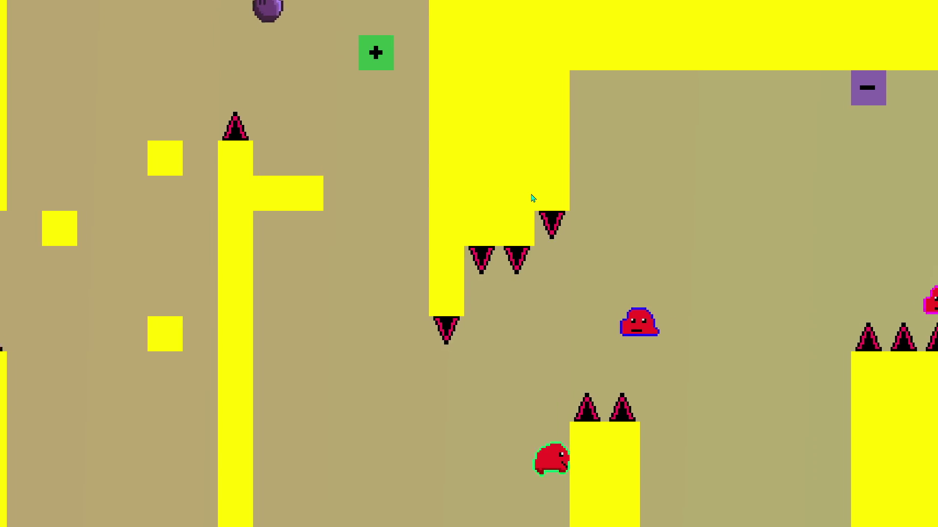
{"action": "key", "text": "Left"}
{"action": "key", "text": "Right"}
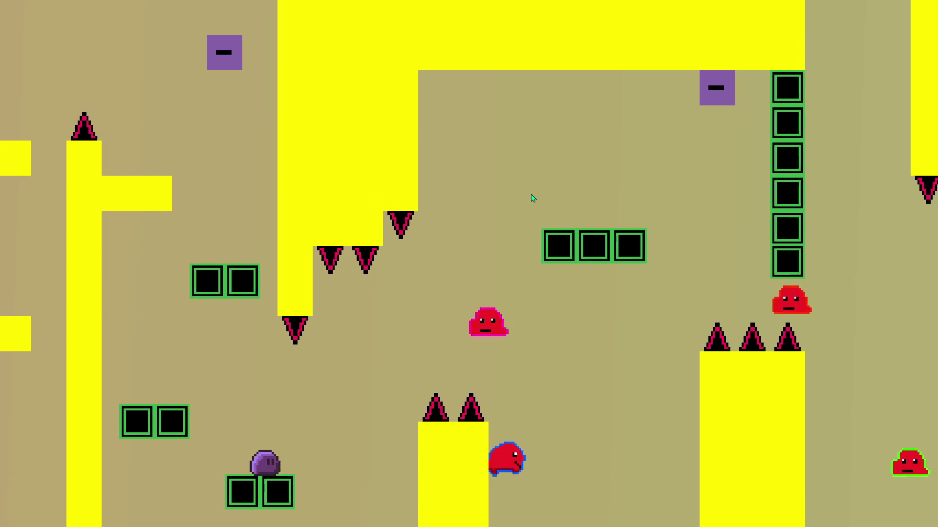
{"action": "key", "text": "space"}
{"action": "key", "text": "Right"}
{"action": "key", "text": "Right"}
{"action": "key", "text": "space"}
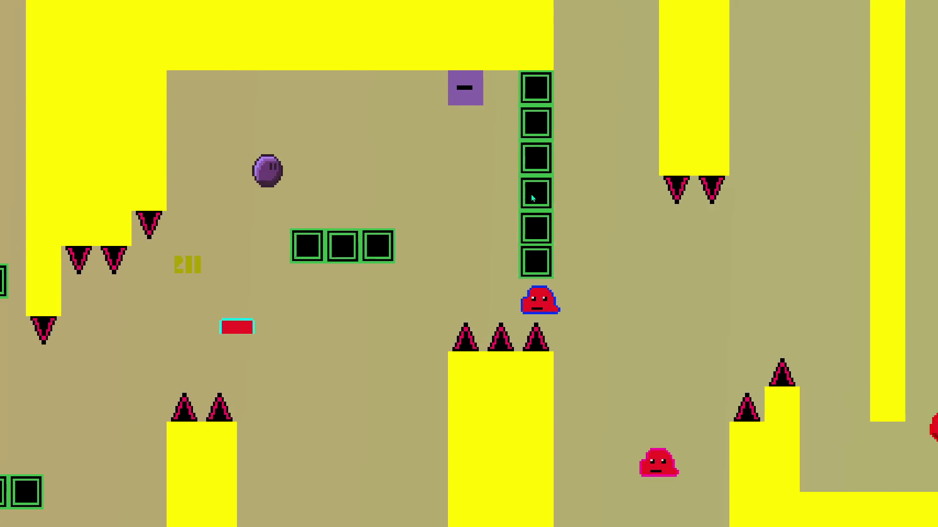
{"action": "key", "text": "Right"}
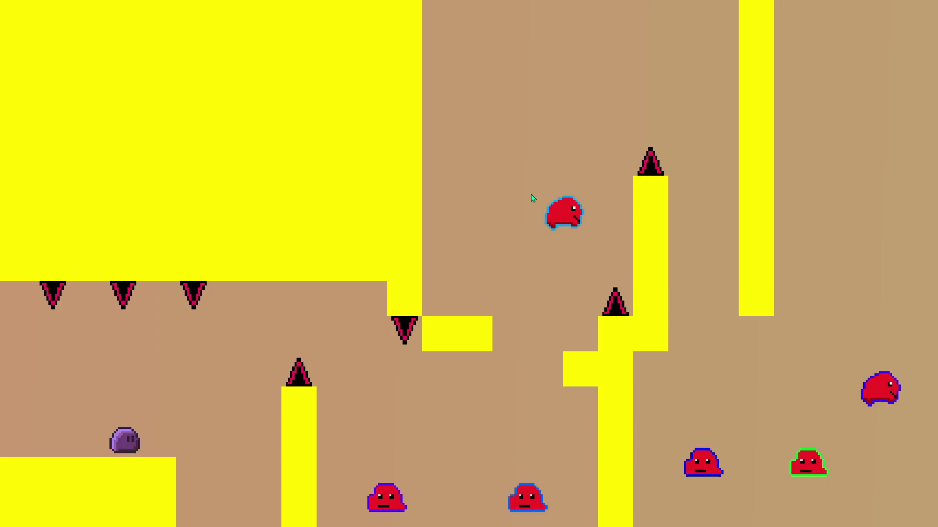
{"action": "key", "text": "Right"}
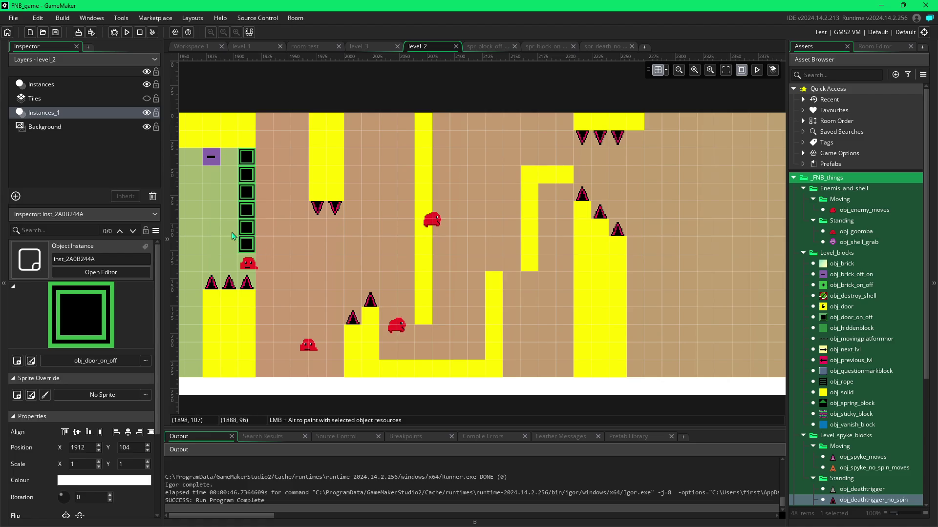
Step: Shift the purple obj_brick_off_on switch one grid cell left and relaunch the game
{"action": "scroll", "coordinate": [232, 237], "scroll_direction": "left", "scroll_amount": 3}
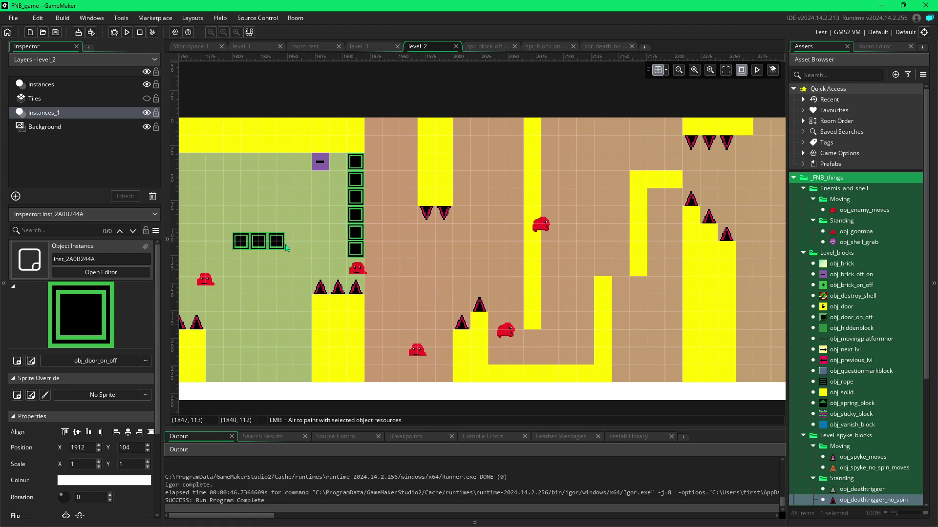
{"action": "left_click_drag", "start_coordinate": [318, 163], "coordinate": [303, 163]}
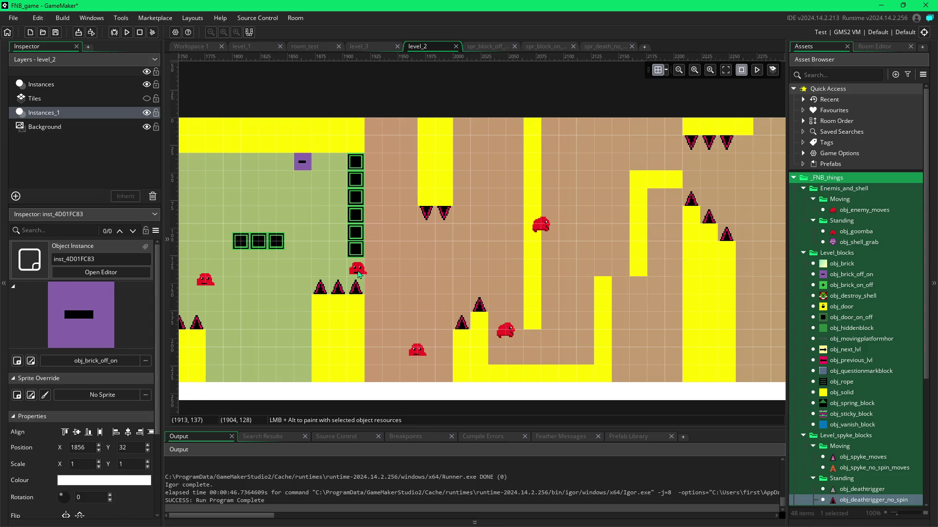
{"action": "key", "text": "F5"}
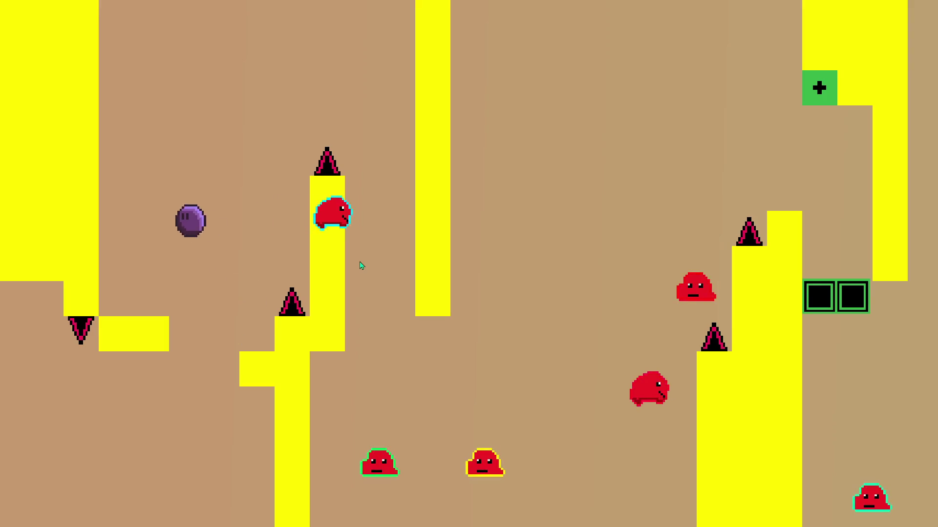
Step: Jump the purple ball past the spiked pillar, up the yellow ledges and across the gap
{"action": "key", "text": "space"}
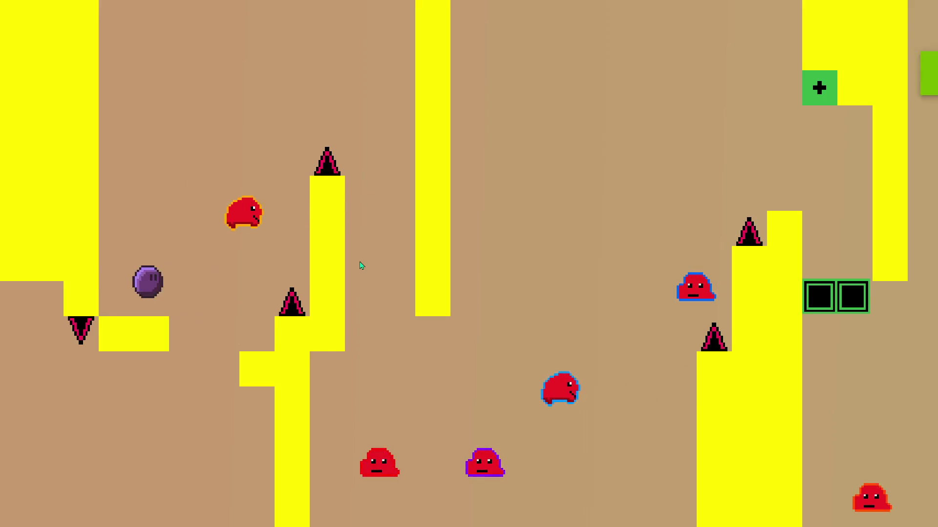
{"action": "key", "text": "Right"}
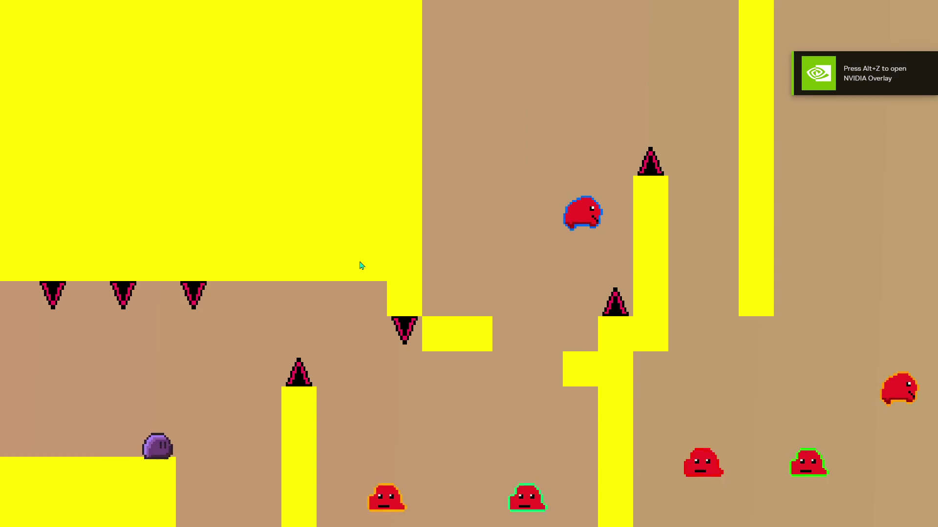
{"action": "key", "text": "Right"}
{"action": "key", "text": "space"}
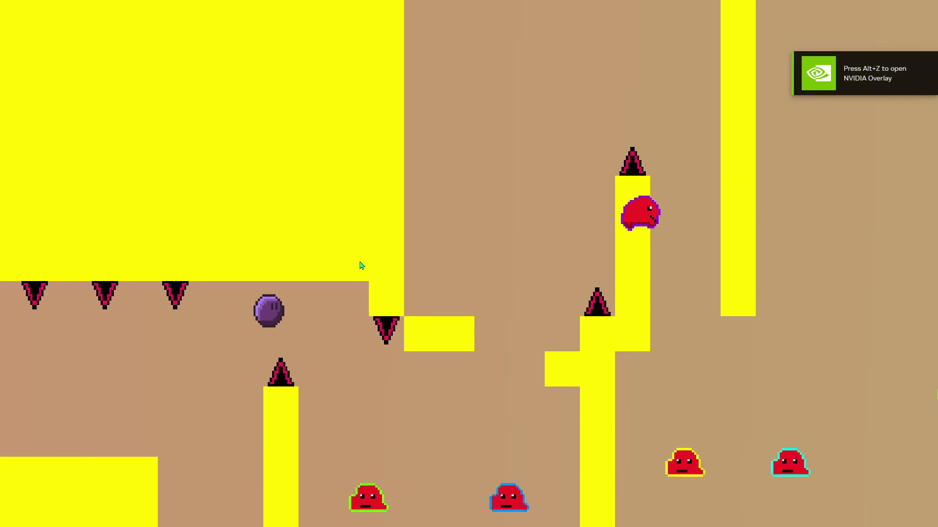
{"action": "key", "text": "Left"}
{"action": "key", "text": "space"}
{"action": "key", "text": "Right"}
{"action": "key", "text": "space"}
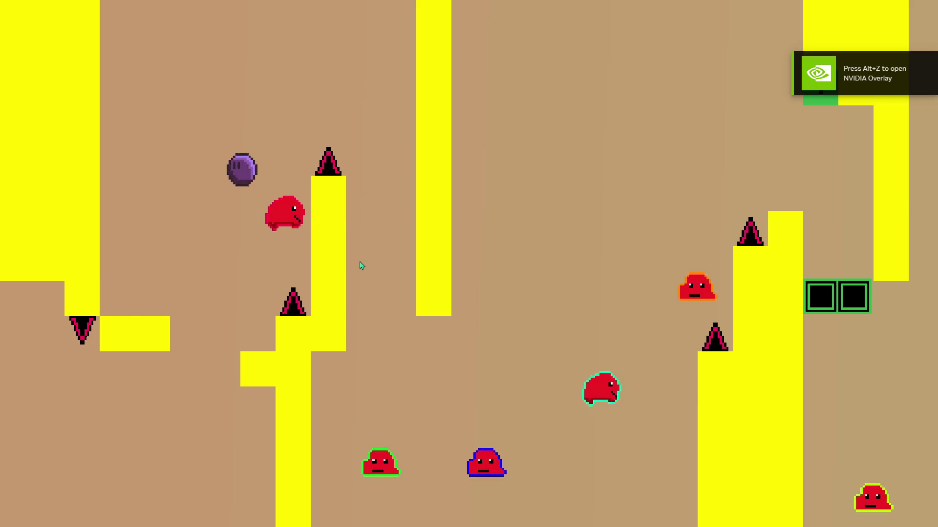
{"action": "key", "text": "Right"}
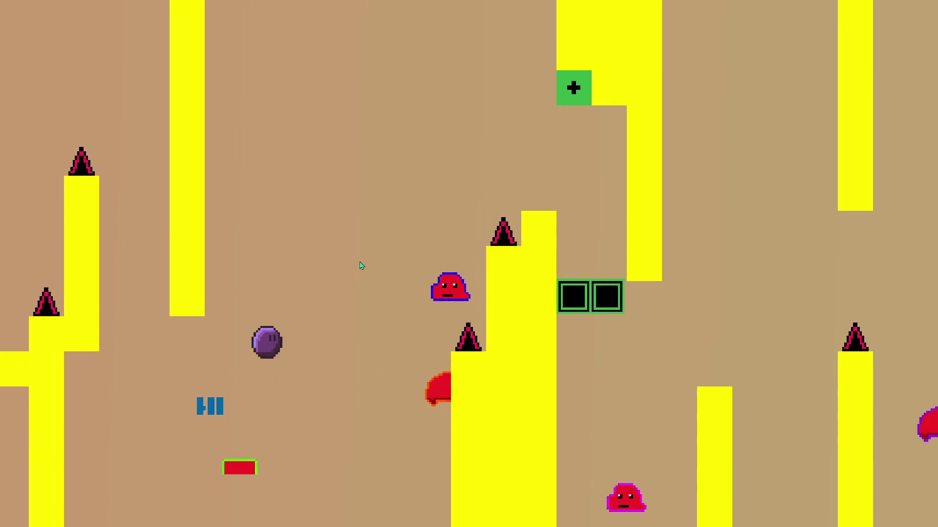
{"action": "key", "text": "space"}
{"action": "key", "text": "Right"}
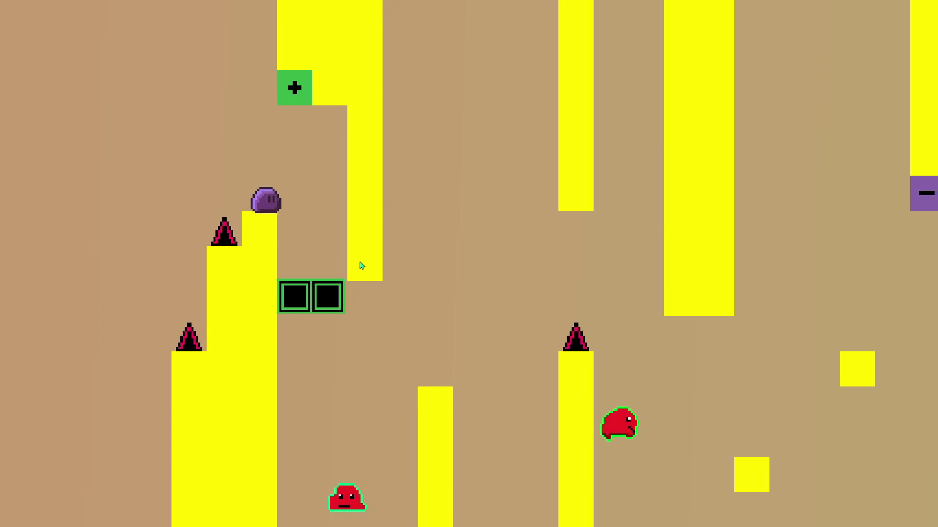
Step: Hop over the yellow pillar and small block into the switch section and hit the minus switch
{"action": "key", "text": "space"}
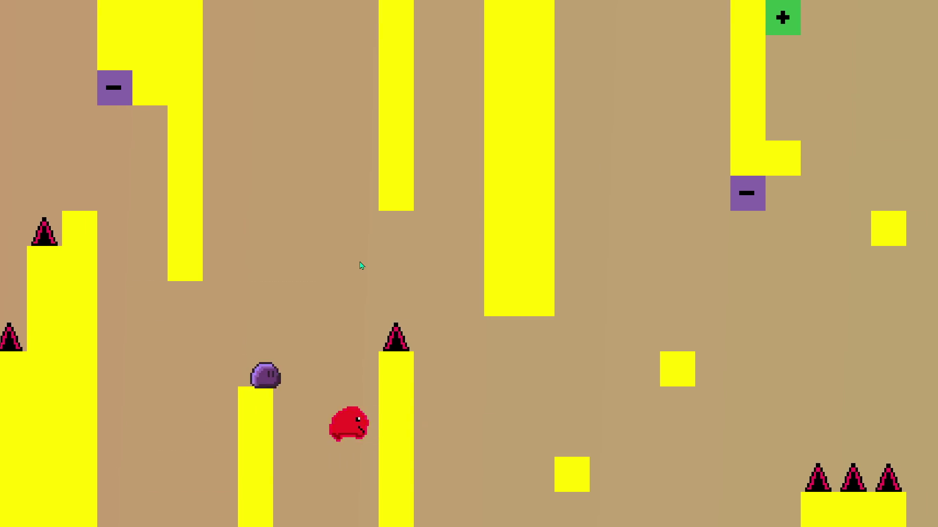
{"action": "key", "text": "Right"}
{"action": "key", "text": "space"}
{"action": "key", "text": "Right"}
{"action": "key", "text": "space"}
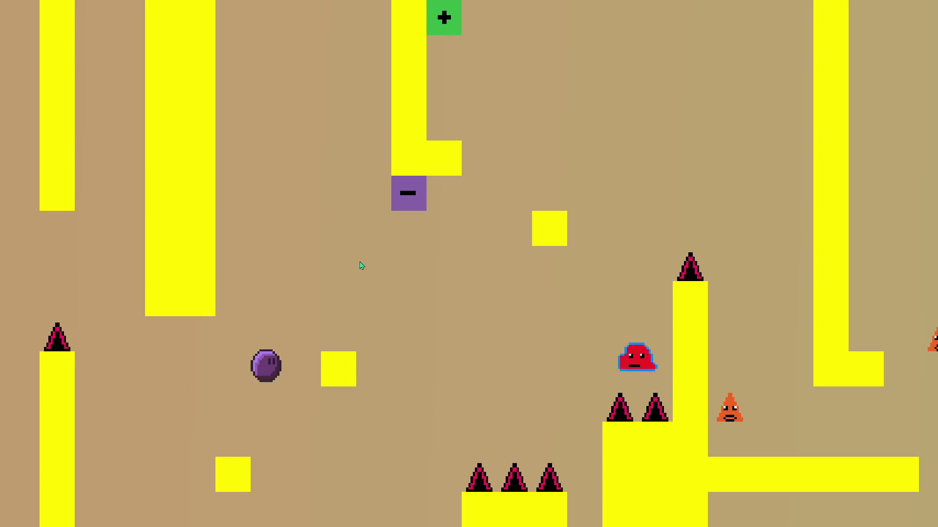
{"action": "key", "text": "Right"}
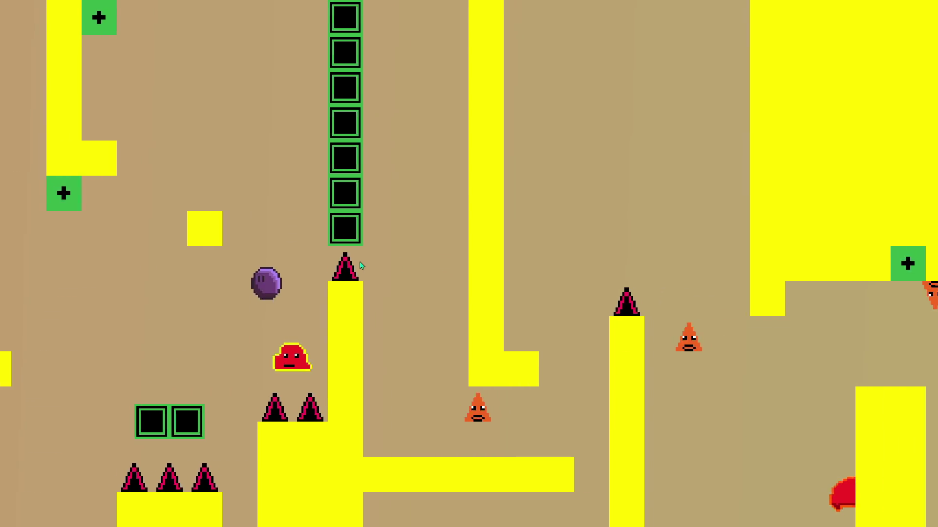
{"action": "key", "text": "Right"}
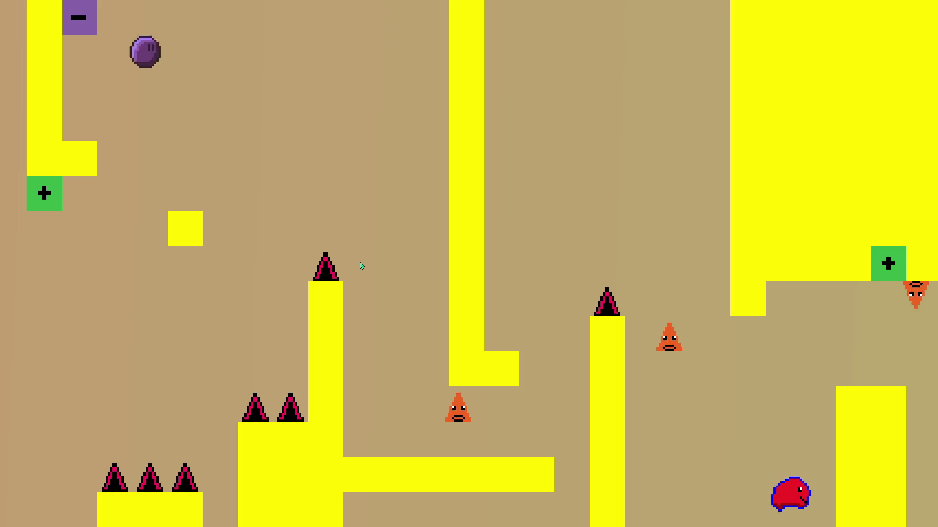
{"action": "key", "text": "Right"}
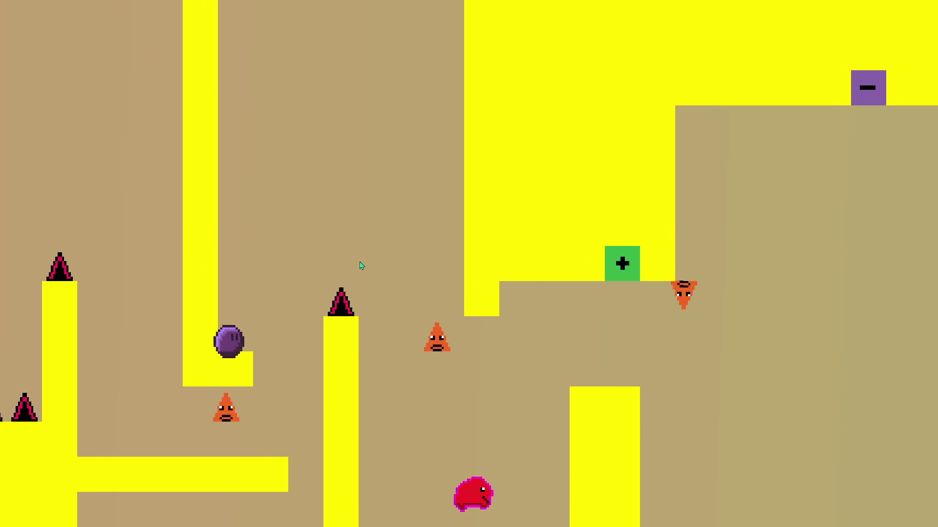
{"action": "key", "text": "Right"}
{"action": "key", "text": "Right"}
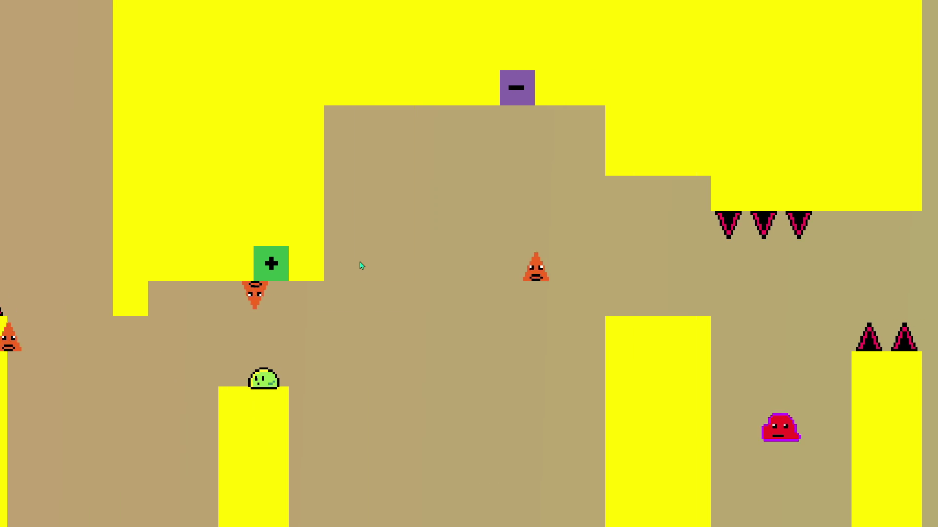
{"action": "key", "text": "Right"}
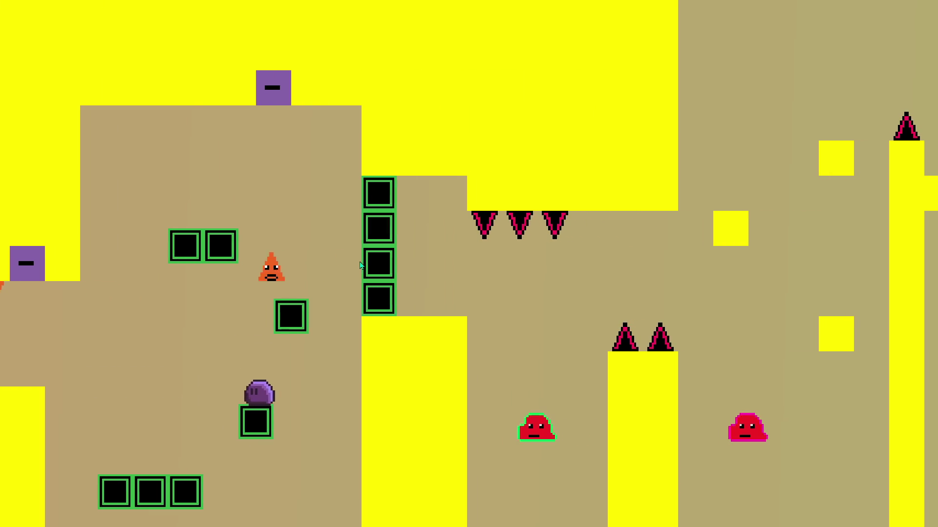
{"action": "key", "text": "Up"}
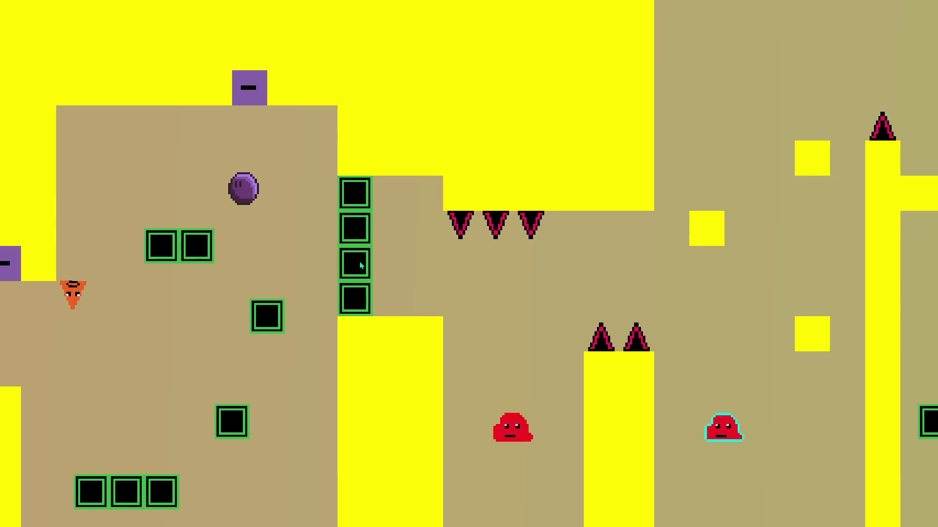
{"action": "key", "text": "Right"}
{"action": "key", "text": "Right"}
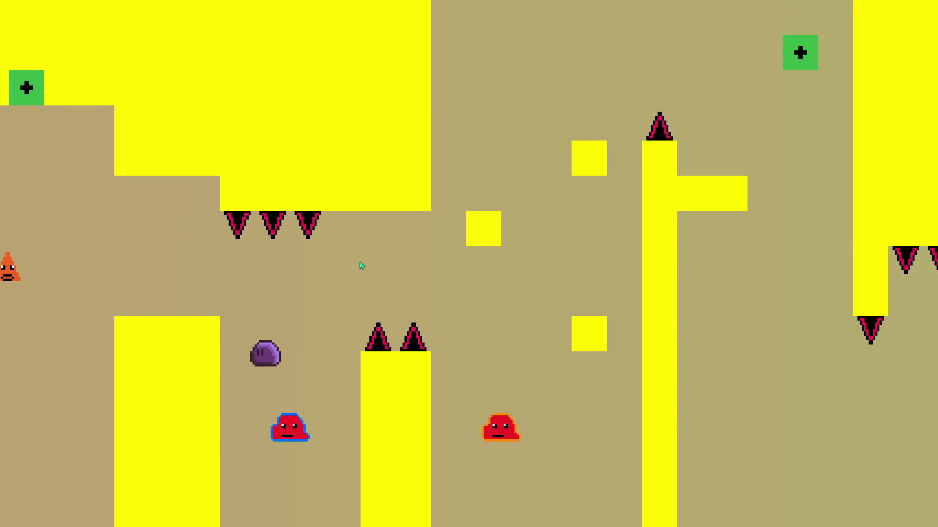
Step: Cross the green blocks, clear them with the switch, stomp the red enemy, then select the lowest step's block
{"action": "key", "text": "Left"}
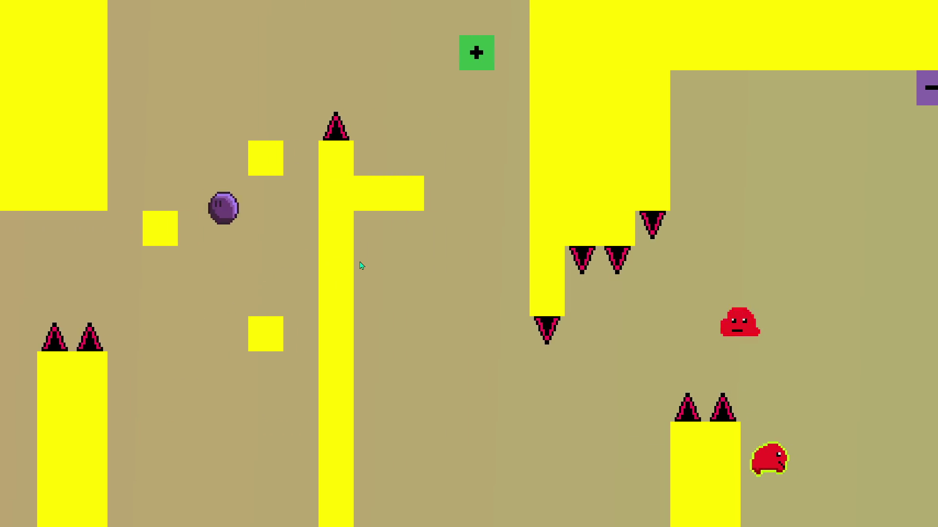
{"action": "key", "text": "Right"}
{"action": "key", "text": "Right"}
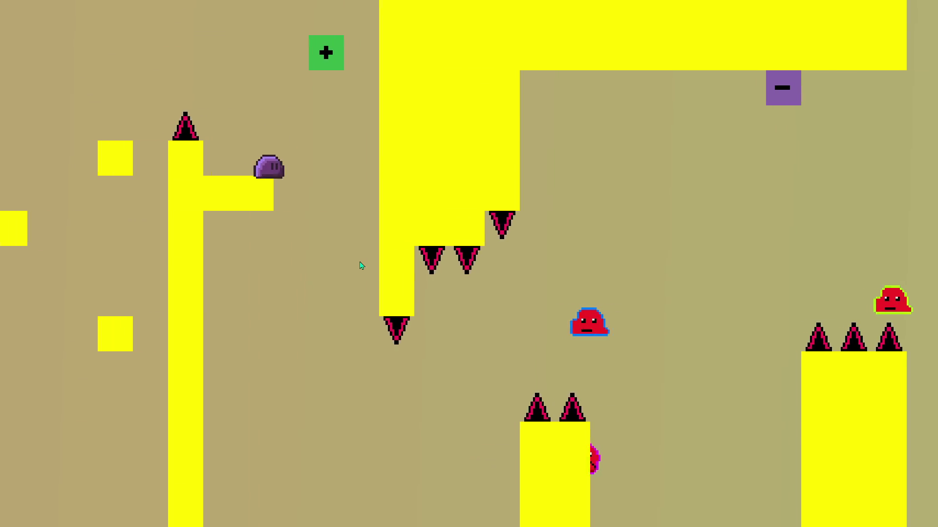
{"action": "key", "text": "Left"}
{"action": "key", "text": "Right"}
{"action": "key", "text": "Right"}
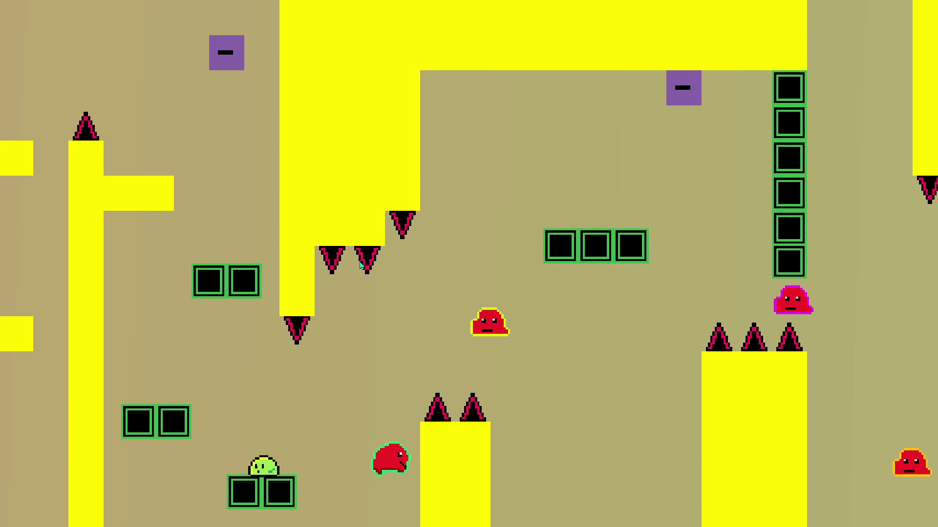
{"action": "key", "text": "Right"}
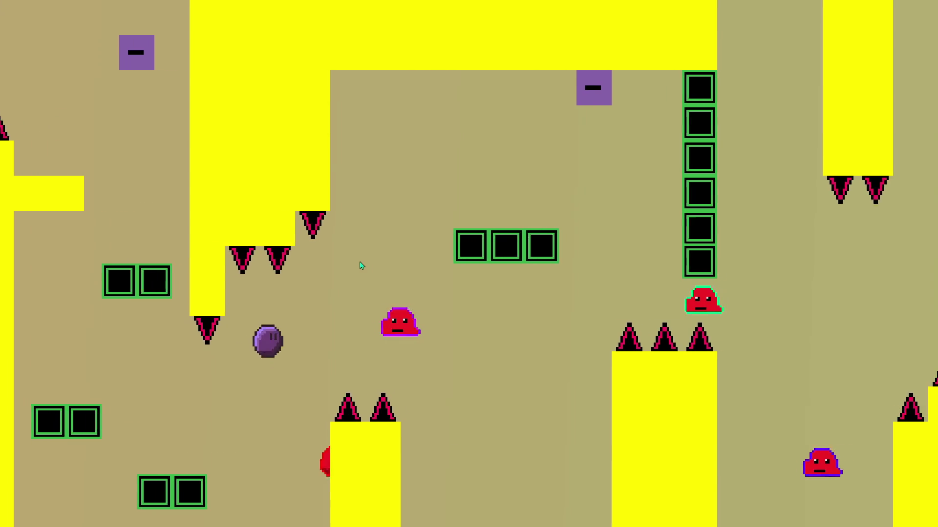
{"action": "key", "text": "Right"}
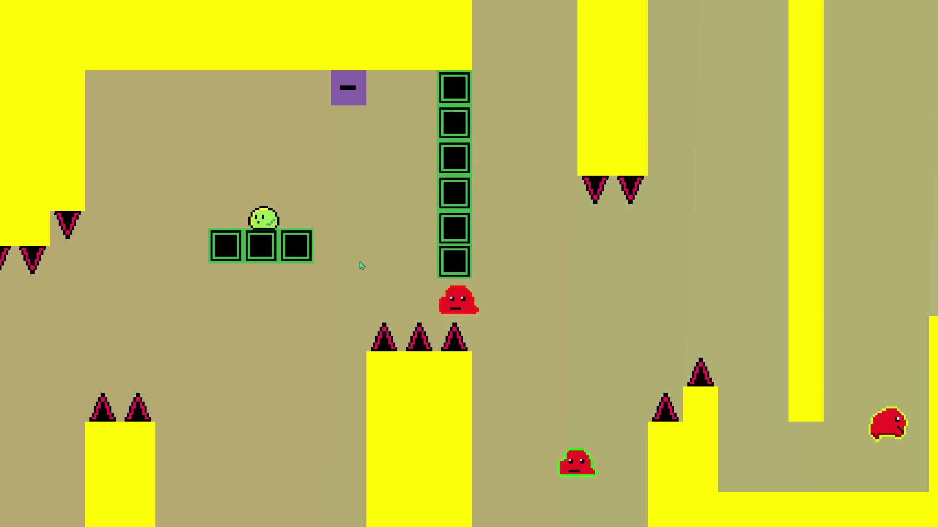
{"action": "key", "text": "Right"}
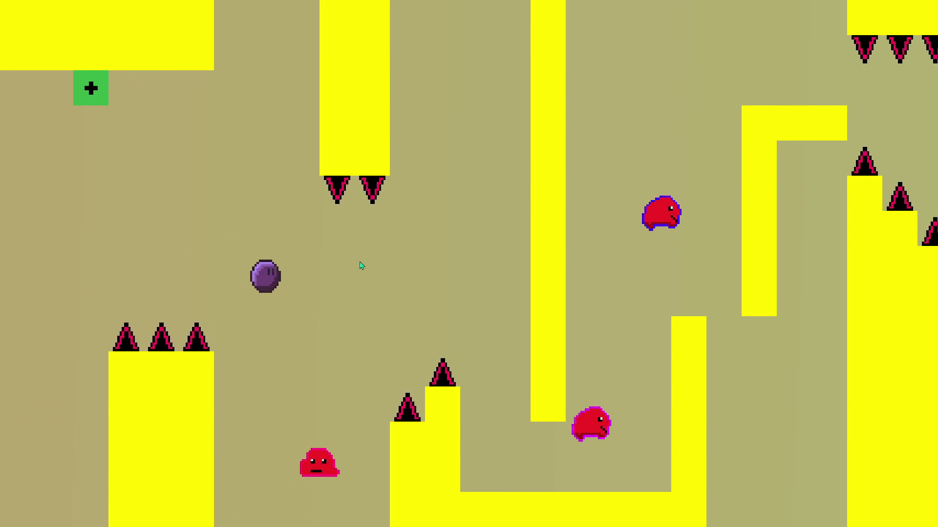
{"action": "key", "text": "Right"}
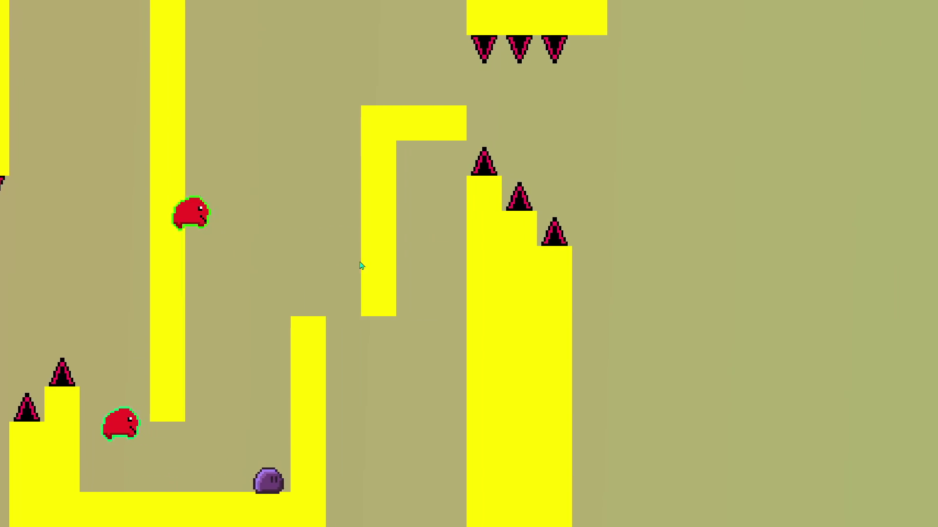
{"action": "key", "text": "Right"}
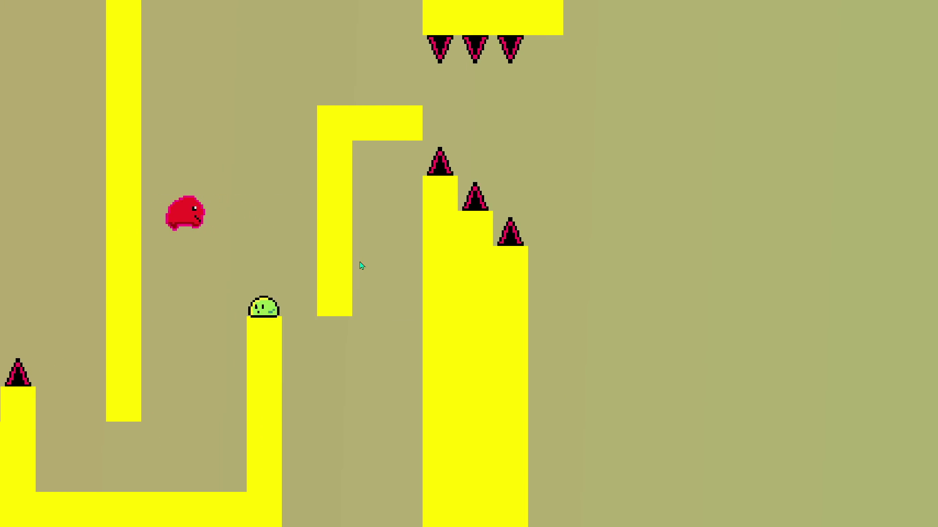
{"action": "key", "text": "Right"}
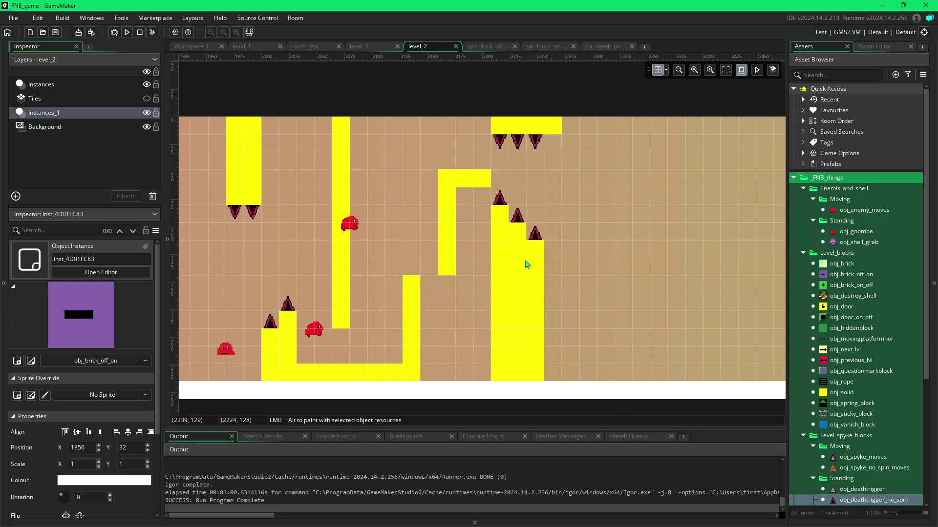
{"action": "left_click", "coordinate": [535, 264]}
Step: Delete the lowest step's yellow obj_solid blocks and its spike, leaving the empty area to the right
{"action": "key", "text": "Delete"}
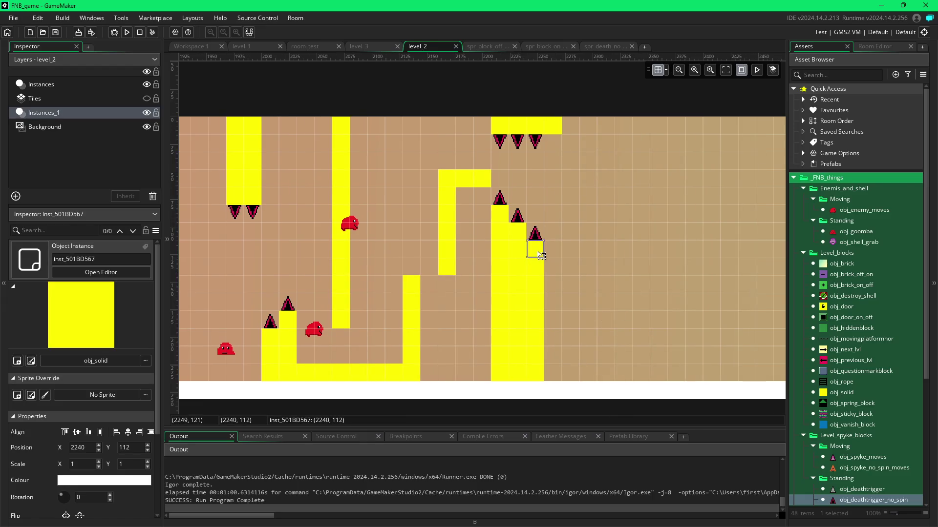
{"action": "right_click", "coordinate": [535, 249], "text": "alt"}
{"action": "right_click", "coordinate": [535, 284], "text": "alt"}
{"action": "right_click", "coordinate": [535, 302], "text": "alt"}
{"action": "right_click", "coordinate": [537, 338], "text": "alt"}
{"action": "right_click", "coordinate": [537, 356], "text": "alt"}
{"action": "right_click", "coordinate": [537, 373], "text": "alt"}
{"action": "right_click", "coordinate": [536, 235], "text": "alt"}
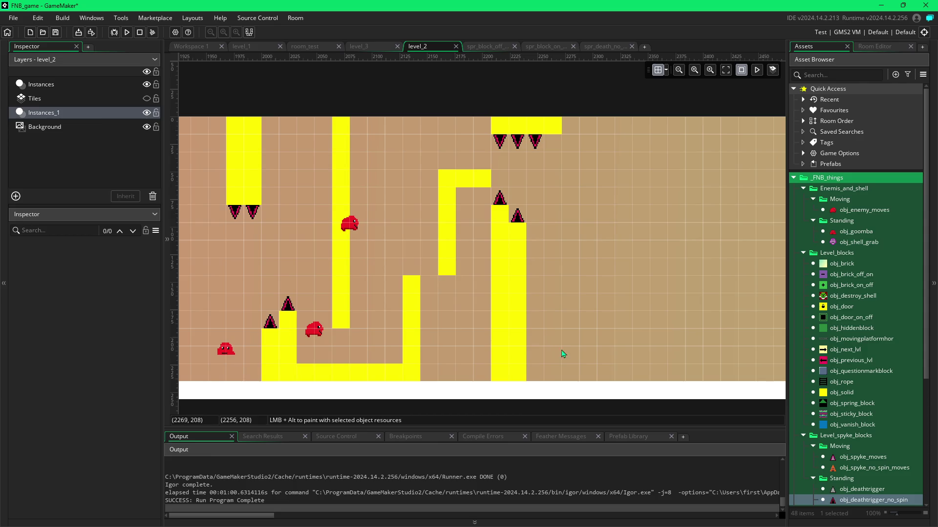
{"action": "left_click_drag", "start_coordinate": [591, 344], "coordinate": [519, 359]}
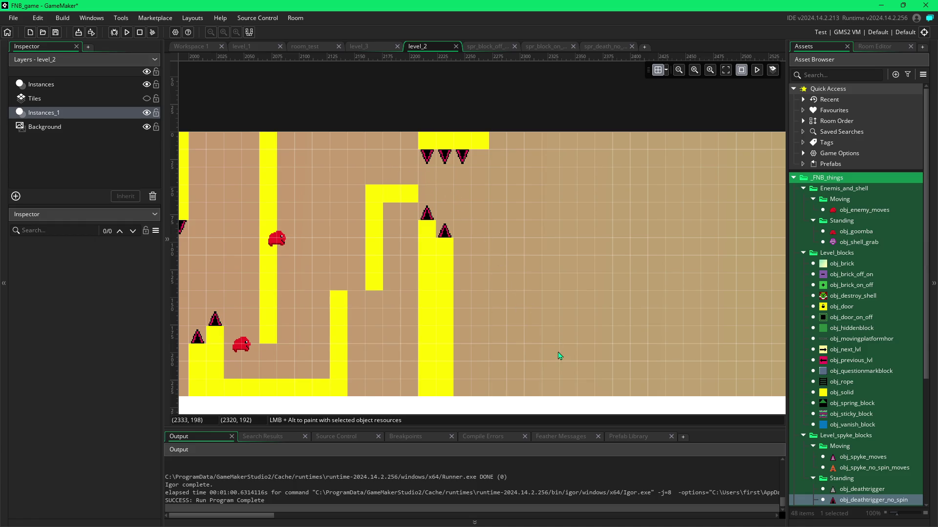
Step: Place three obj_enemy_moves enemies rising diagonally up and right across the empty brown area
{"action": "left_click", "coordinate": [274, 239]}
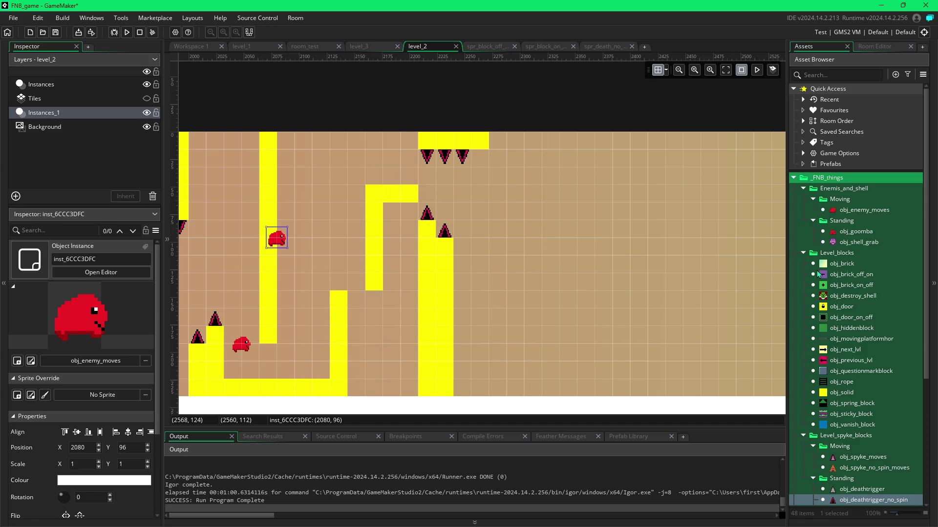
{"action": "left_click", "coordinate": [848, 212]}
{"action": "left_click", "coordinate": [501, 355], "text": "alt"}
{"action": "left_click_drag", "start_coordinate": [499, 355], "coordinate": [501, 364]}
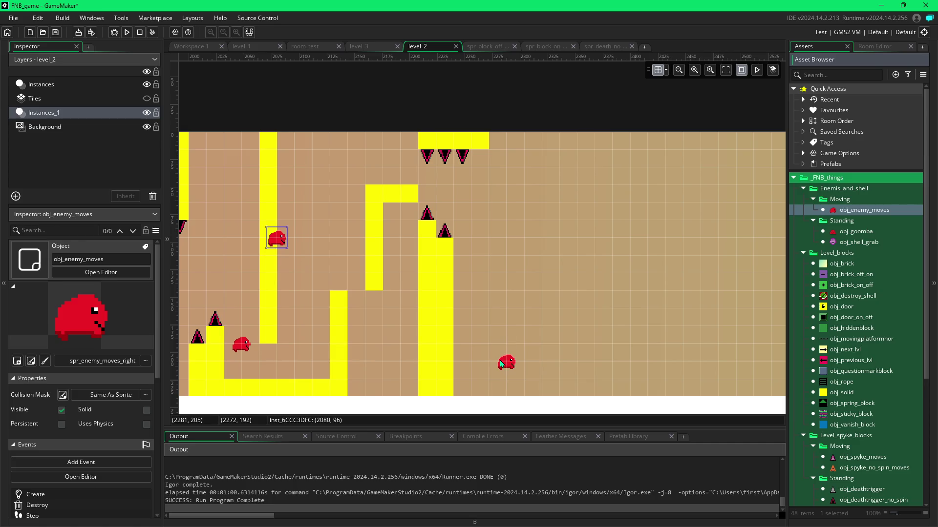
{"action": "left_click", "coordinate": [501, 364]}
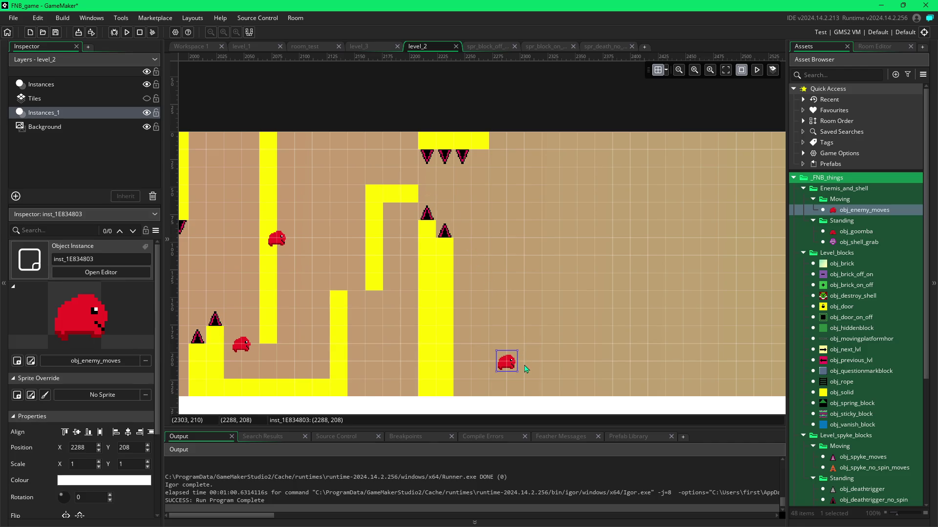
{"action": "left_click", "coordinate": [575, 315], "text": "alt"}
{"action": "left_click", "coordinate": [576, 315]}
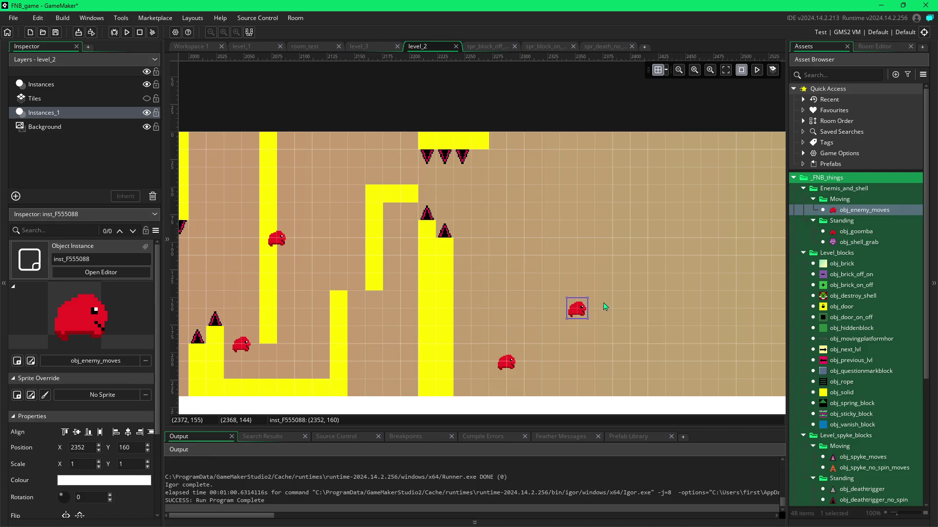
{"action": "left_click", "coordinate": [646, 260], "text": "alt"}
{"action": "left_click", "coordinate": [646, 260]}
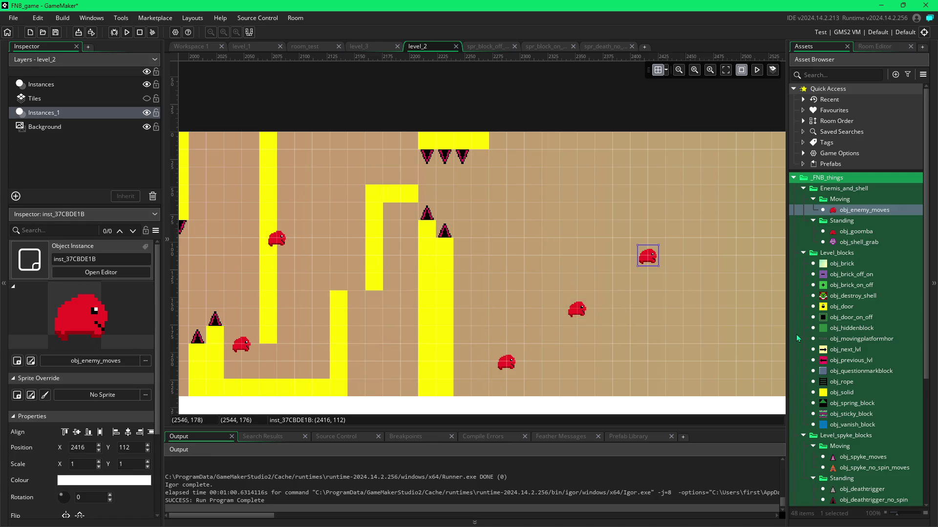
{"action": "left_click", "coordinate": [657, 384]}
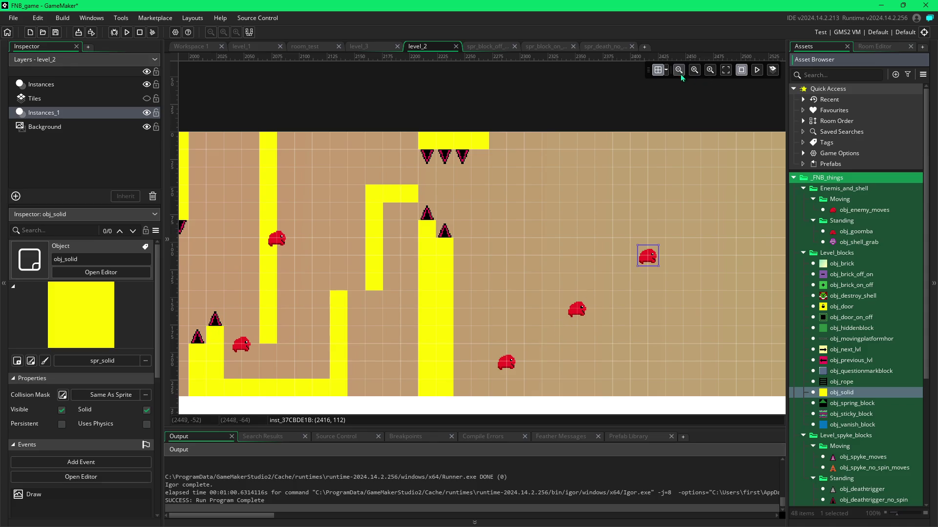
Step: Paint a yellow obj_solid pillar up from the floor and drop an obj_deathtrigger_no_spin spike on top
{"action": "left_click", "coordinate": [665, 70]}
{"action": "mouse_move", "coordinate": [544, 331]}
{"action": "left_mouse_down"}
{"action": "mouse_move", "coordinate": [537, 325]}
{"action": "mouse_move", "coordinate": [542, 397]}
{"action": "left_mouse_up"}
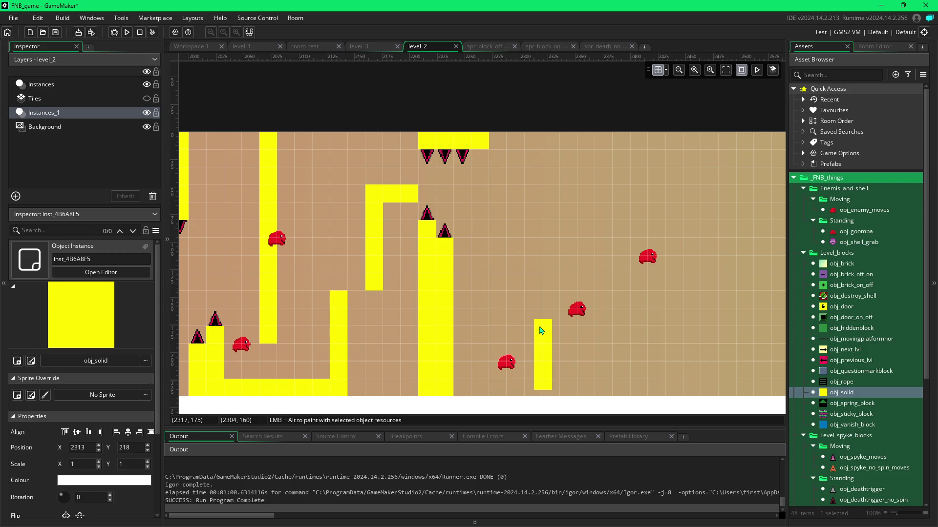
{"action": "mouse_move", "coordinate": [541, 330]}
{"action": "left_mouse_down"}
{"action": "mouse_move", "coordinate": [546, 383]}
{"action": "mouse_move", "coordinate": [547, 370]}
{"action": "left_mouse_up"}
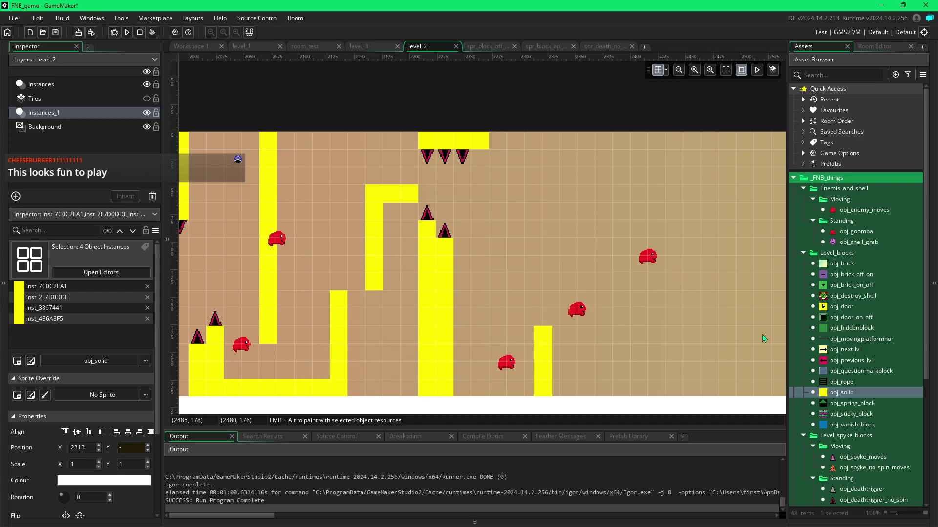
{"action": "left_click", "coordinate": [833, 462]}
{"action": "left_click", "coordinate": [835, 469]}
{"action": "left_click", "coordinate": [843, 500]}
{"action": "mouse_move", "coordinate": [837, 494]}
{"action": "left_mouse_down"}
{"action": "mouse_move", "coordinate": [722, 384]}
{"action": "mouse_move", "coordinate": [561, 306]}
{"action": "mouse_move", "coordinate": [536, 313]}
{"action": "left_mouse_up"}
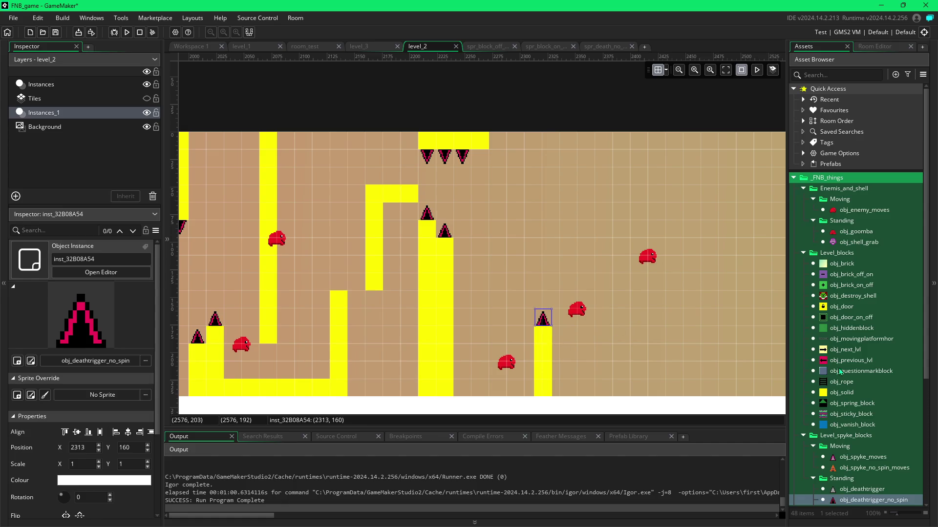
Step: Paint a taller obj_solid pillar down to the floor and top it with another spike
{"action": "left_click", "coordinate": [837, 394]}
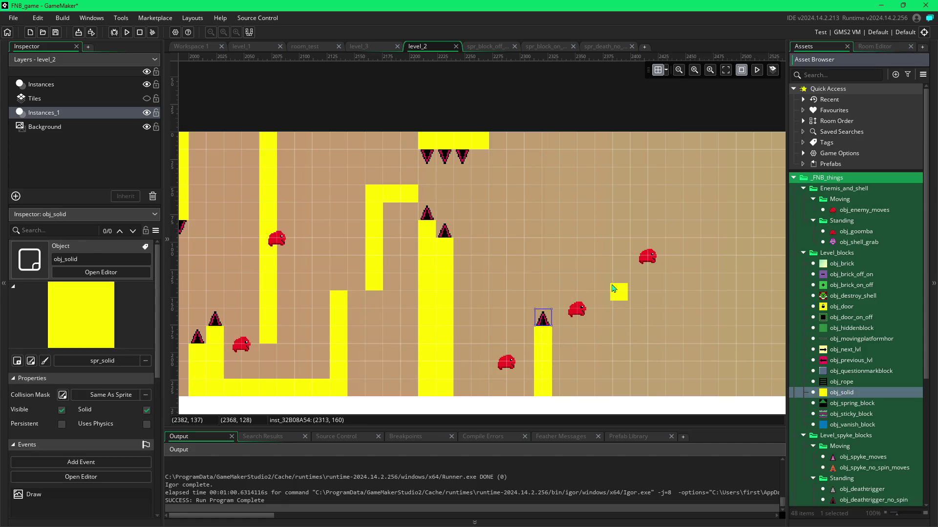
{"action": "mouse_move", "coordinate": [605, 288]}
{"action": "left_mouse_down"}
{"action": "mouse_move", "coordinate": [608, 384]}
{"action": "mouse_move", "coordinate": [606, 291]}
{"action": "left_mouse_up"}
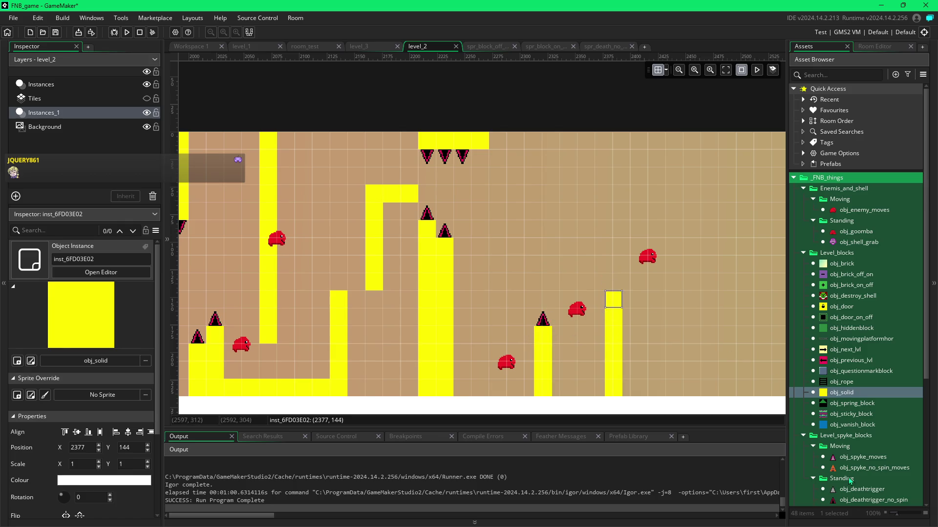
{"action": "left_click_drag", "start_coordinate": [843, 503], "coordinate": [606, 278]}
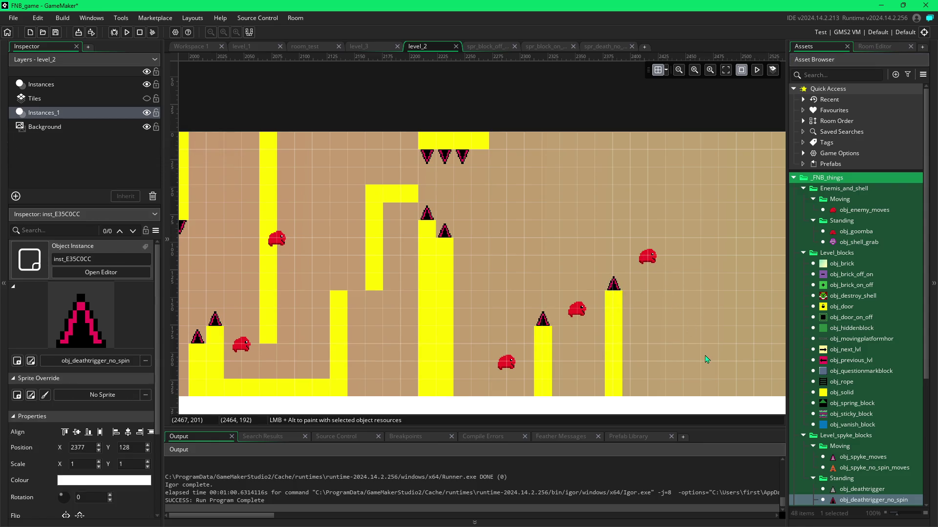
Step: With obj_solid selected, enable grid Snap and paint the short ledge and column down to the floor
{"action": "scroll", "coordinate": [646, 319], "scroll_direction": "up", "scroll_amount": 2}
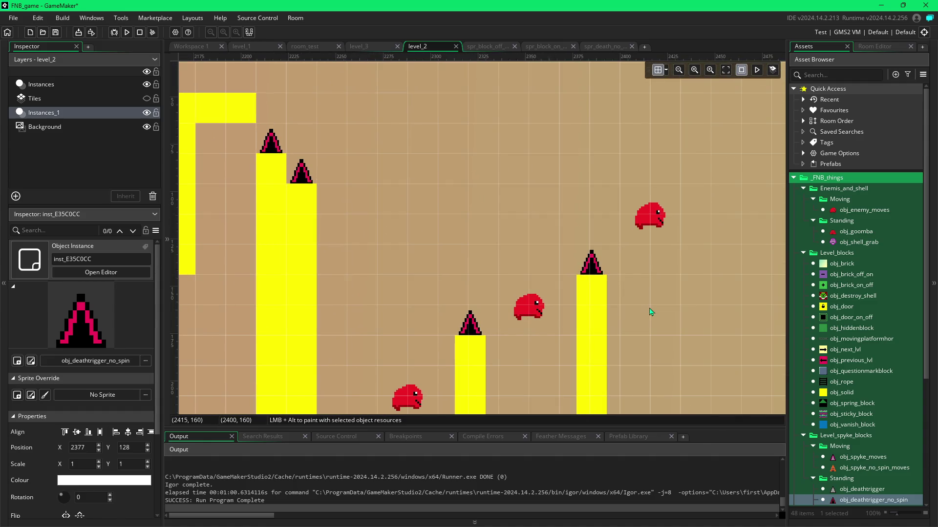
{"action": "scroll", "coordinate": [656, 287], "scroll_direction": "up", "scroll_amount": 1}
{"action": "scroll", "coordinate": [661, 254], "scroll_direction": "down", "scroll_amount": 2}
{"action": "scroll", "coordinate": [658, 226], "scroll_direction": "down", "scroll_amount": 5}
{"action": "scroll", "coordinate": [640, 297], "scroll_direction": "up", "scroll_amount": 2}
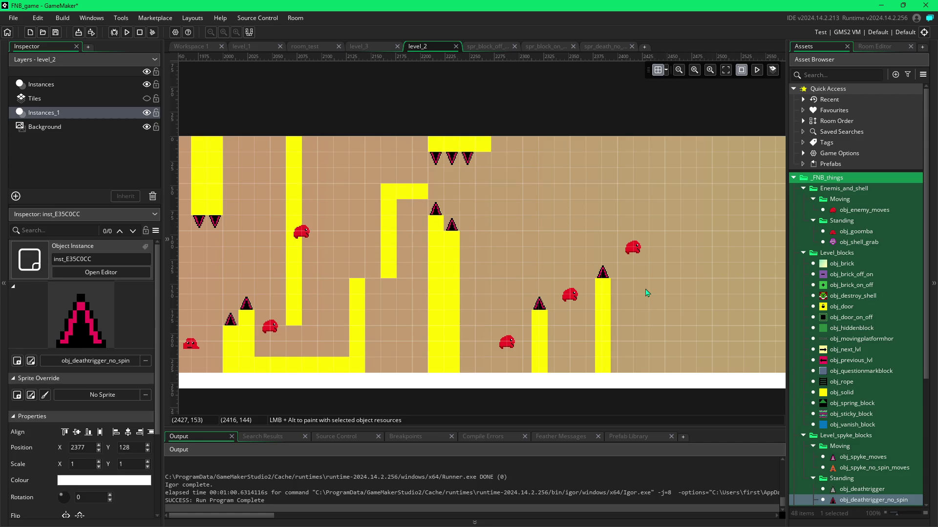
{"action": "scroll", "coordinate": [681, 332], "scroll_direction": "right", "scroll_amount": 5}
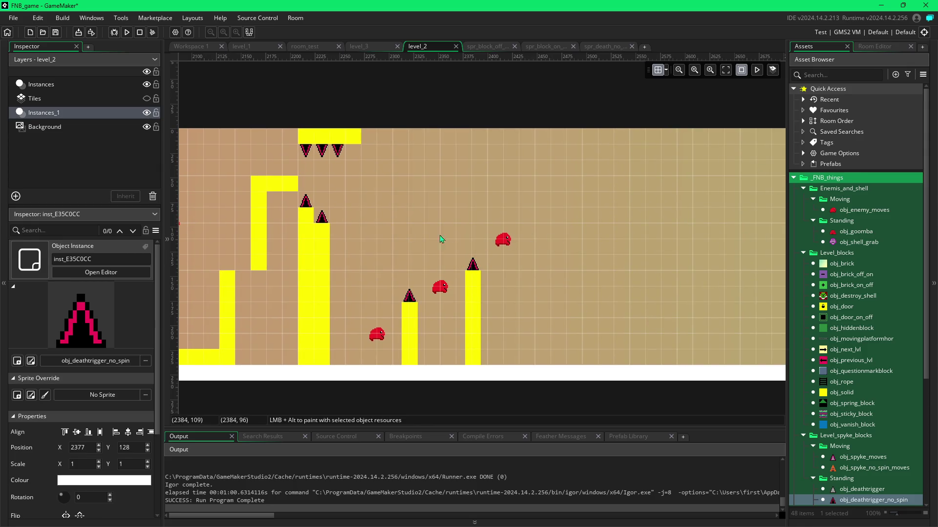
{"action": "left_click", "coordinate": [841, 393]}
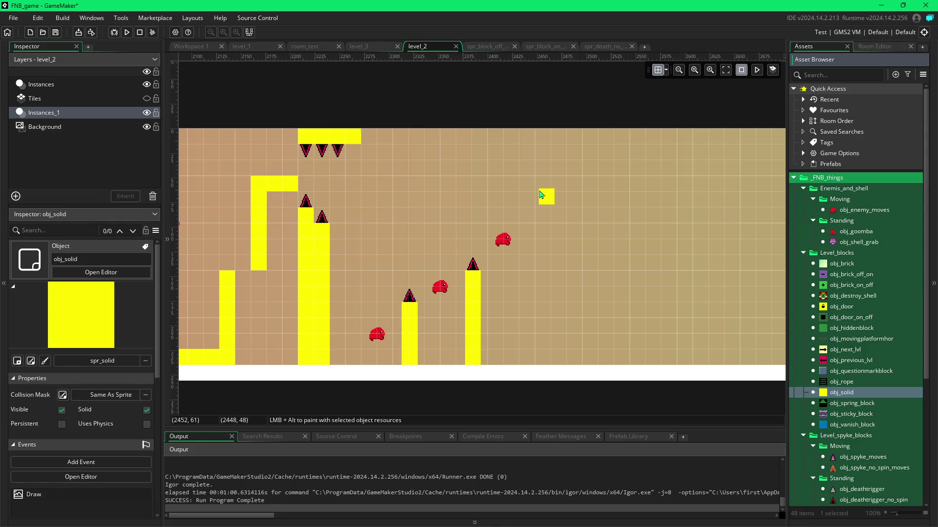
{"action": "left_click", "coordinate": [666, 71]}
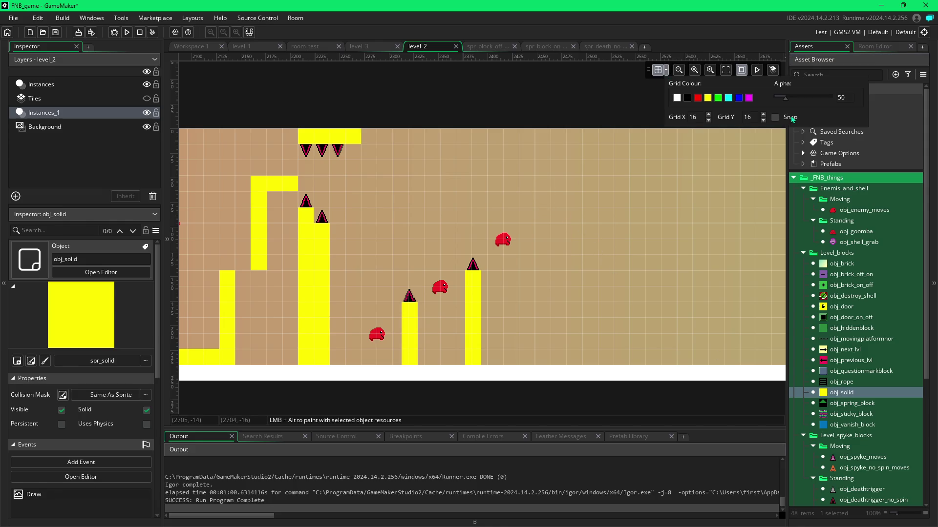
{"action": "left_click", "coordinate": [775, 118]}
{"action": "mouse_move", "coordinate": [542, 200]}
{"action": "left_mouse_down"}
{"action": "mouse_move", "coordinate": [582, 198]}
{"action": "mouse_move", "coordinate": [575, 357]}
{"action": "left_mouse_up"}
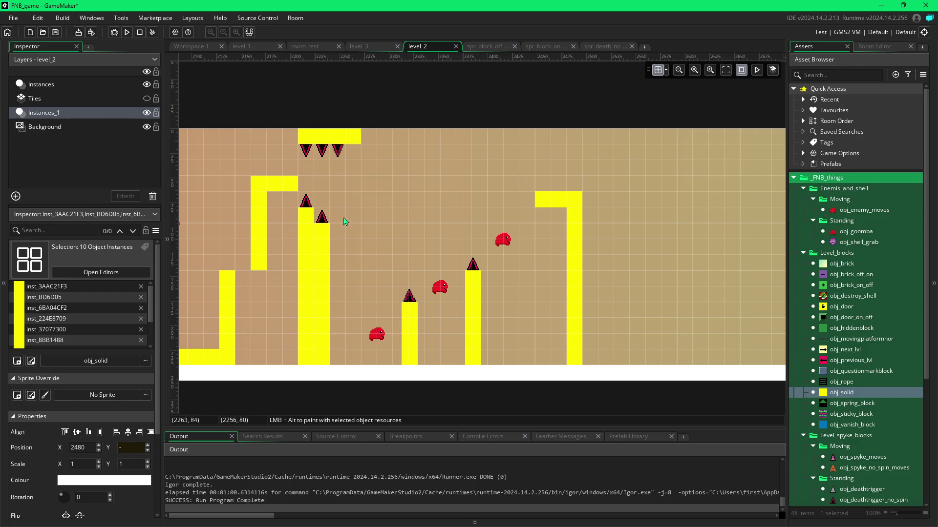
Step: Place a spike on the ledge, shift one platform block, delete the right-end block, and lower the spike onto it
{"action": "left_click", "coordinate": [844, 500]}
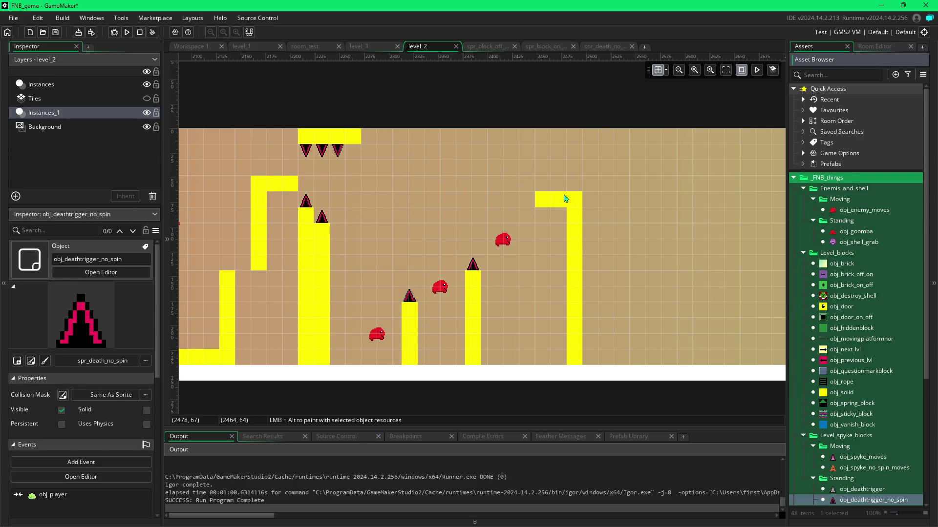
{"action": "left_click", "coordinate": [541, 191], "text": "alt"}
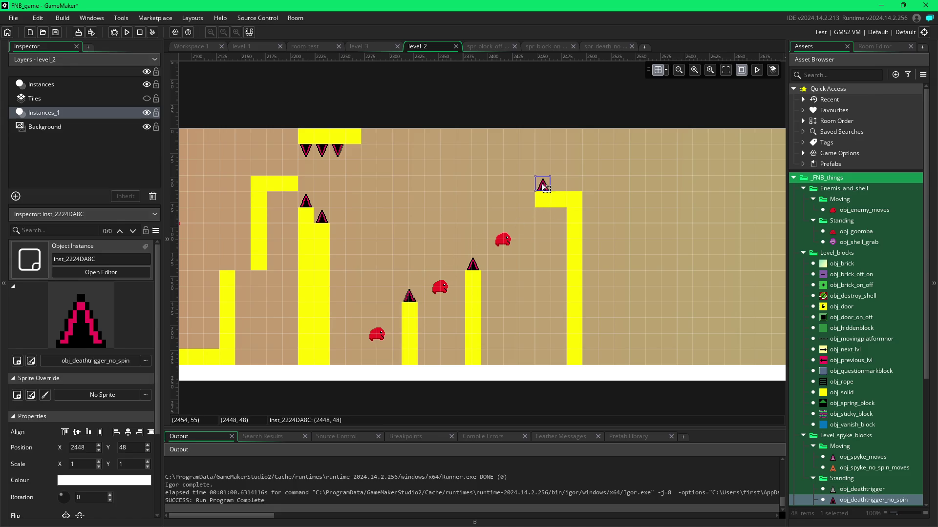
{"action": "left_click", "coordinate": [544, 206]}
{"action": "mouse_move", "coordinate": [545, 208]}
{"action": "left_mouse_down"}
{"action": "mouse_move", "coordinate": [543, 215]}
{"action": "mouse_move", "coordinate": [568, 208]}
{"action": "left_mouse_up"}
{"action": "left_click", "coordinate": [576, 203]}
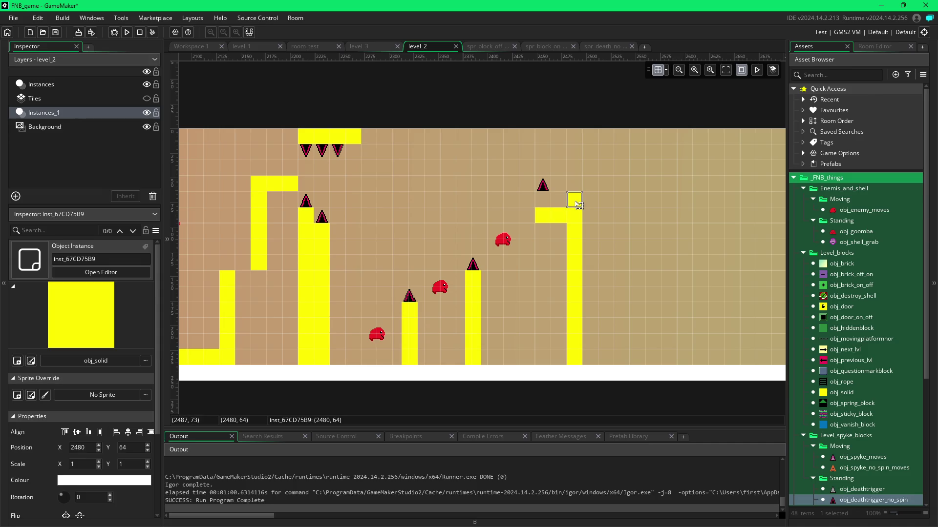
{"action": "key", "text": "Delete"}
{"action": "left_click_drag", "start_coordinate": [545, 193], "coordinate": [546, 208]}
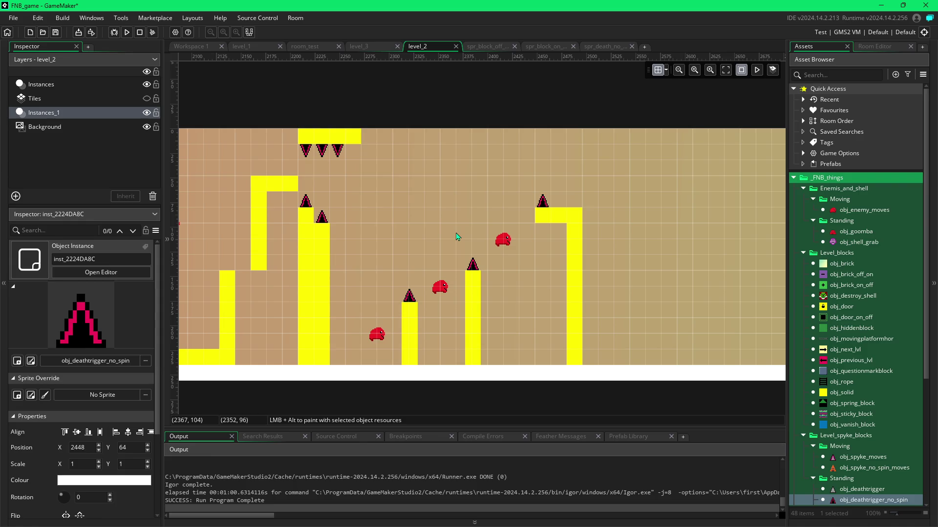
Step: Extend the platform one obj_solid block right and put a second spike on its right end
{"action": "left_click", "coordinate": [581, 218]}
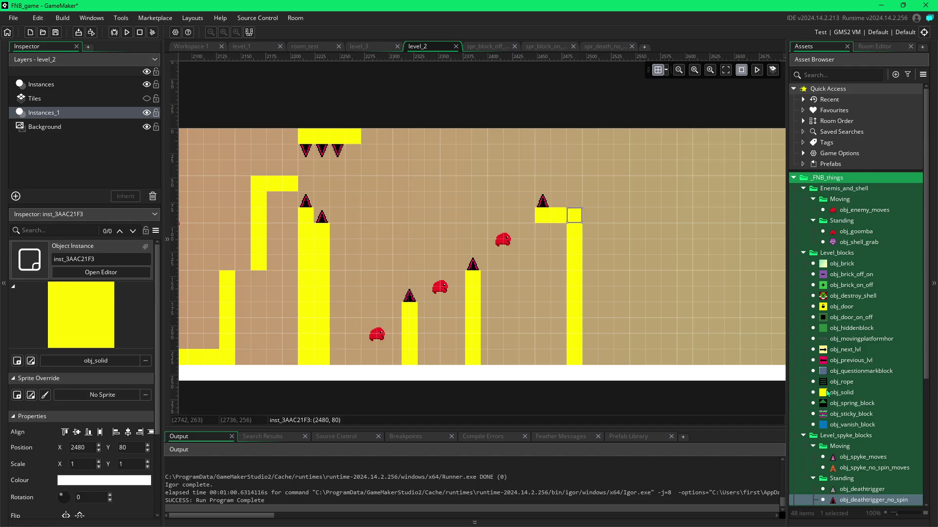
{"action": "left_click", "coordinate": [841, 392]}
{"action": "left_click", "coordinate": [606, 215], "text": "alt"}
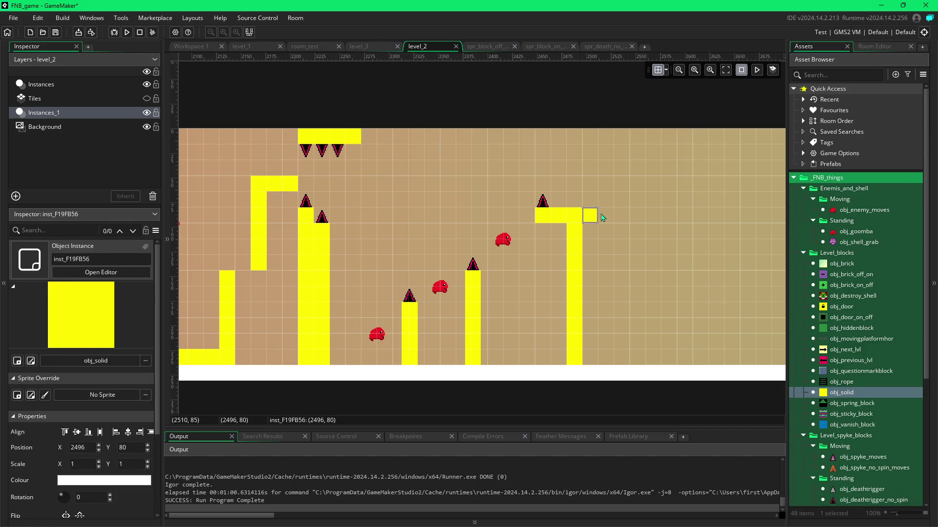
{"action": "left_click", "coordinate": [543, 202]}
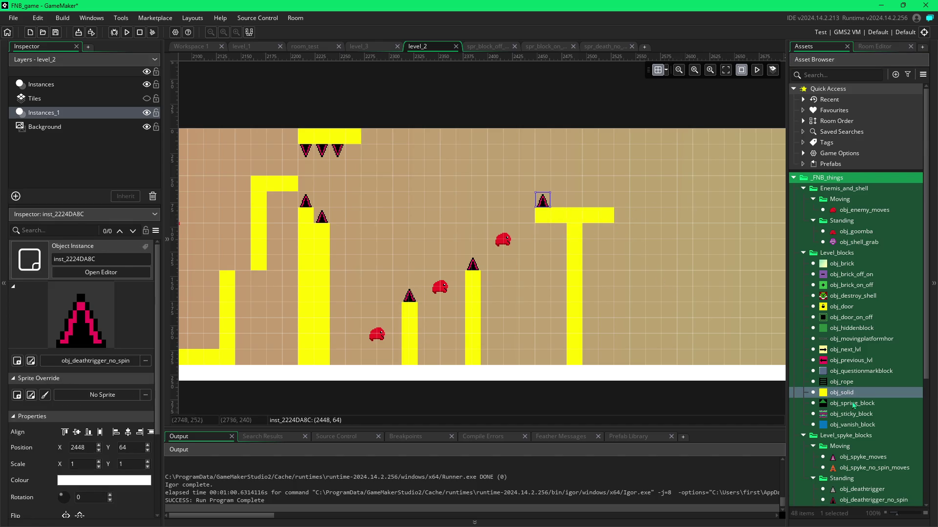
{"action": "left_click", "coordinate": [837, 496]}
{"action": "left_click", "coordinate": [606, 201], "text": "alt"}
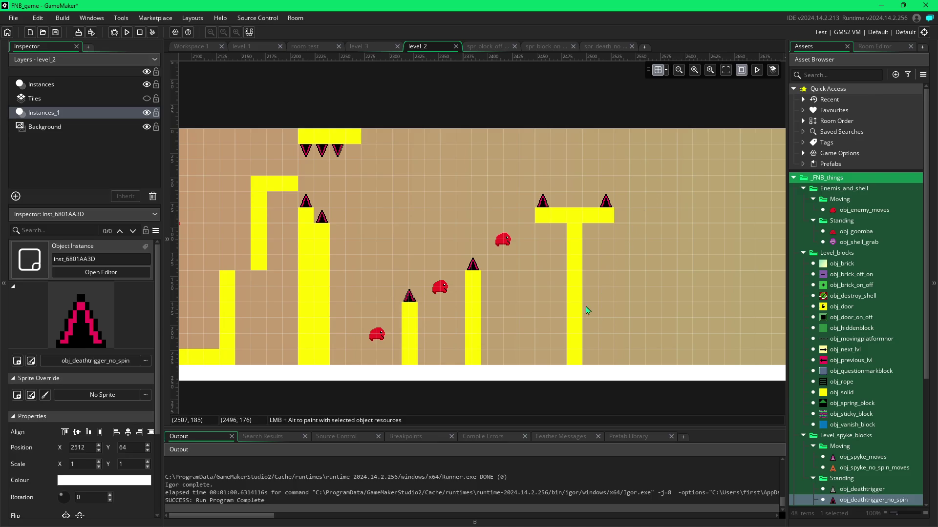
Step: Place an obj_goomba on the floor right of the pillar
{"action": "left_click", "coordinate": [504, 240]}
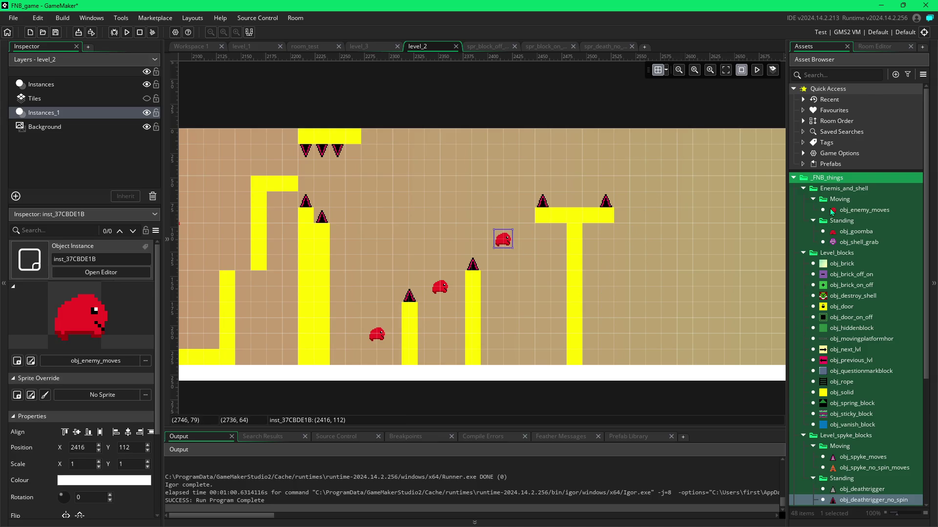
{"action": "left_click", "coordinate": [844, 231]}
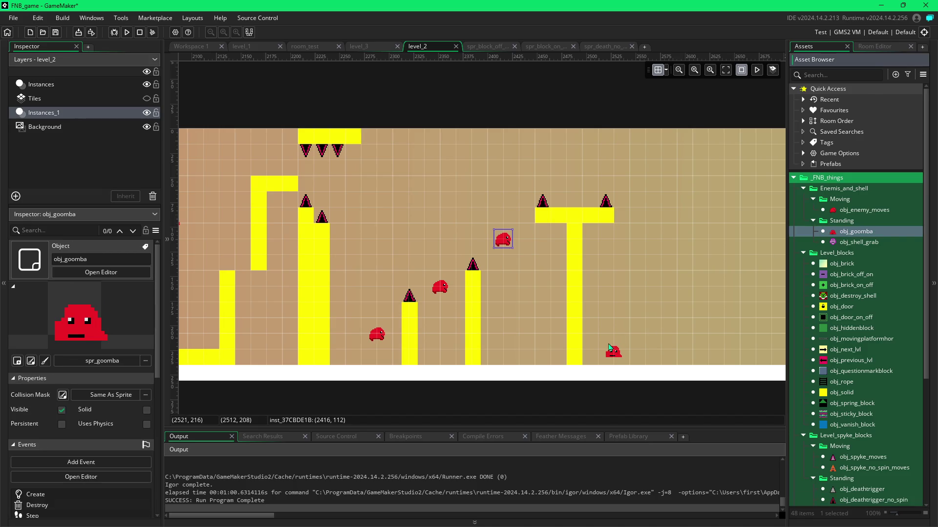
{"action": "left_click", "coordinate": [612, 341]}
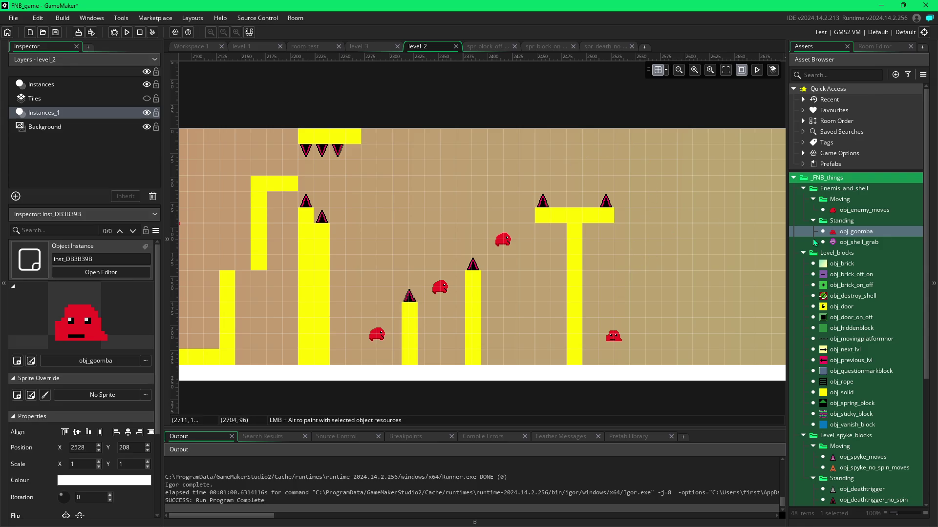
Step: Place a trial three-block obj_solid platform in the open area and move the goomba one cell left
{"action": "mouse_move", "coordinate": [830, 393]}
{"action": "left_mouse_down"}
{"action": "mouse_move", "coordinate": [810, 386]}
{"action": "mouse_move", "coordinate": [663, 241]}
{"action": "left_mouse_up"}
{"action": "left_click", "coordinate": [684, 240], "text": "alt"}
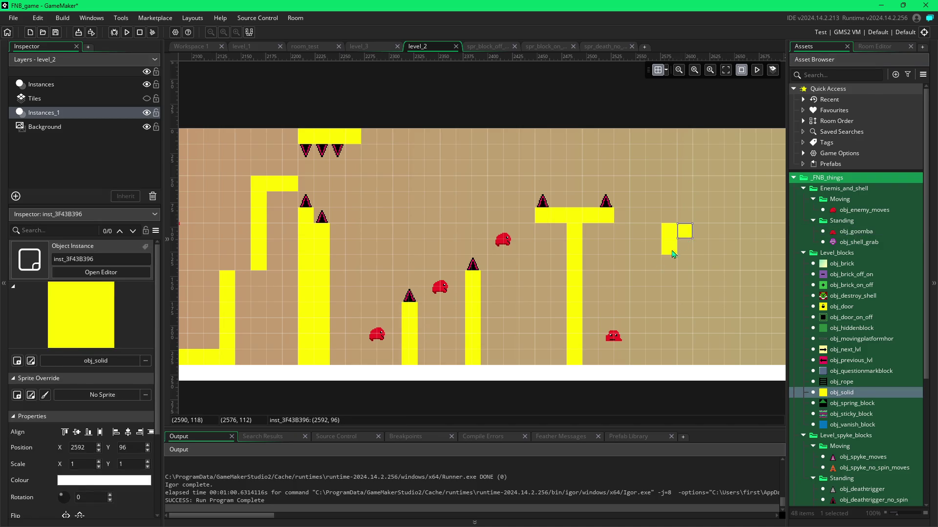
{"action": "left_click", "coordinate": [649, 238], "text": "alt"}
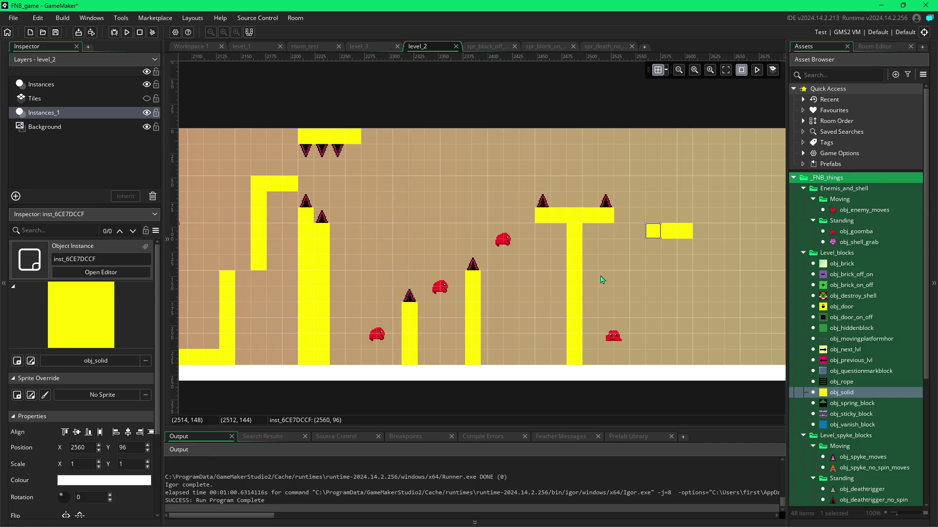
{"action": "left_click", "coordinate": [616, 337]}
{"action": "left_click_drag", "start_coordinate": [617, 338], "coordinate": [601, 338]}
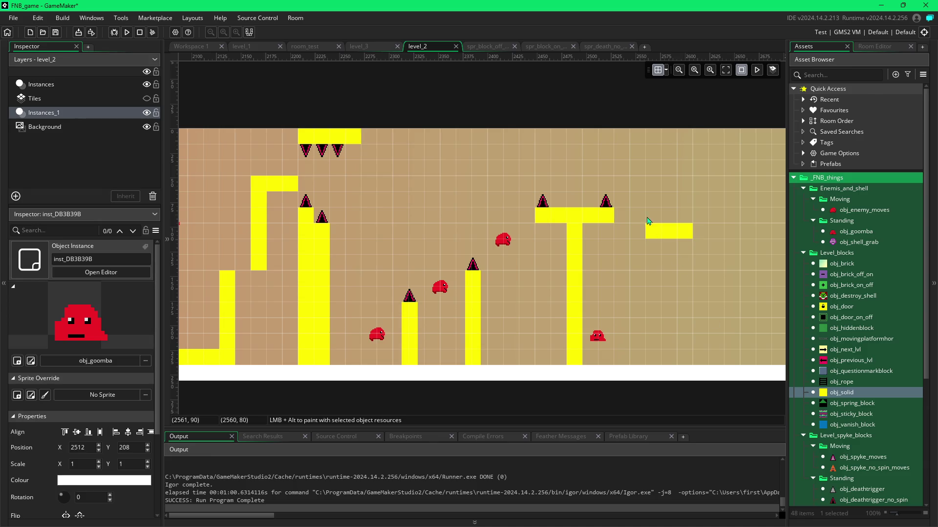
Step: Delete a test column of blocks and the small trial platform's blocks
{"action": "left_click_drag", "start_coordinate": [653, 215], "coordinate": [643, 144]}
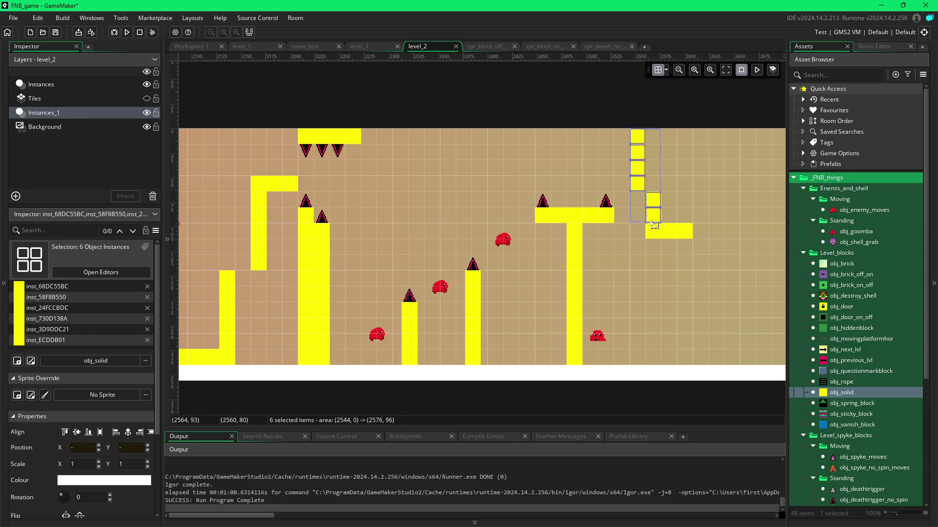
{"action": "key", "text": "Delete"}
{"action": "left_click", "coordinate": [659, 234]}
{"action": "key", "text": "Delete"}
{"action": "left_click", "coordinate": [684, 232]}
{"action": "key", "text": "Delete"}
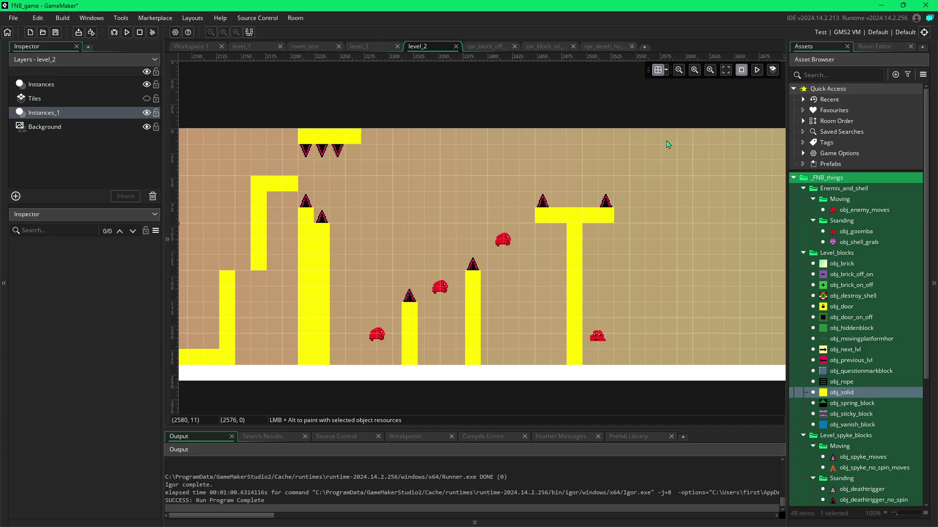
Step: Paint a tall obj_solid column hanging down from the ceiling right of the T-platform
{"action": "left_click_drag", "start_coordinate": [668, 145], "coordinate": [669, 255], "text": "alt"}
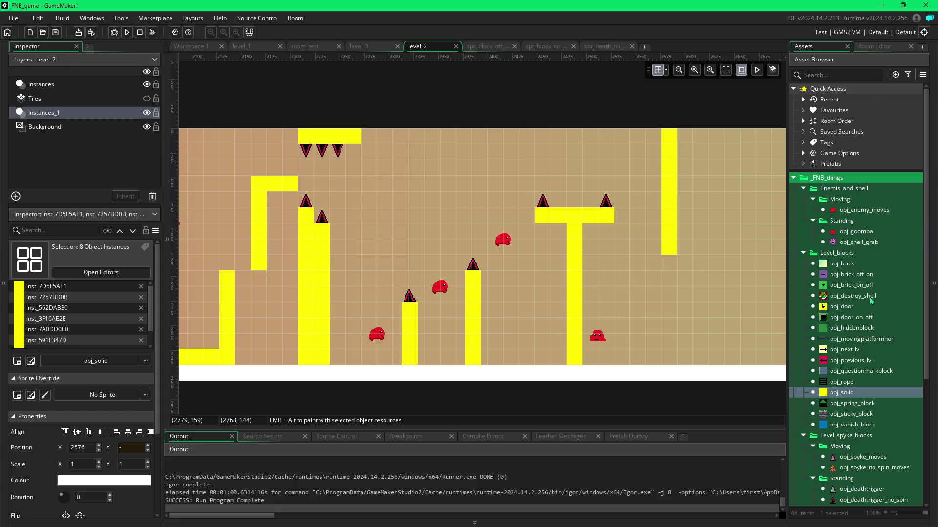
{"action": "left_click", "coordinate": [856, 468]}
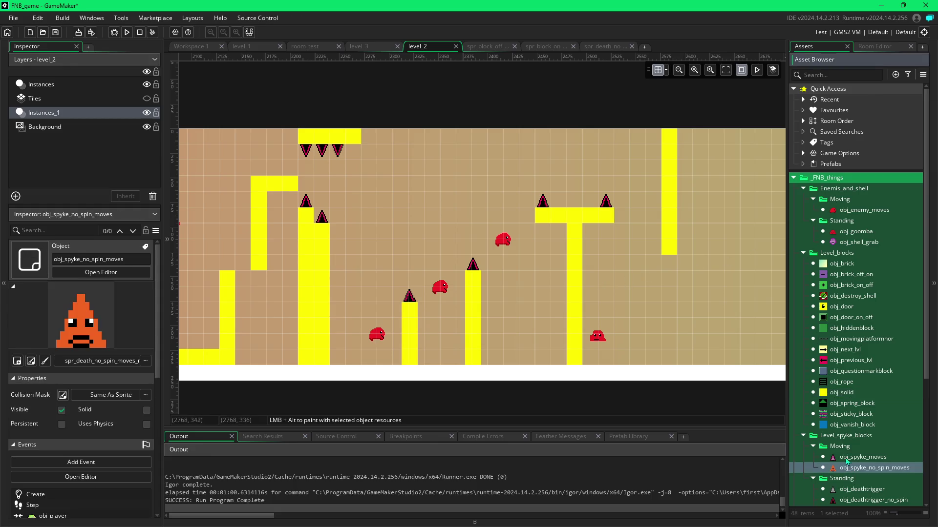
Step: Place obj_spyke_no_spin_moves under the T-platform's right end and add a goomba farther right on the floor
{"action": "left_click_drag", "start_coordinate": [625, 195], "coordinate": [613, 217]}
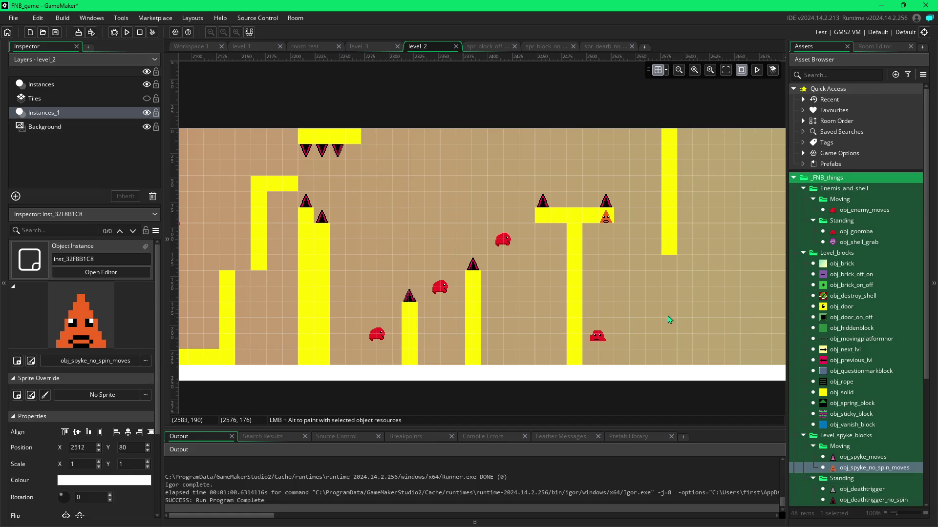
{"action": "left_click", "coordinate": [845, 210]}
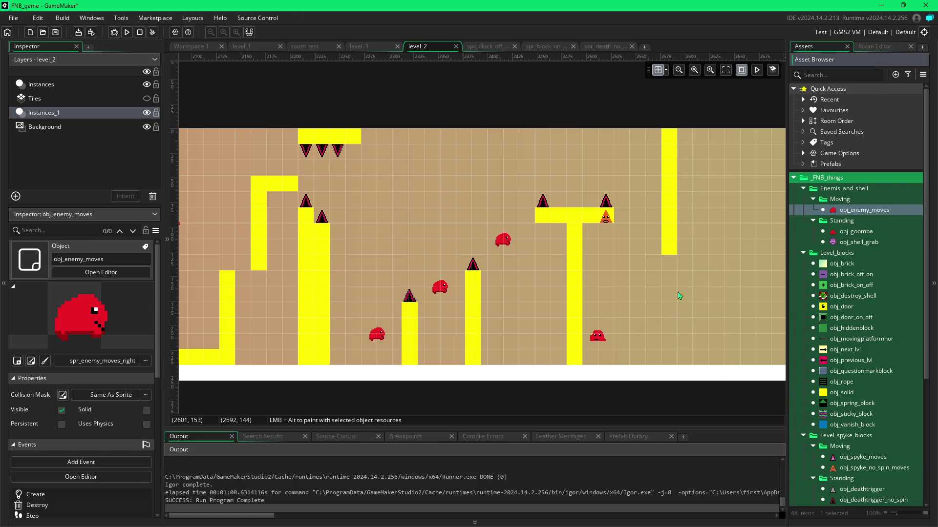
{"action": "mouse_move", "coordinate": [838, 233]}
{"action": "left_mouse_down"}
{"action": "mouse_move", "coordinate": [660, 329]}
{"action": "mouse_move", "coordinate": [676, 336]}
{"action": "left_mouse_up"}
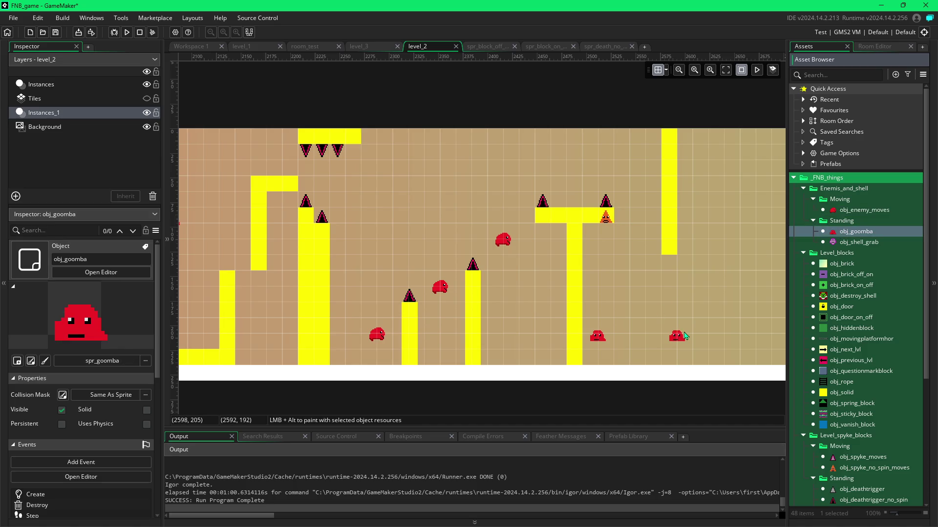
{"action": "key", "text": "Delete"}
{"action": "left_click", "coordinate": [706, 322]}
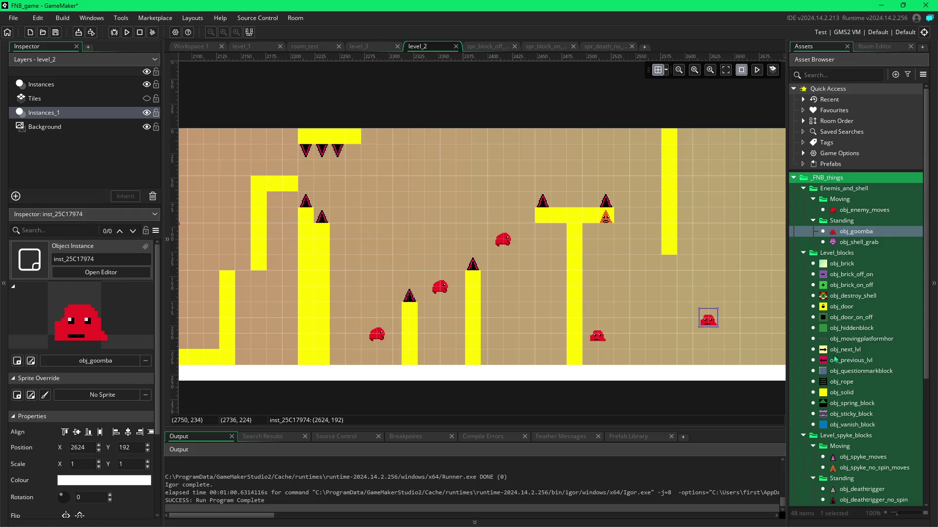
Step: Try a four-block obj_solid column below the hanging pillar, then delete it
{"action": "left_click", "coordinate": [841, 392]}
{"action": "left_click", "coordinate": [664, 314], "text": "alt"}
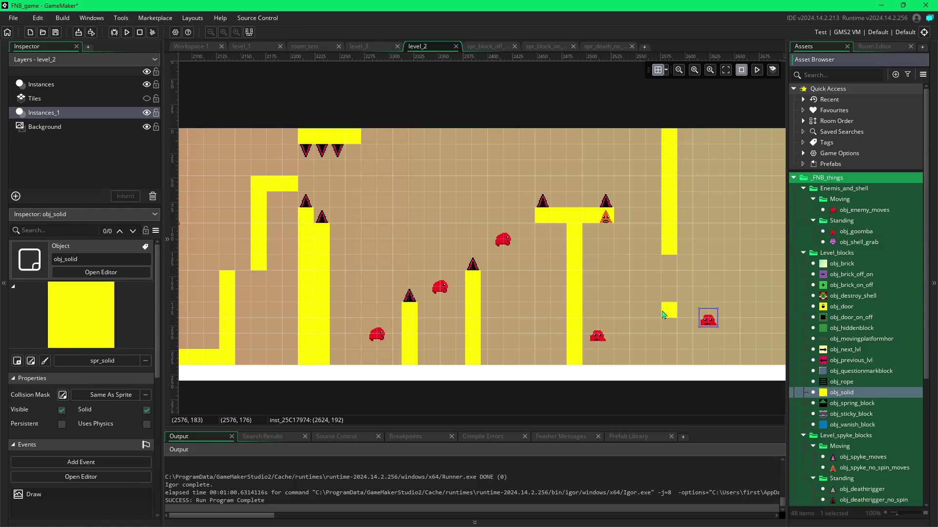
{"action": "left_click_drag", "start_coordinate": [663, 314], "coordinate": [667, 358]}
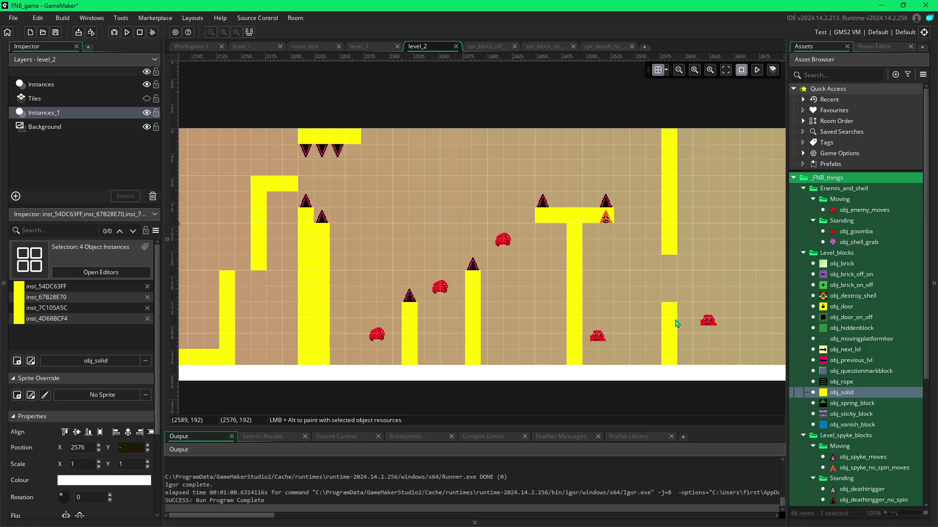
{"action": "key", "text": "Delete"}
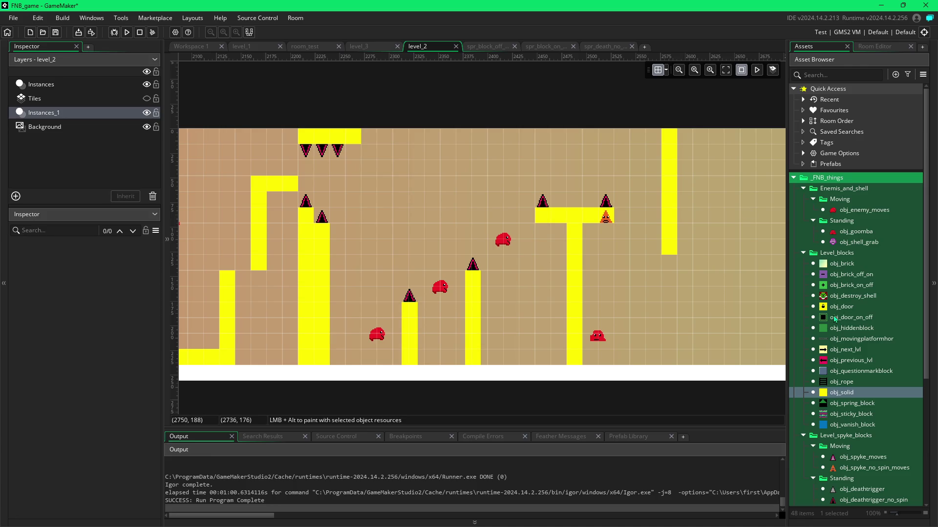
Step: Paint three obj_door_on_off blocks in a row beside the right-hand pillar on Instances_1
{"action": "scroll", "coordinate": [540, 282], "scroll_direction": "left", "scroll_amount": 6}
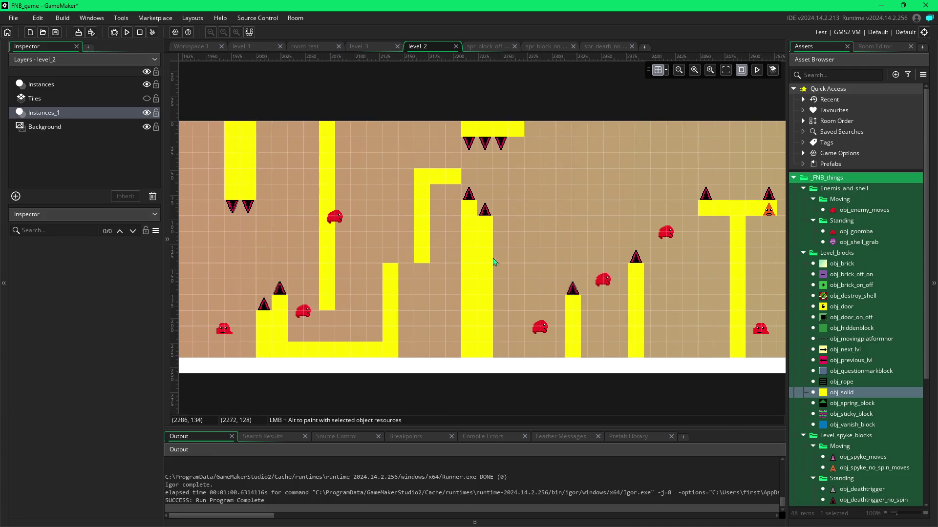
{"action": "scroll", "coordinate": [618, 265], "scroll_direction": "right", "scroll_amount": 7}
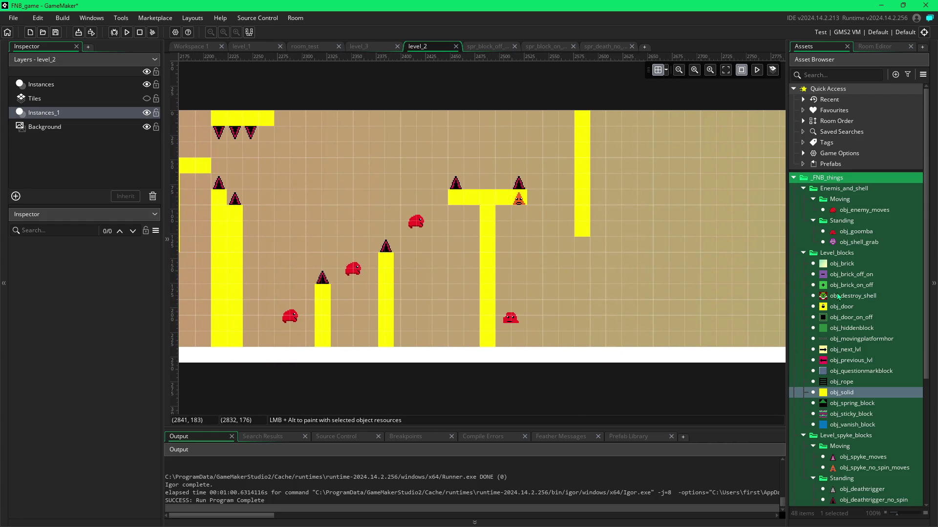
{"action": "left_click", "coordinate": [835, 318]}
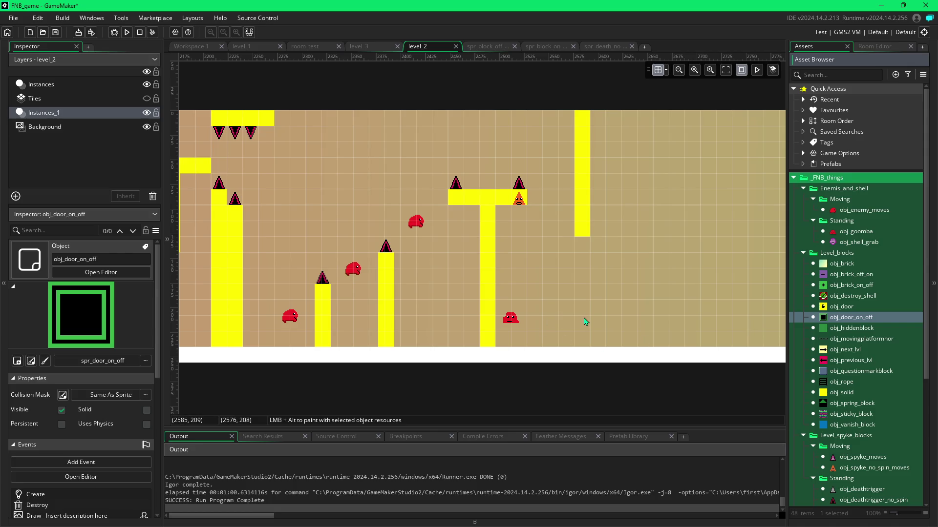
{"action": "left_click_drag", "start_coordinate": [575, 316], "coordinate": [605, 318], "text": "alt"}
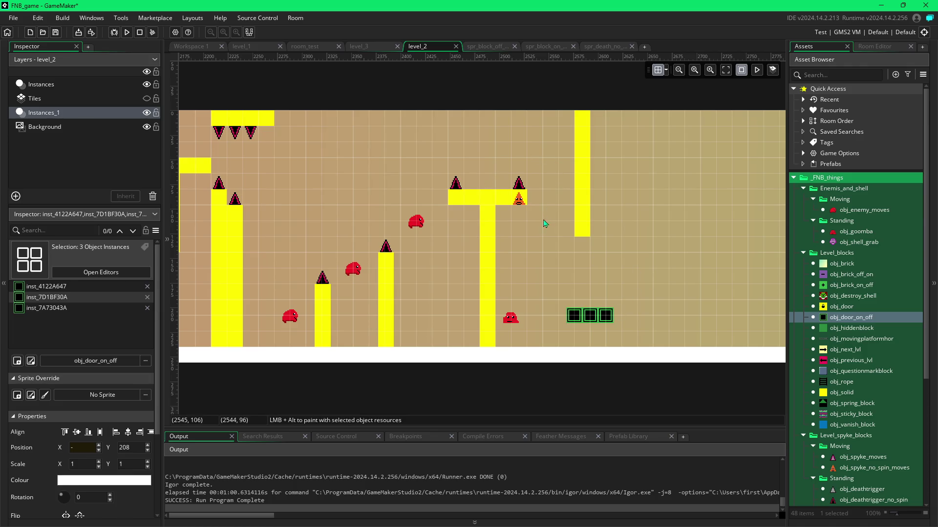
Step: Place an obj_brick_on_off block under the yellow column, restore the goomba, and start a test run
{"action": "left_click", "coordinate": [512, 321]}
{"action": "left_click_drag", "start_coordinate": [514, 325], "coordinate": [530, 340]}
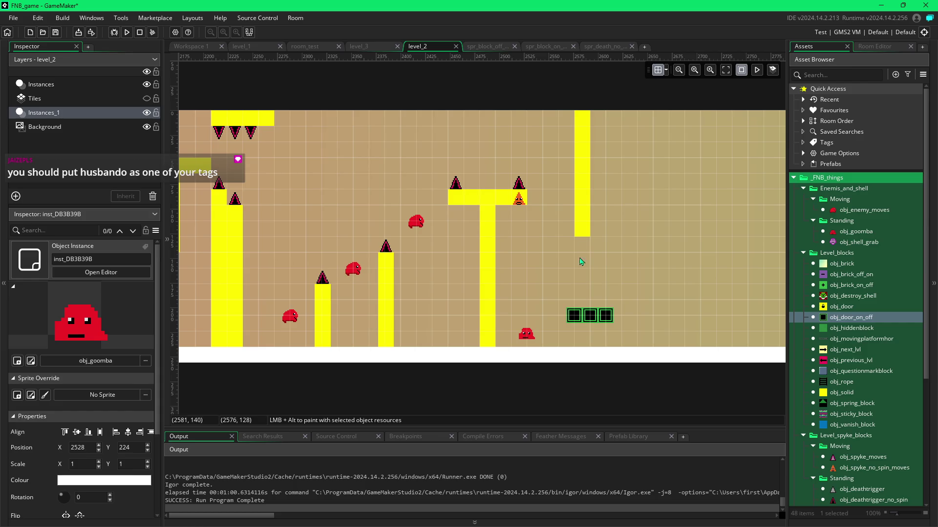
{"action": "left_click", "coordinate": [825, 287]}
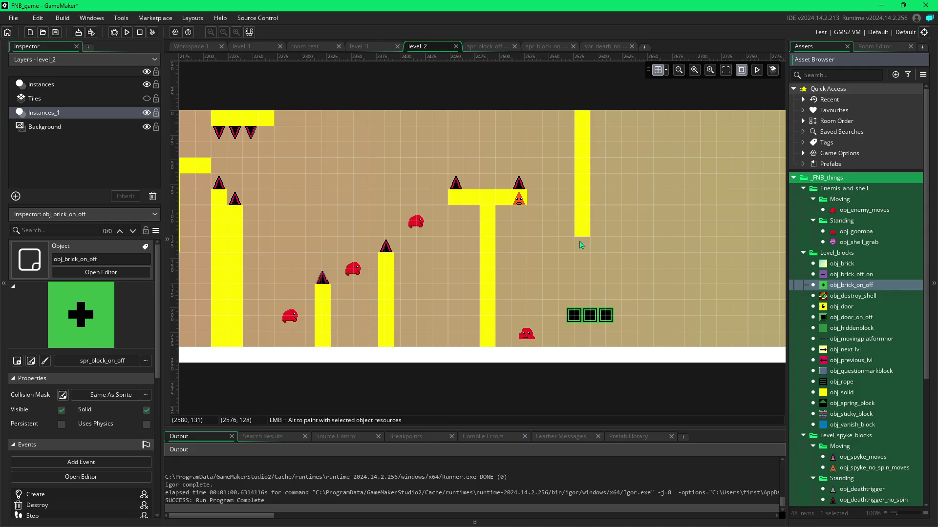
{"action": "left_click", "coordinate": [581, 246], "text": "alt"}
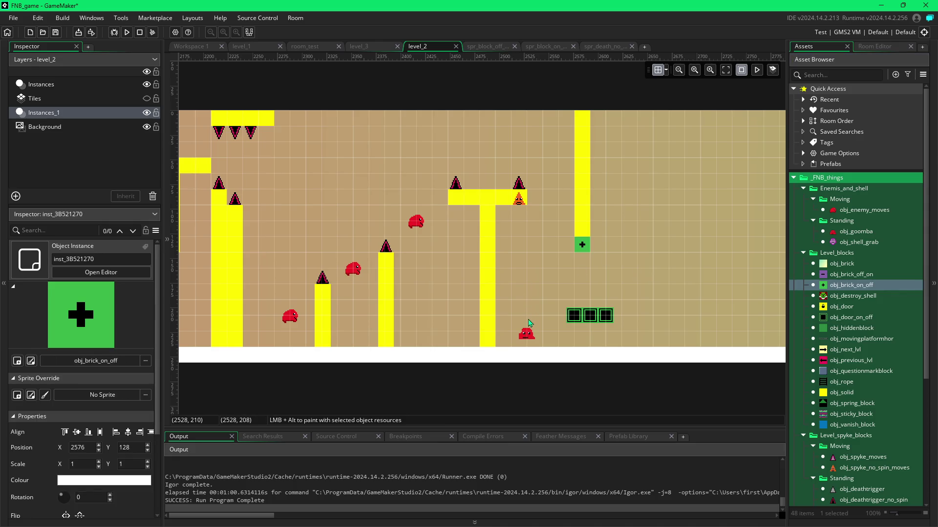
{"action": "left_click_drag", "start_coordinate": [532, 338], "coordinate": [532, 323]}
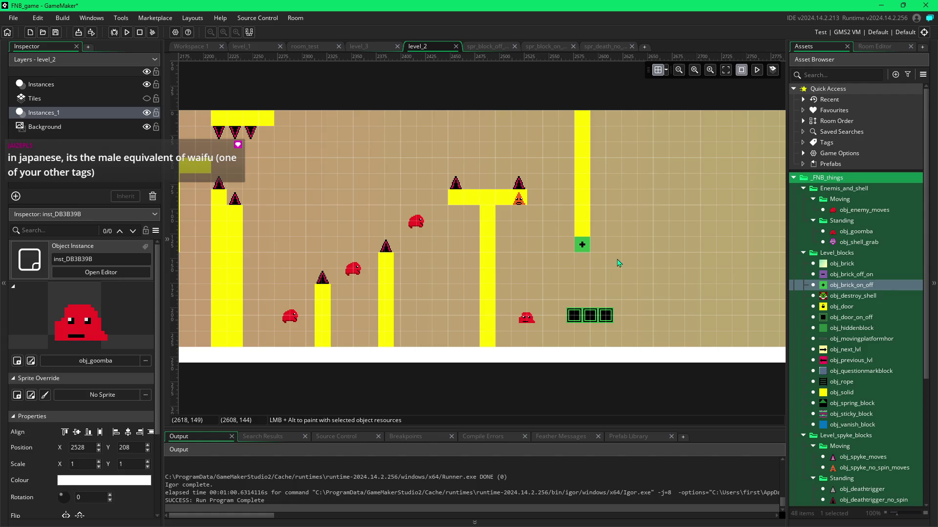
{"action": "key", "text": "F5"}
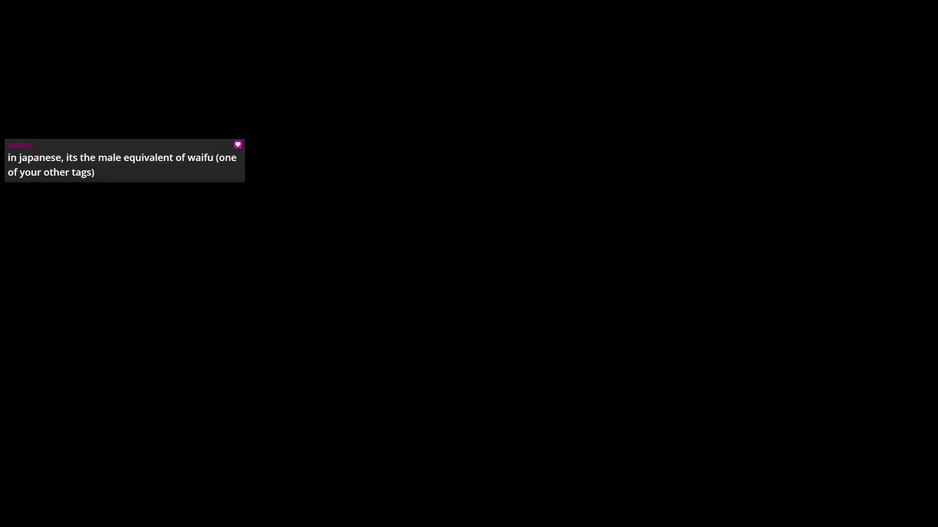
Step: Run and jump the player rightward across ledges and columns onto the yellow column
{"action": "key", "text": "Up"}
{"action": "key", "text": "Right"}
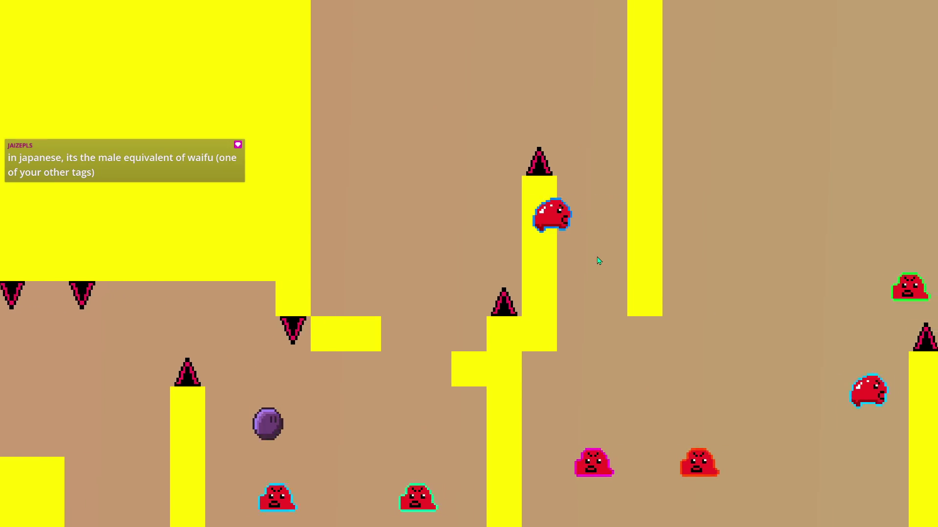
{"action": "key", "text": "Up"}
{"action": "key", "text": "Left"}
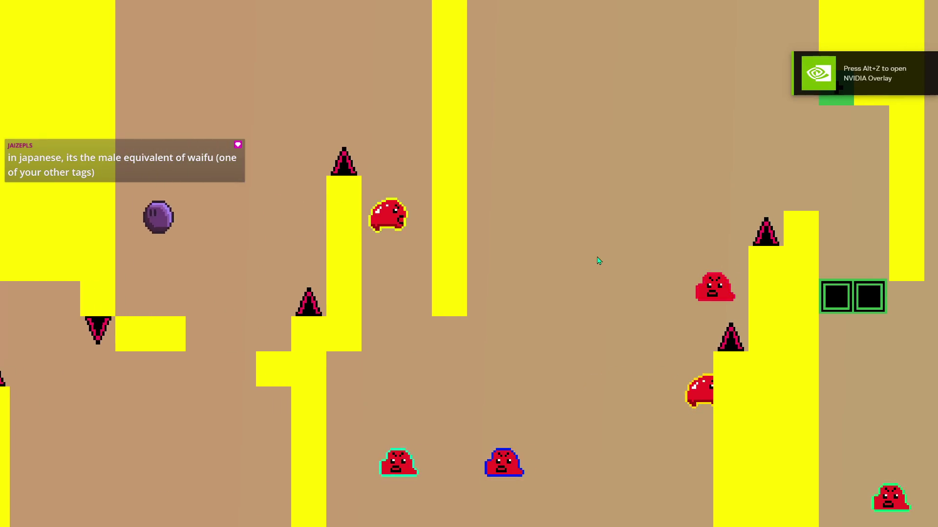
{"action": "key", "text": "Up"}
{"action": "key", "text": "Right"}
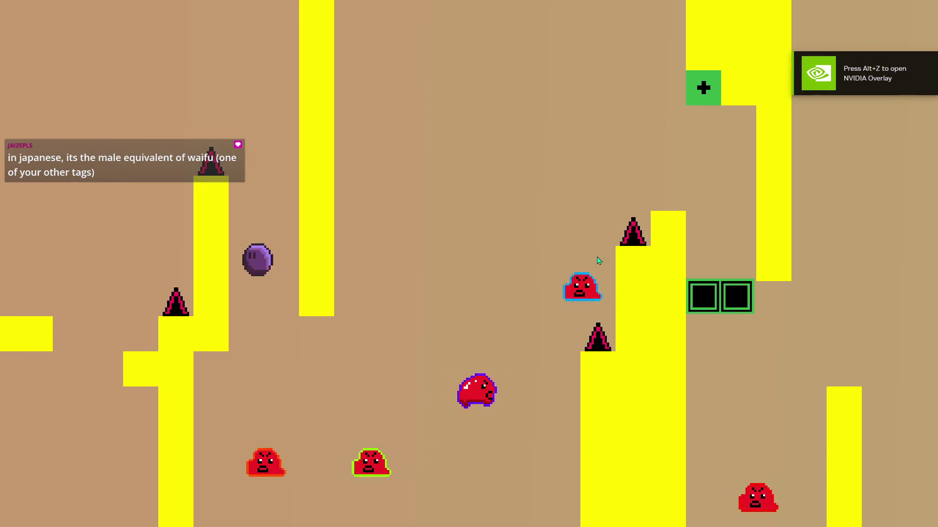
{"action": "key", "text": "Right"}
{"action": "key", "text": "Up"}
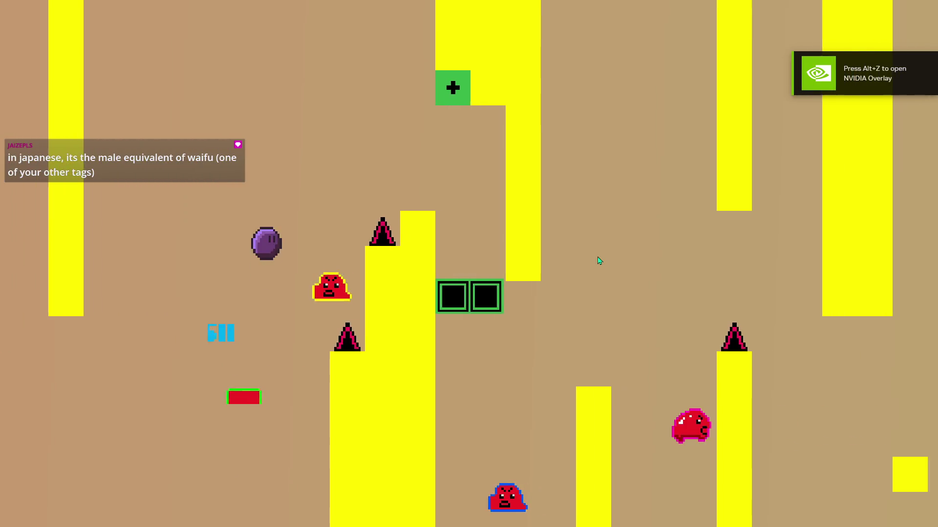
{"action": "key", "text": "Right"}
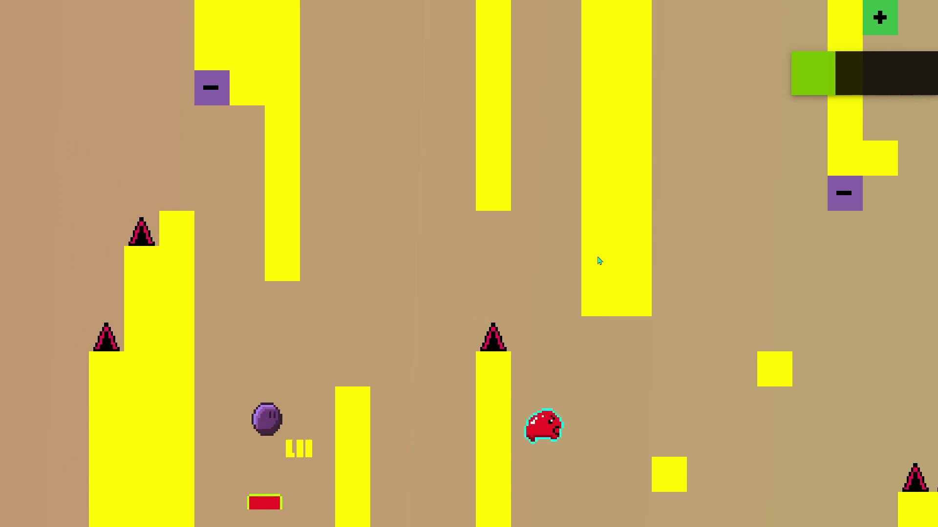
{"action": "key", "text": "Up"}
{"action": "key", "text": "Right"}
{"action": "key", "text": "Up"}
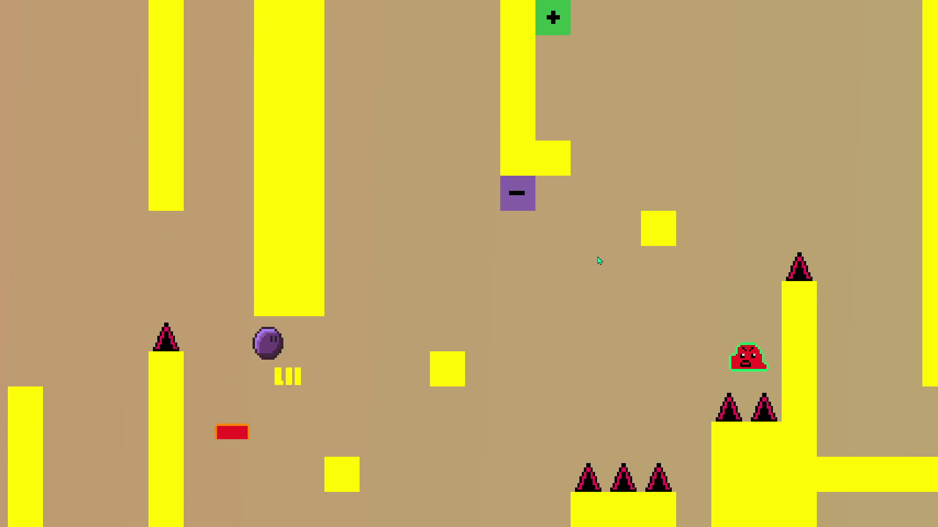
{"action": "key", "text": "Right"}
{"action": "key", "text": "Up"}
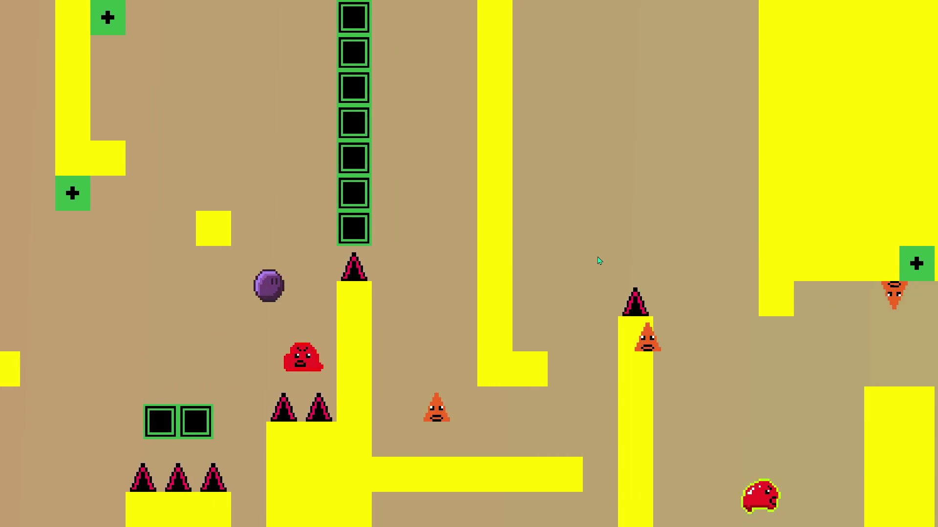
{"action": "key", "text": "Left"}
{"action": "key", "text": "Up"}
{"action": "key", "text": "Right"}
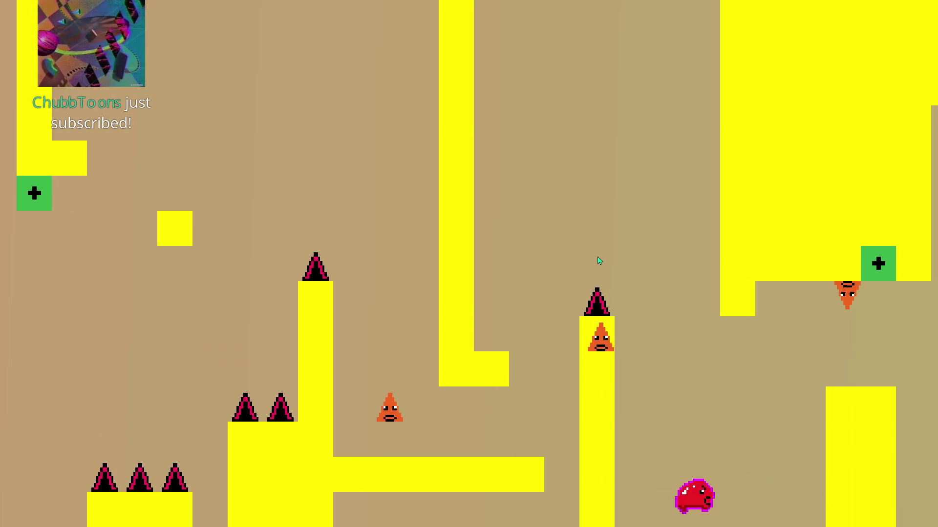
{"action": "key", "text": "Up"}
{"action": "key", "text": "Right"}
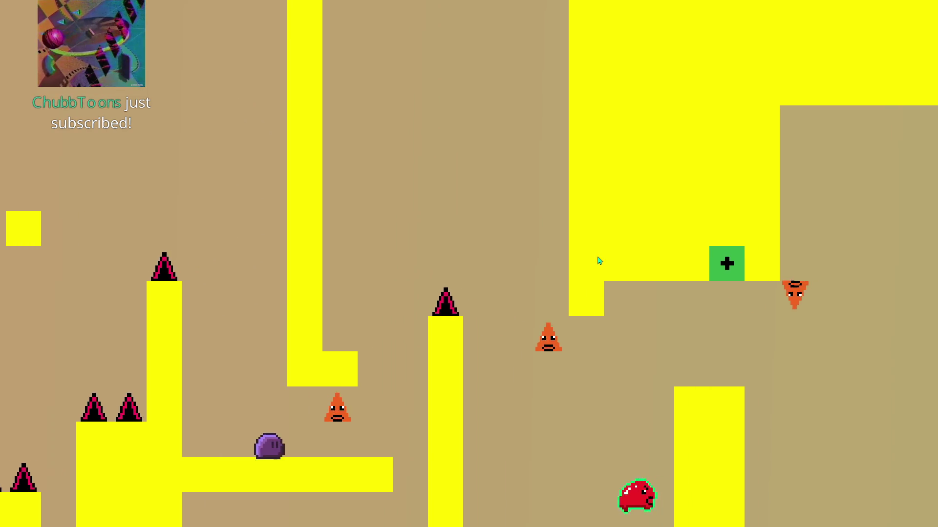
{"action": "key", "text": "Up"}
{"action": "key", "text": "Left"}
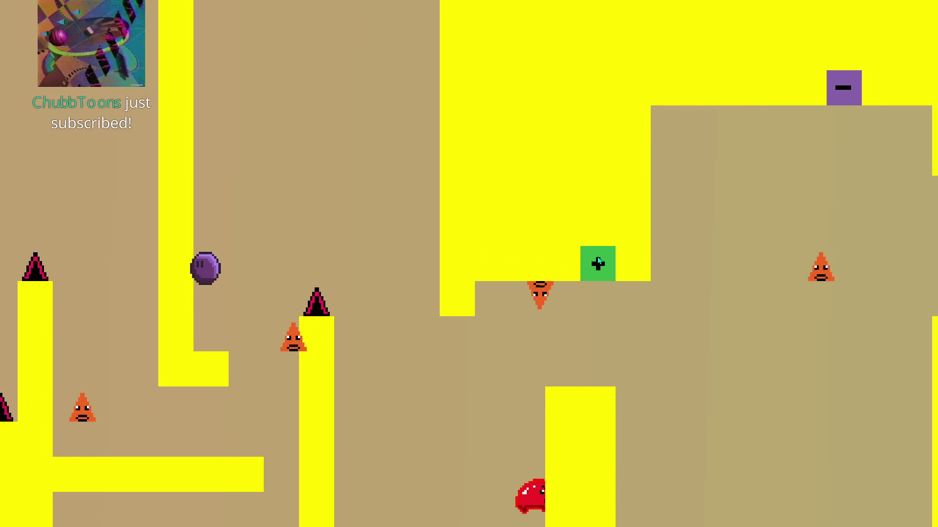
{"action": "key", "text": "Right"}
{"action": "key", "text": "Up"}
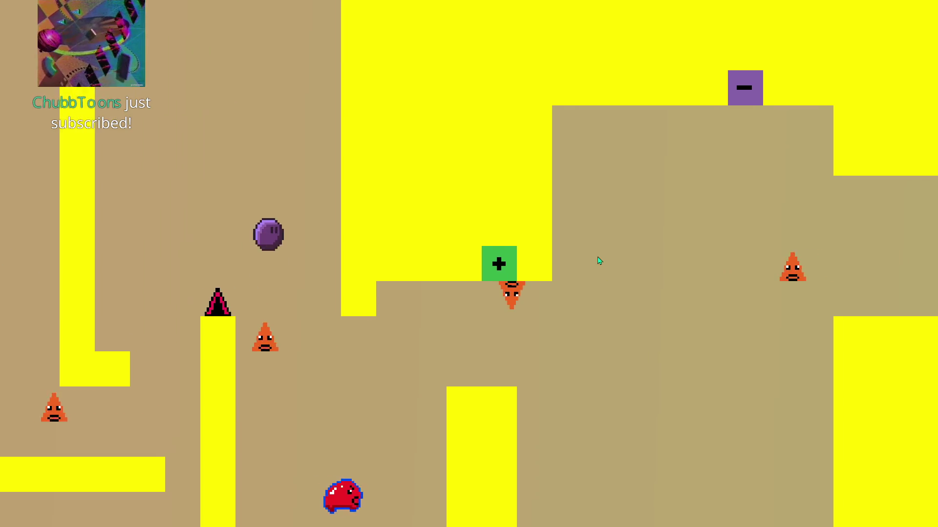
{"action": "key", "text": "Up"}
{"action": "key", "text": "Right"}
Step: Hit the on/off switch, cross the green blocks, and continue right into the next level
{"action": "key", "text": "Up"}
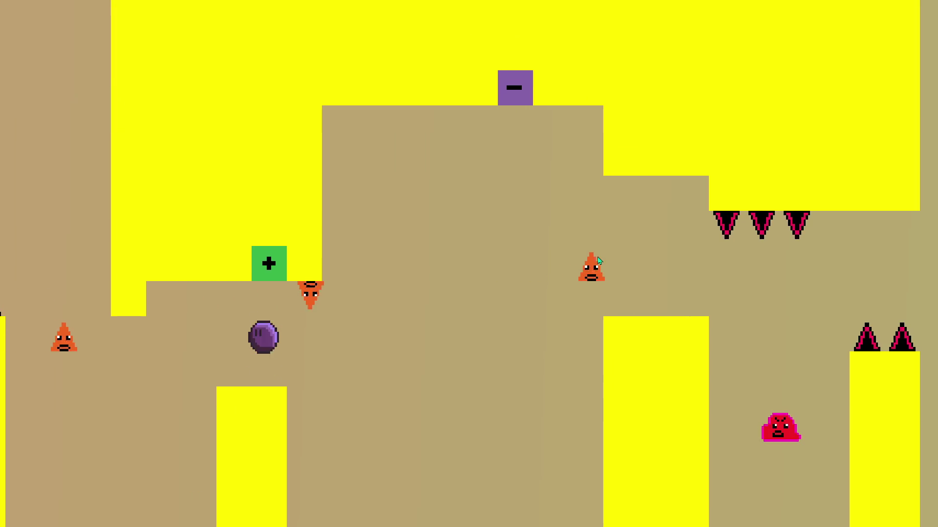
{"action": "key", "text": "Right"}
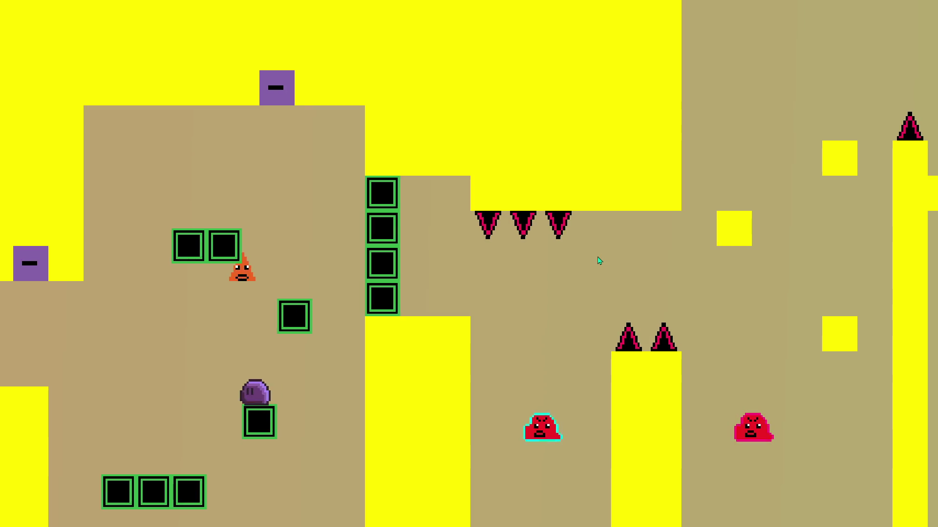
{"action": "key", "text": "Up"}
{"action": "key", "text": "Left"}
{"action": "key", "text": "Up"}
{"action": "key", "text": "Right"}
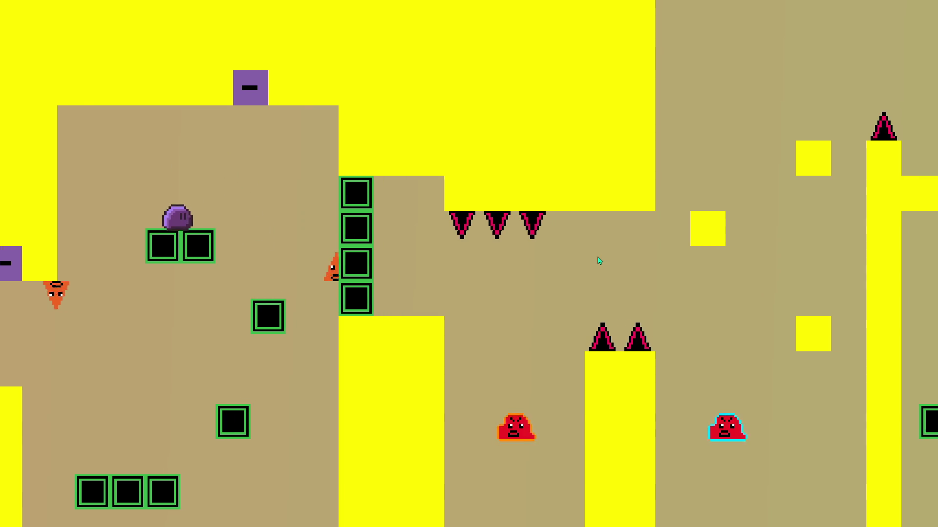
{"action": "key", "text": "Right"}
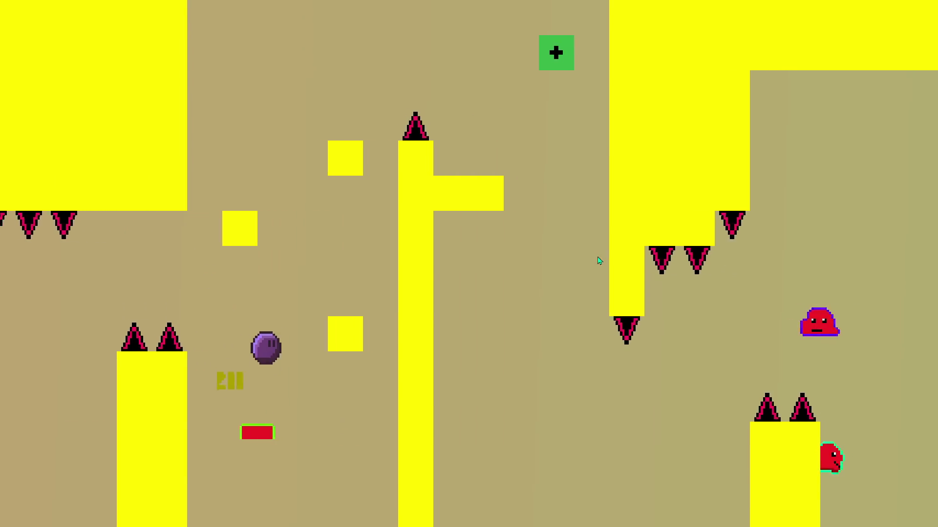
{"action": "key", "text": "Right"}
{"action": "key", "text": "Left"}
{"action": "key", "text": "Right"}
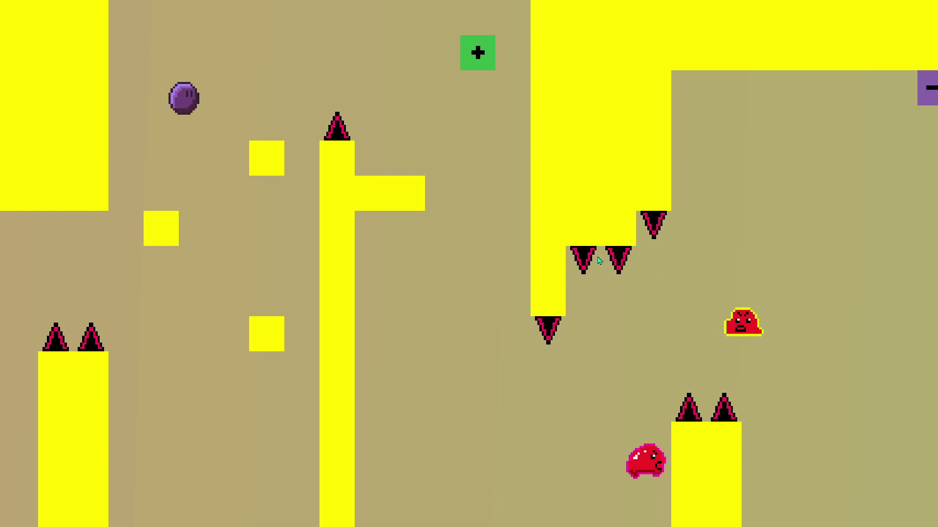
{"action": "key", "text": "Right"}
{"action": "key", "text": "Left"}
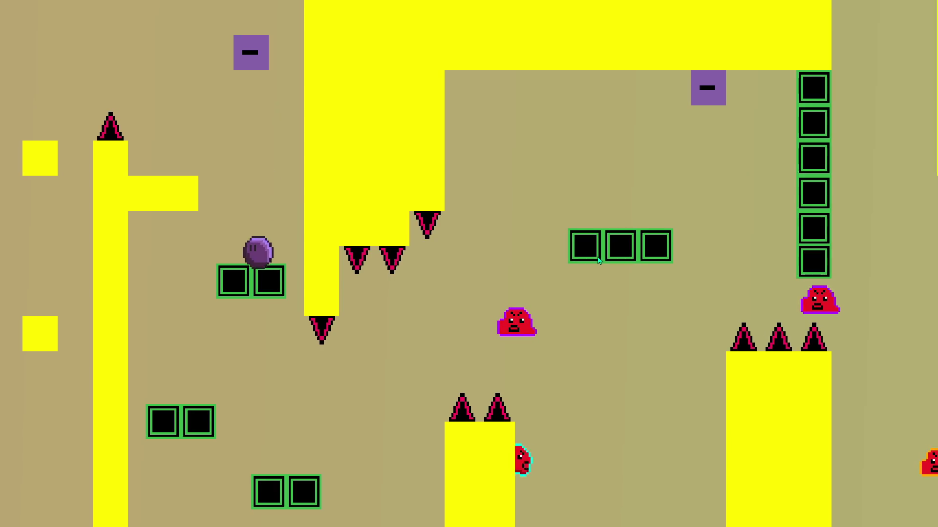
{"action": "key", "text": "Right"}
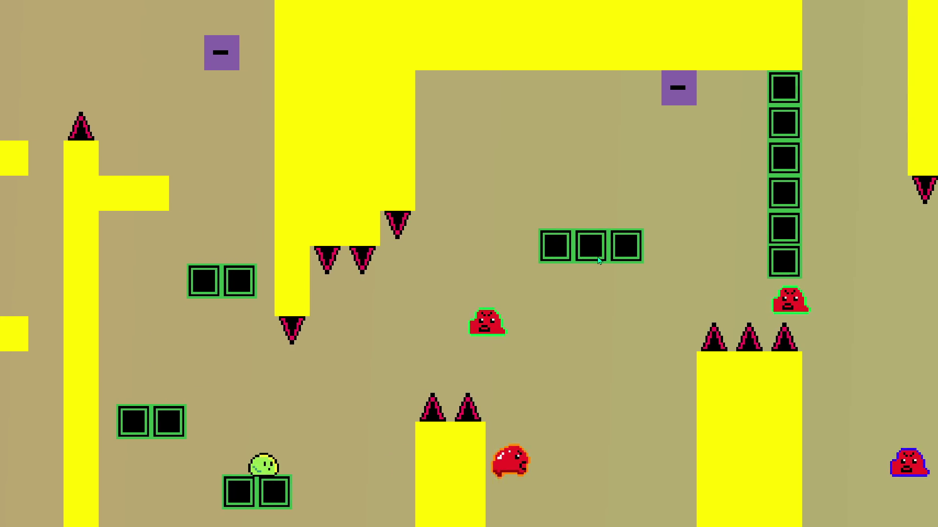
{"action": "key", "text": "Right"}
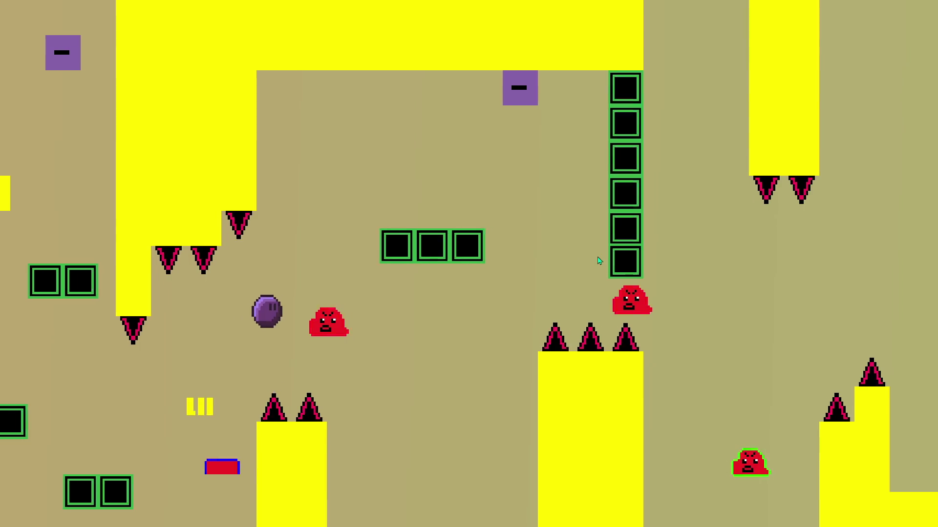
{"action": "key", "text": "Right"}
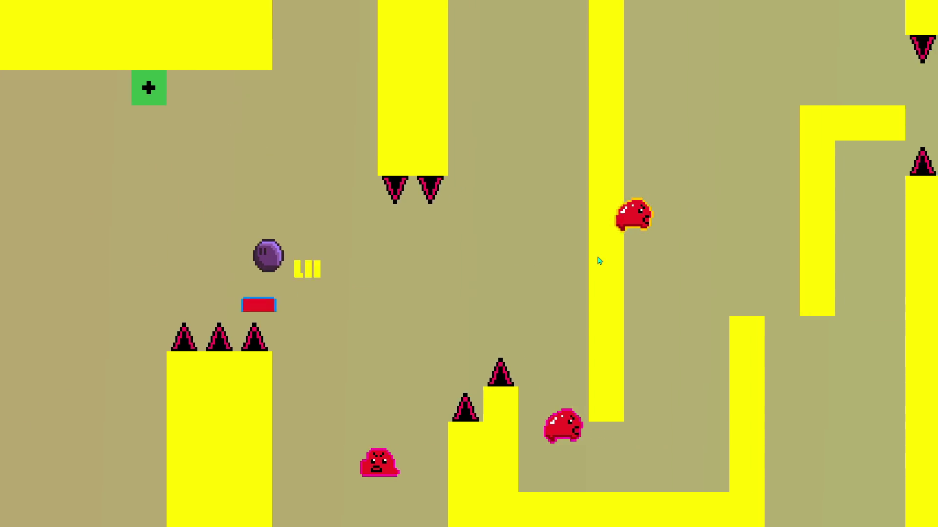
{"action": "key", "text": "Right"}
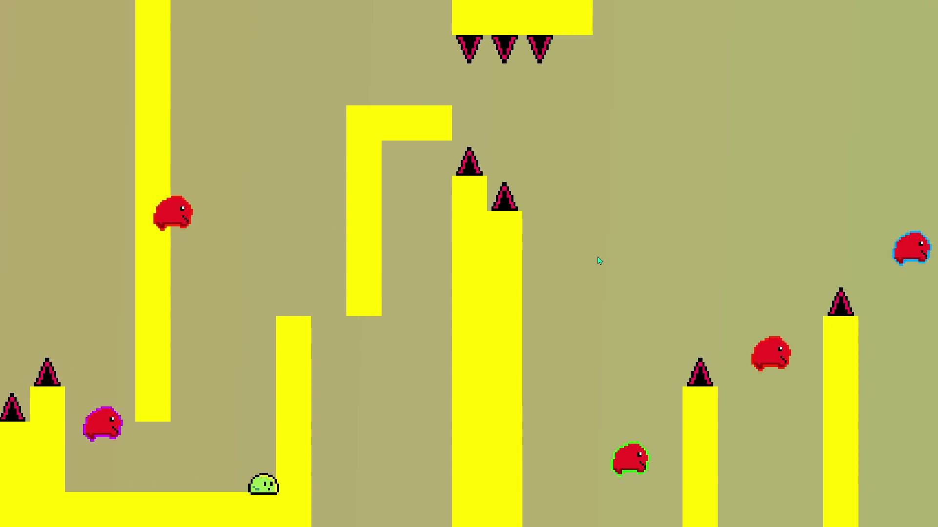
{"action": "key", "text": "Left"}
{"action": "key", "text": "Right"}
{"action": "key", "text": "Right"}
{"action": "key", "text": "Up"}
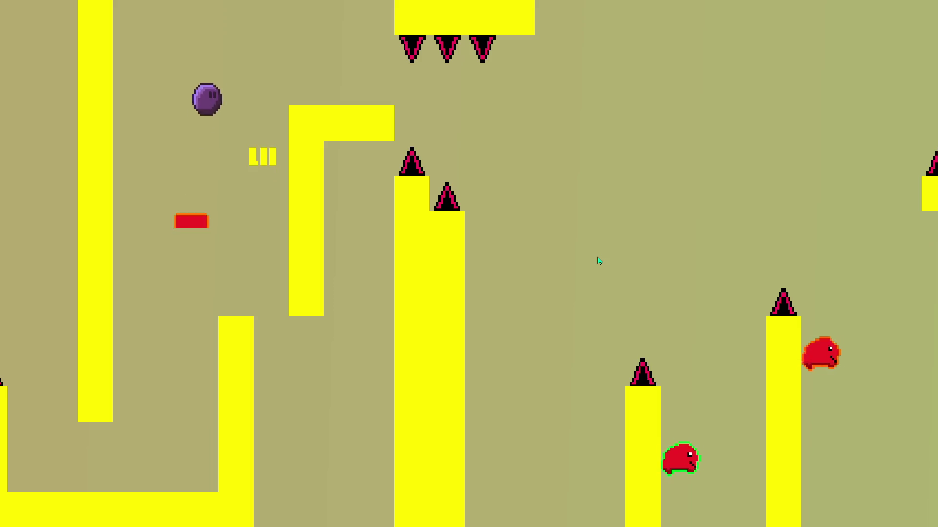
{"action": "key", "text": "Right"}
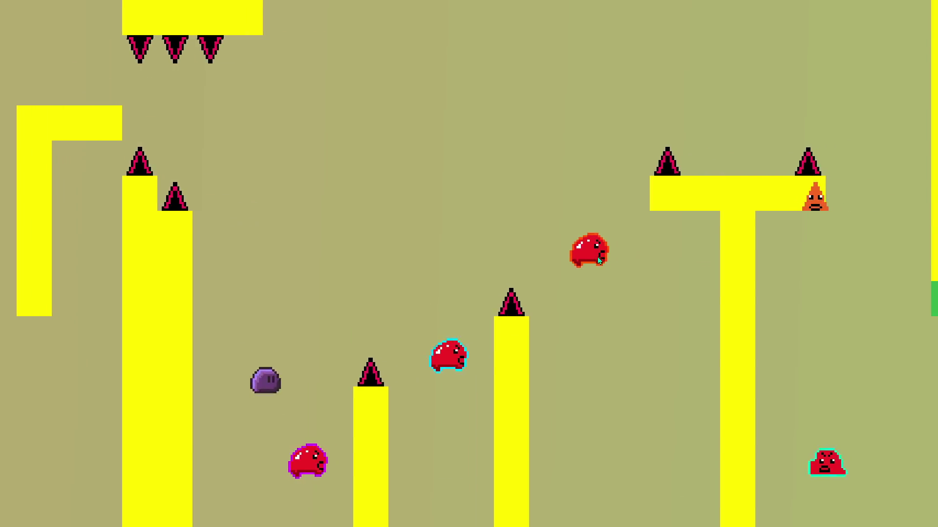
{"action": "key", "text": "Up"}
{"action": "key", "text": "Right"}
{"action": "key", "text": "Up"}
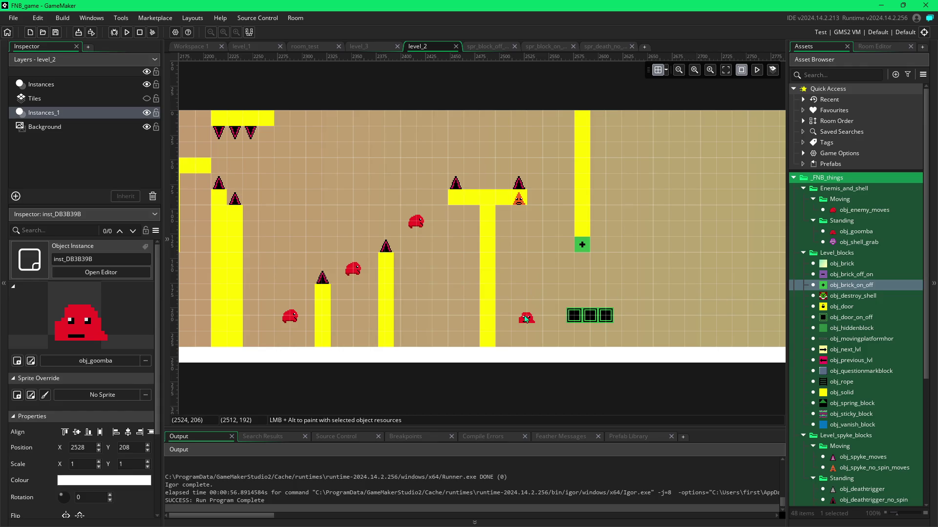
Step: Delete the two obj_enemy_moves instances between the yellow pillars, with obj_goomba selected for placing
{"action": "left_click", "coordinate": [833, 234]}
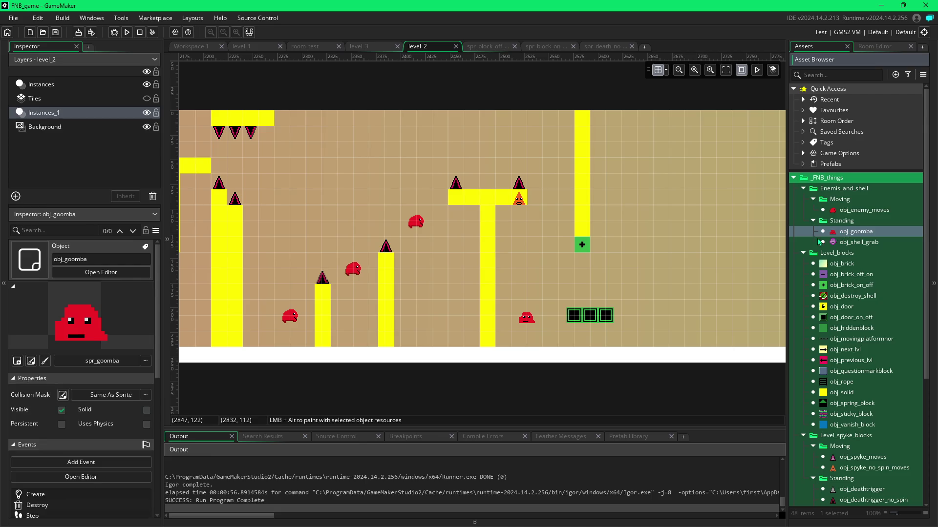
{"action": "left_click_drag", "start_coordinate": [418, 224], "coordinate": [358, 257]}
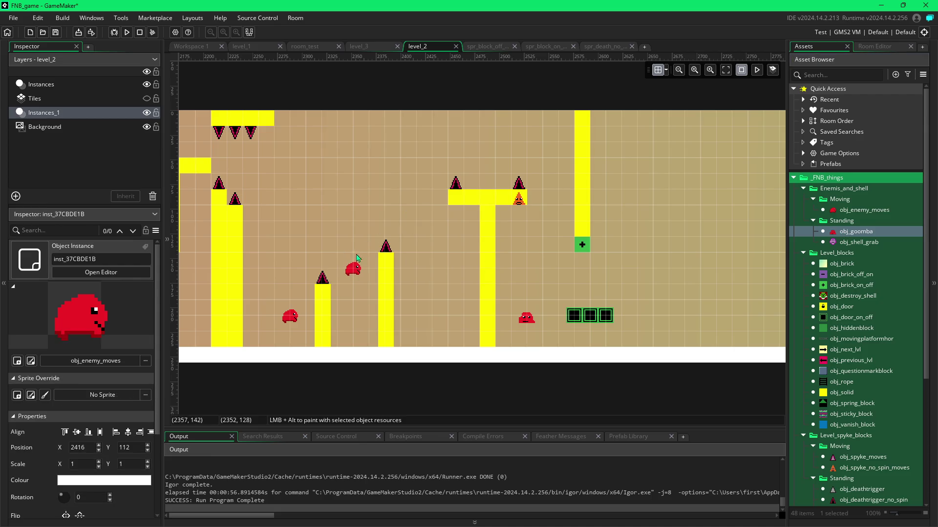
{"action": "key", "text": "Delete"}
{"action": "left_click", "coordinate": [290, 316]}
{"action": "key", "text": "Delete"}
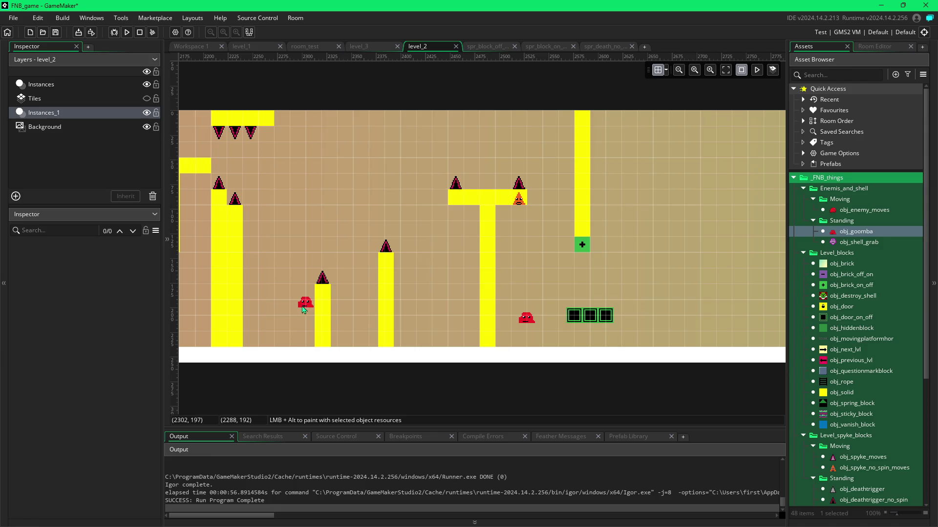
Step: Place three goombas in the gaps between the pillars and launch a new test run
{"action": "left_click", "coordinate": [295, 308], "text": "alt"}
{"action": "left_click", "coordinate": [350, 271], "text": "alt"}
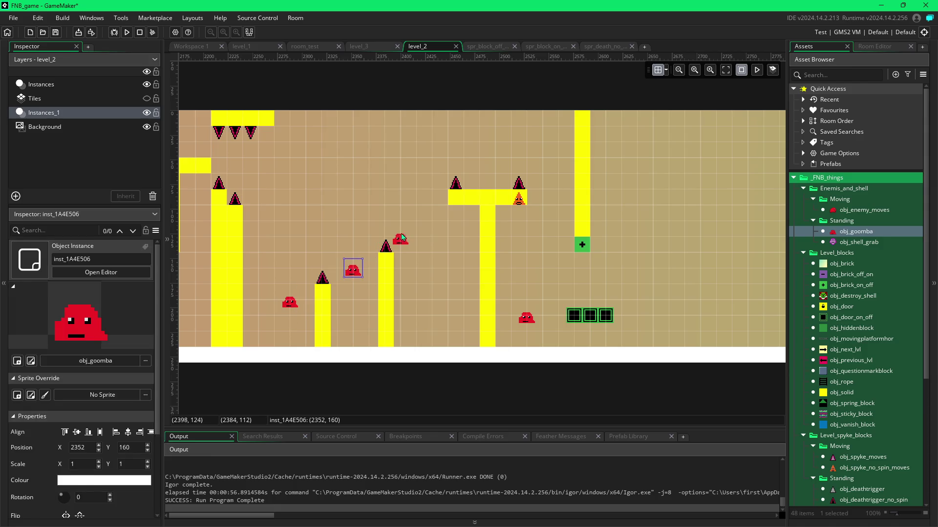
{"action": "left_click", "coordinate": [416, 225], "text": "alt"}
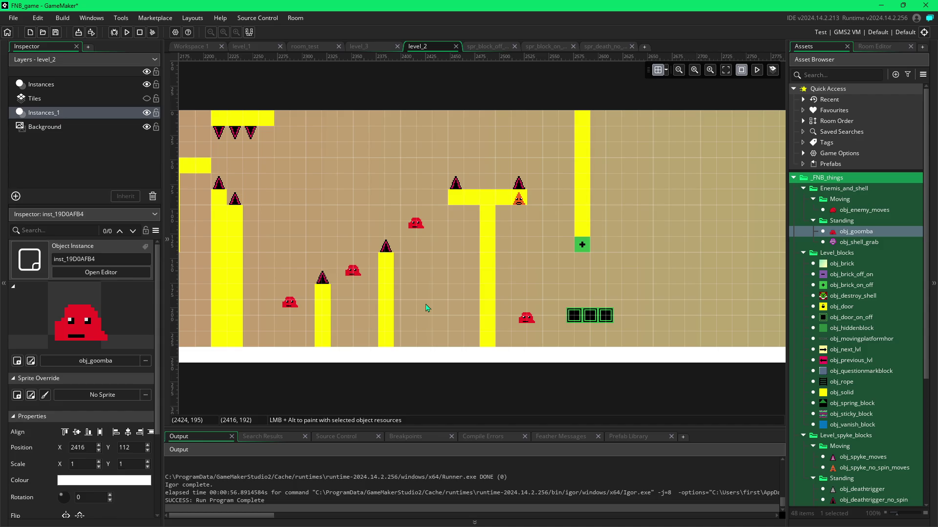
{"action": "scroll", "coordinate": [424, 307], "scroll_direction": "left", "scroll_amount": 5}
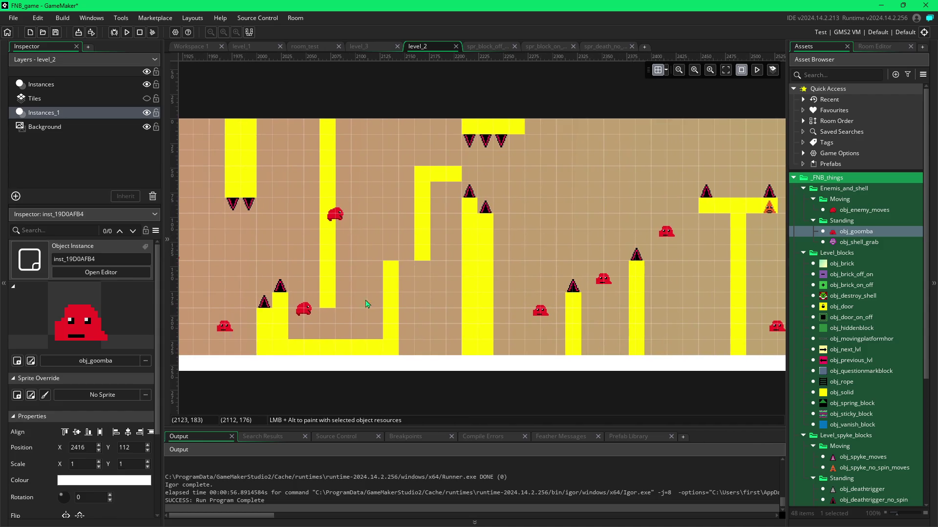
{"action": "scroll", "coordinate": [376, 303], "scroll_direction": "left", "scroll_amount": 1}
{"action": "scroll", "coordinate": [342, 242], "scroll_direction": "left", "scroll_amount": 1}
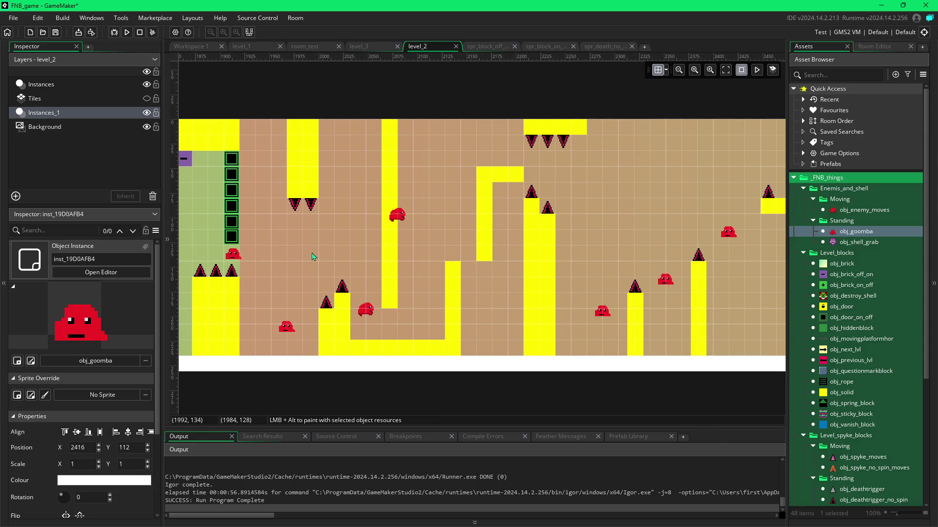
{"action": "key", "text": "F5"}
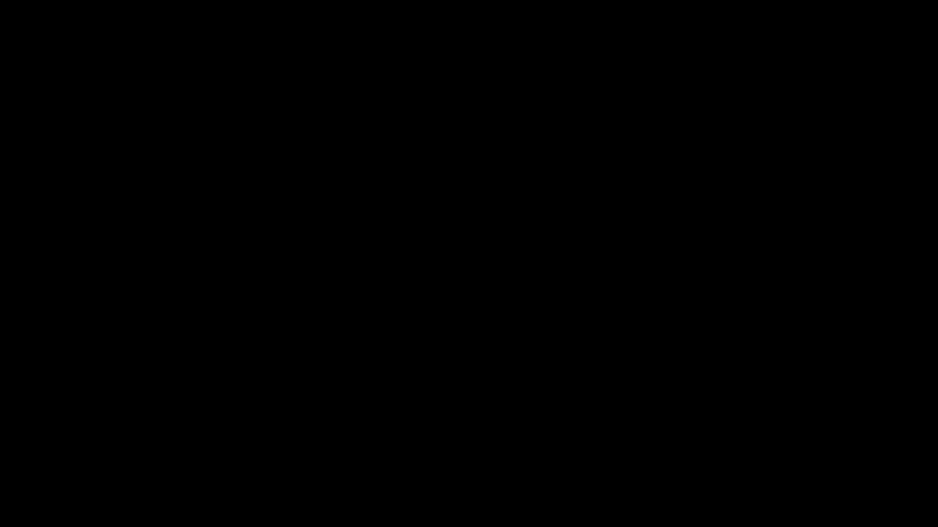
Step: Jump and move the player right from the start, then bump the plus switch to toggle the blocks
{"action": "key", "text": "space"}
{"action": "key", "text": "Right"}
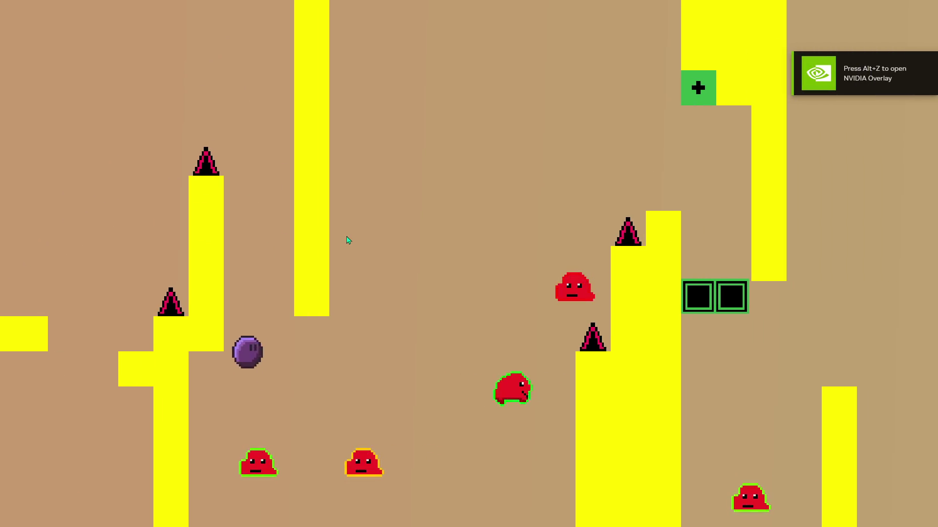
{"action": "key", "text": "Right"}
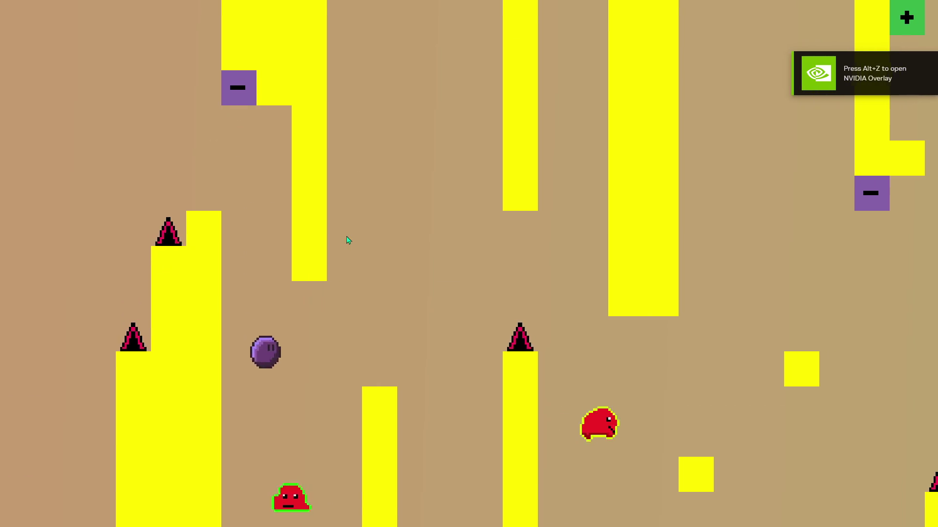
{"action": "key", "text": "Right"}
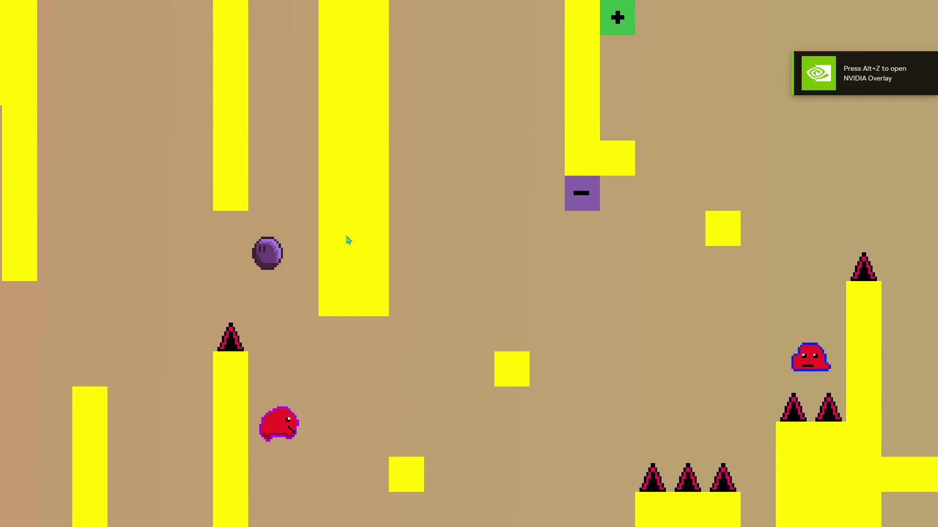
{"action": "key", "text": "Right"}
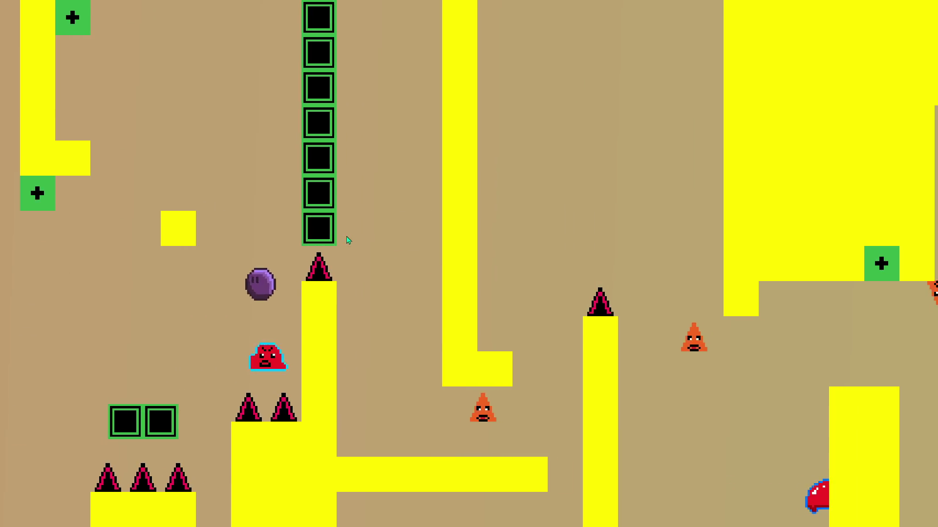
{"action": "key", "text": "Left"}
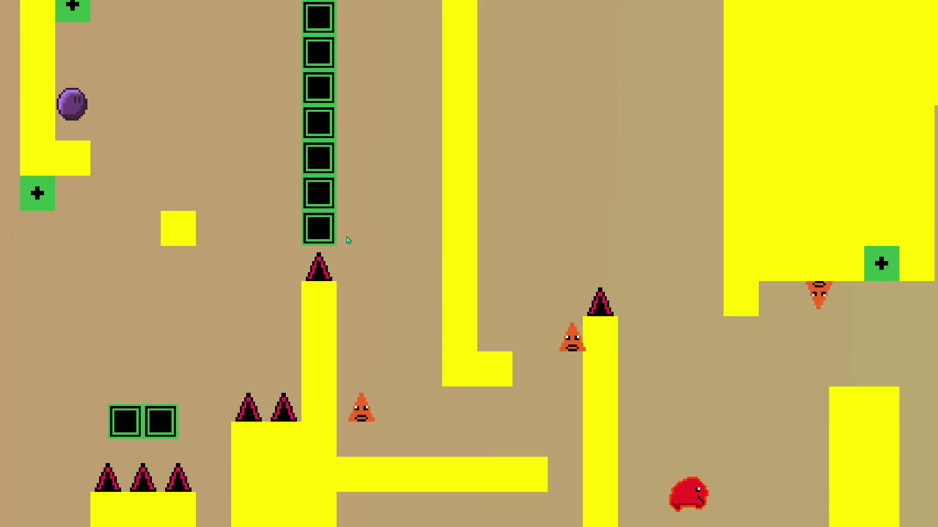
{"action": "key", "text": "Right"}
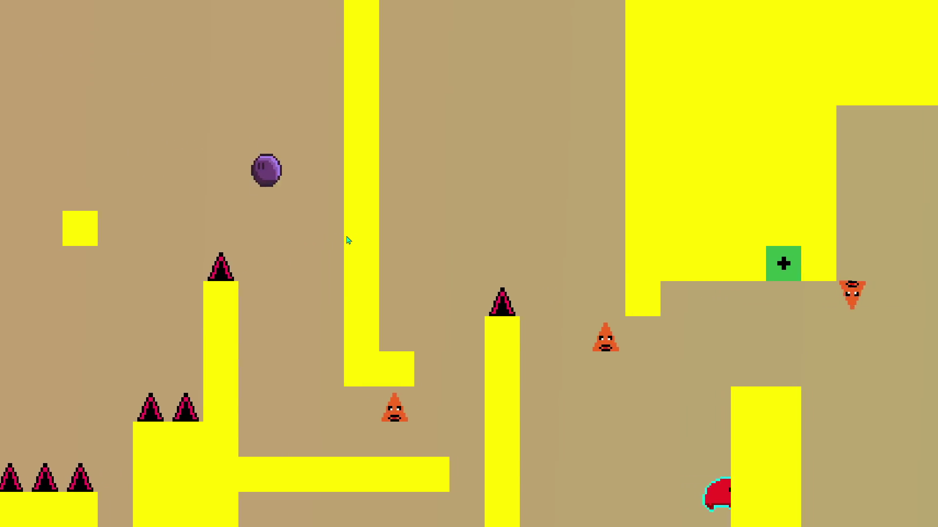
{"action": "key", "text": "Right"}
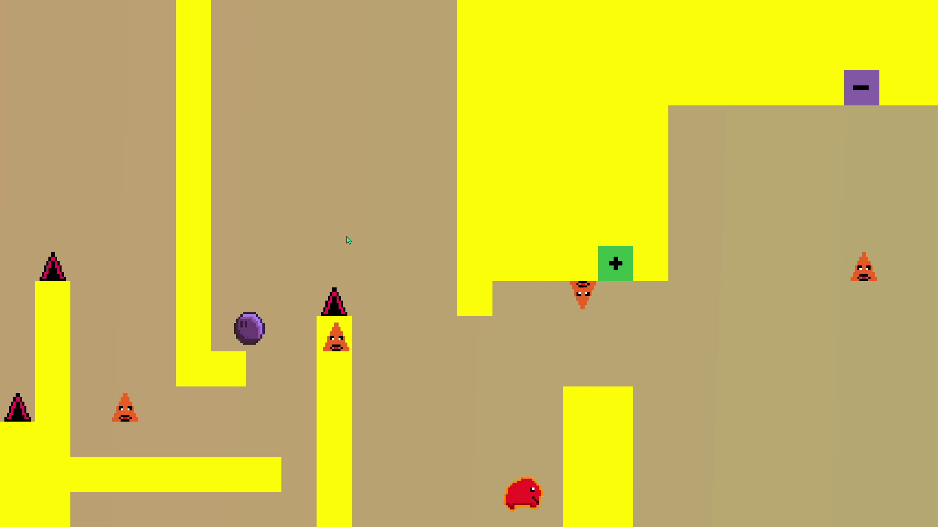
Step: Switch between blob and ball and roll right onto the green blocks, jumping across the gap
{"action": "key", "text": "Left"}
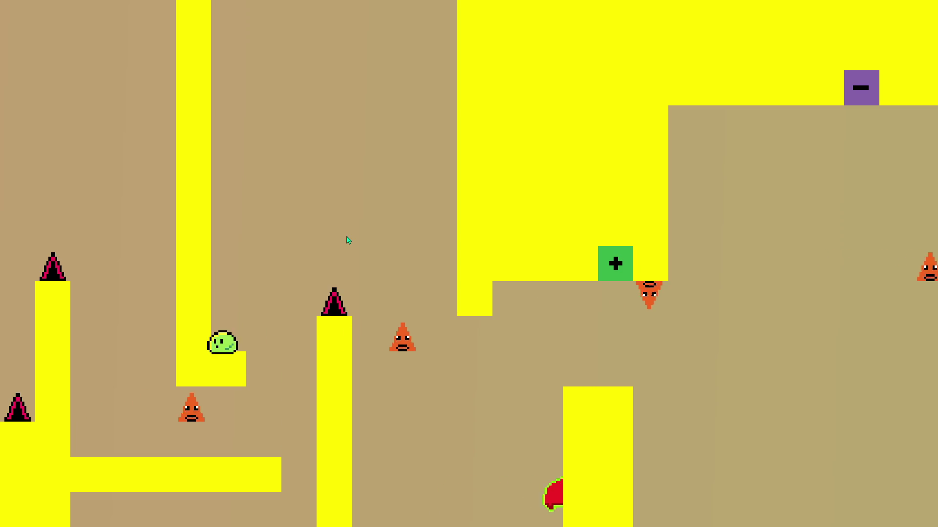
{"action": "key", "text": "Right"}
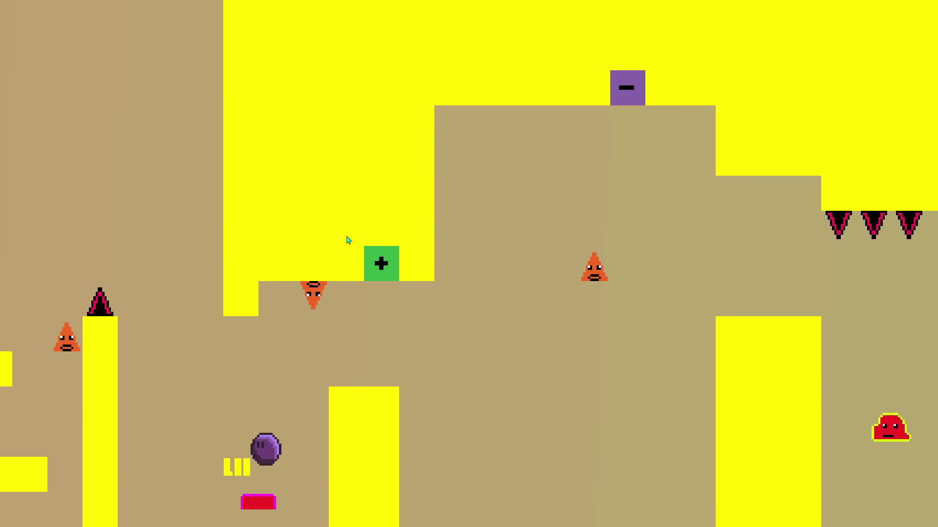
{"action": "key", "text": "Right"}
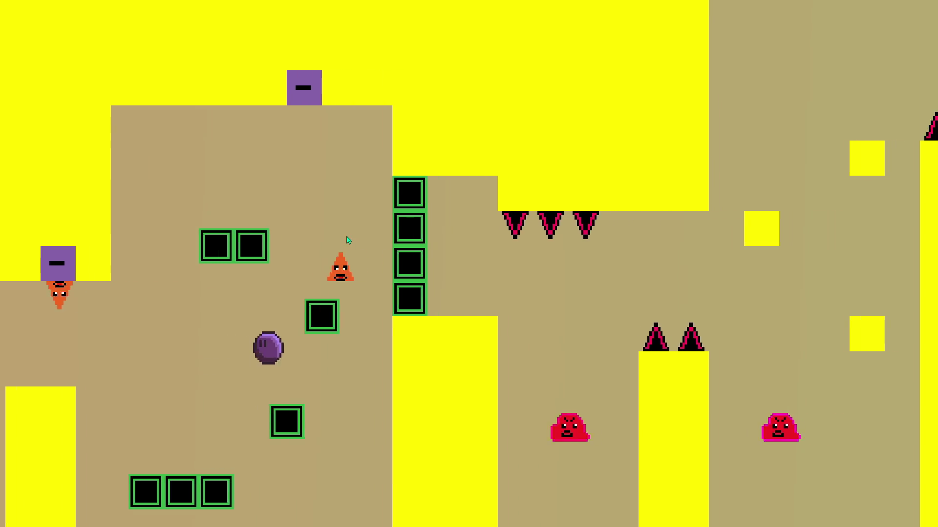
{"action": "key", "text": "Right"}
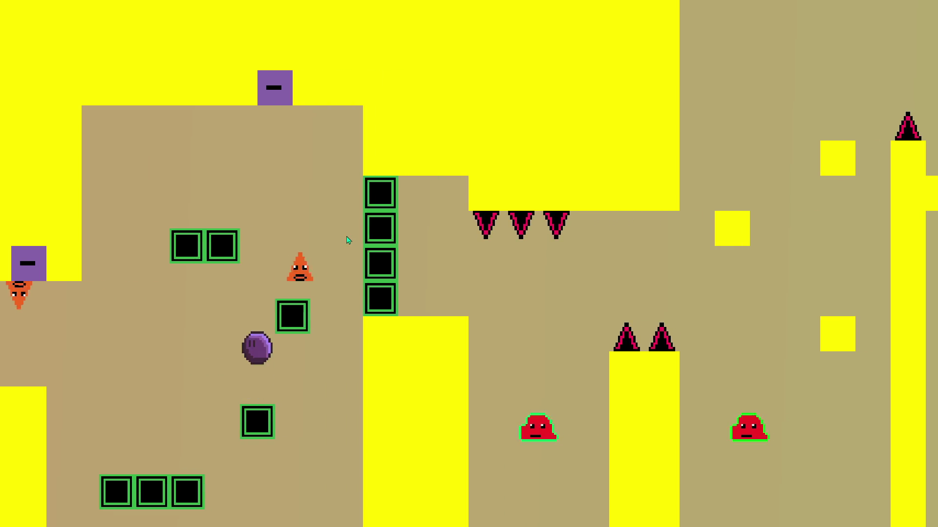
{"action": "key", "text": "Up"}
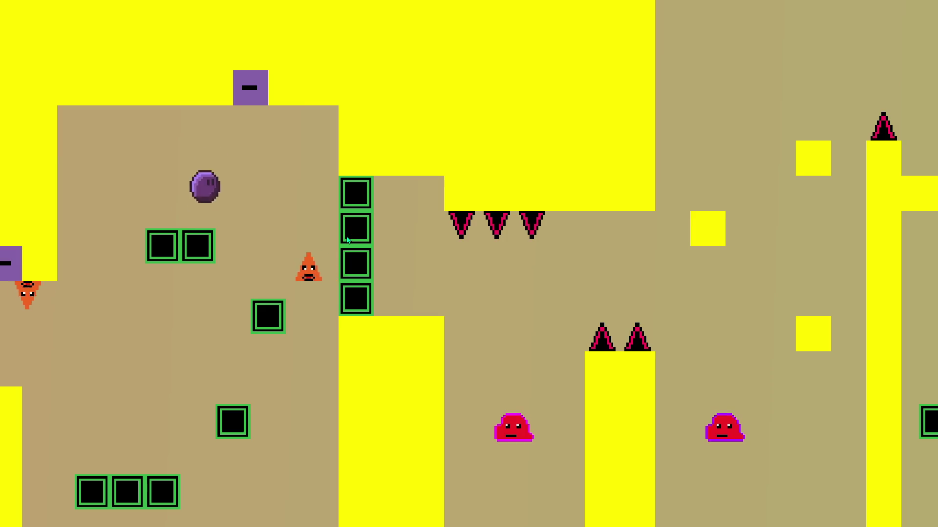
{"action": "key", "text": "Right"}
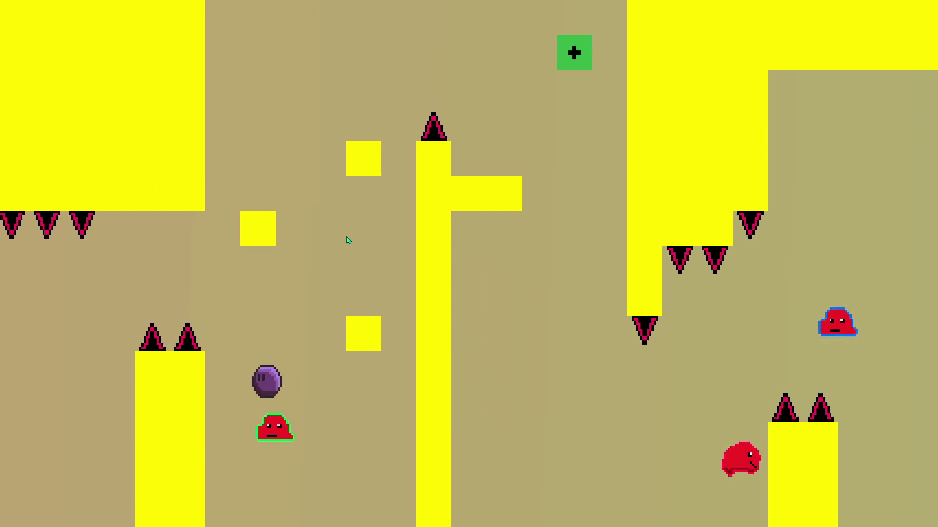
{"action": "key", "text": "Up"}
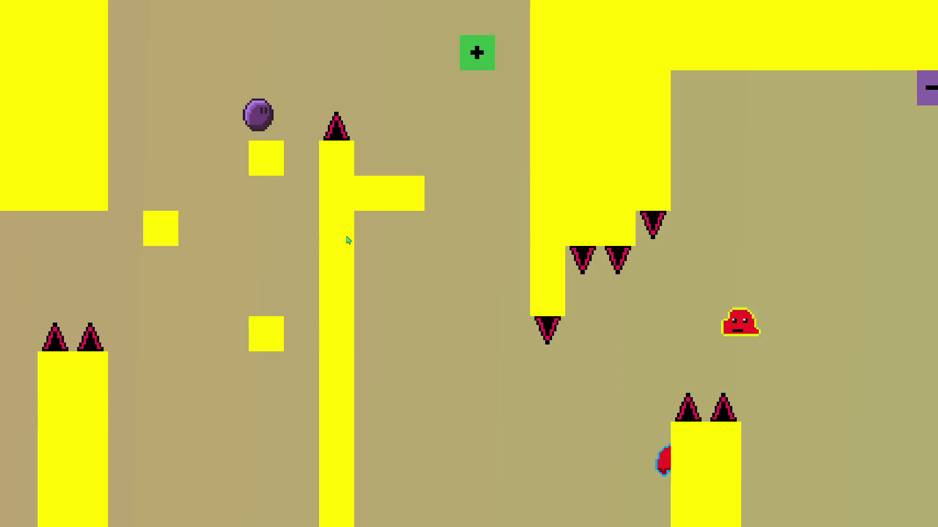
{"action": "key", "text": "Up"}
{"action": "key", "text": "Right"}
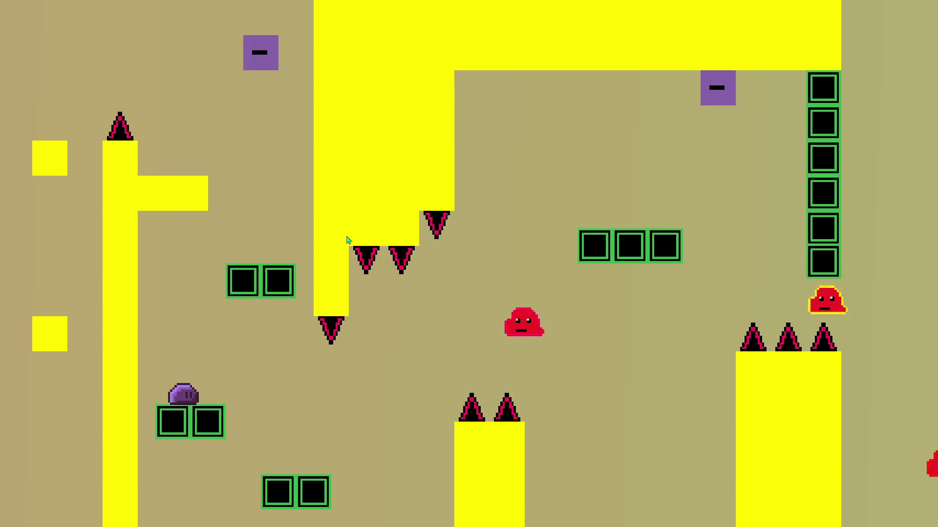
{"action": "key", "text": "Right"}
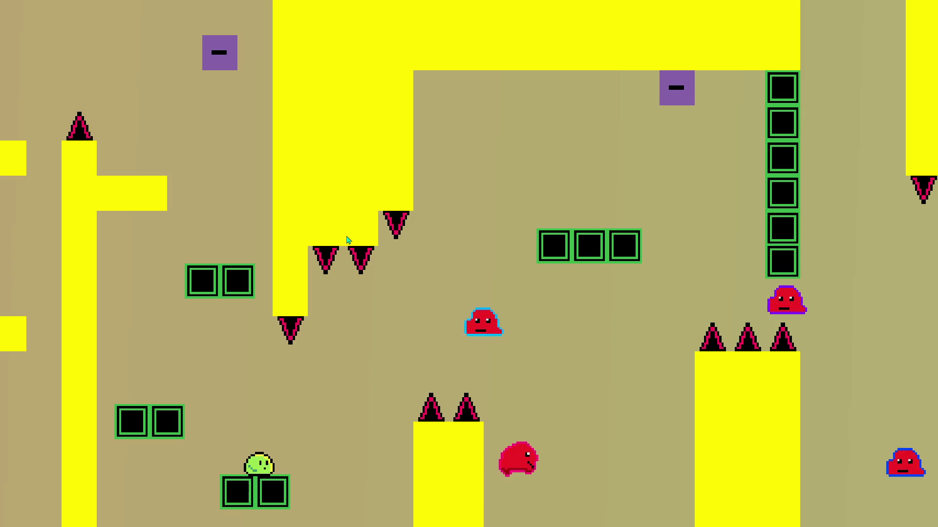
{"action": "key", "text": "Right"}
{"action": "key", "text": "Up"}
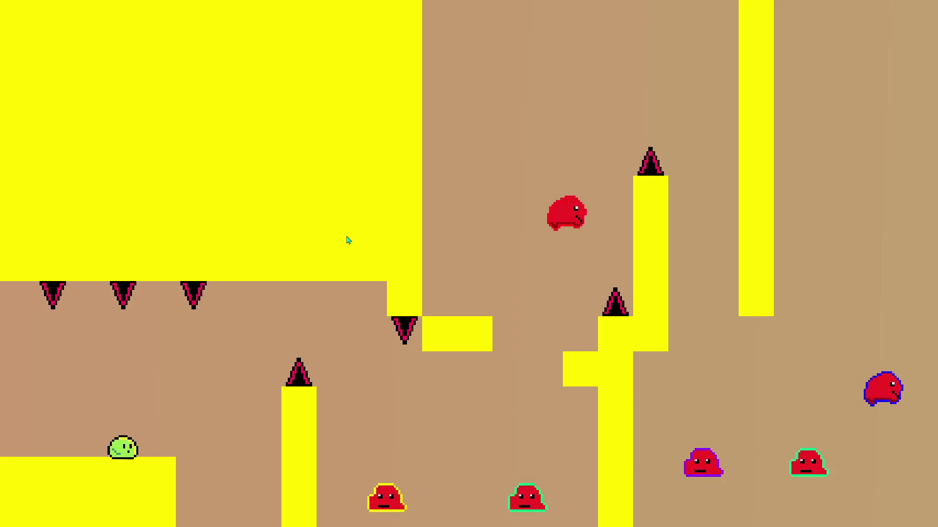
Step: After respawning, jump the player right across the ledges toward the higher area
{"action": "key", "text": "Right"}
{"action": "key", "text": "Up"}
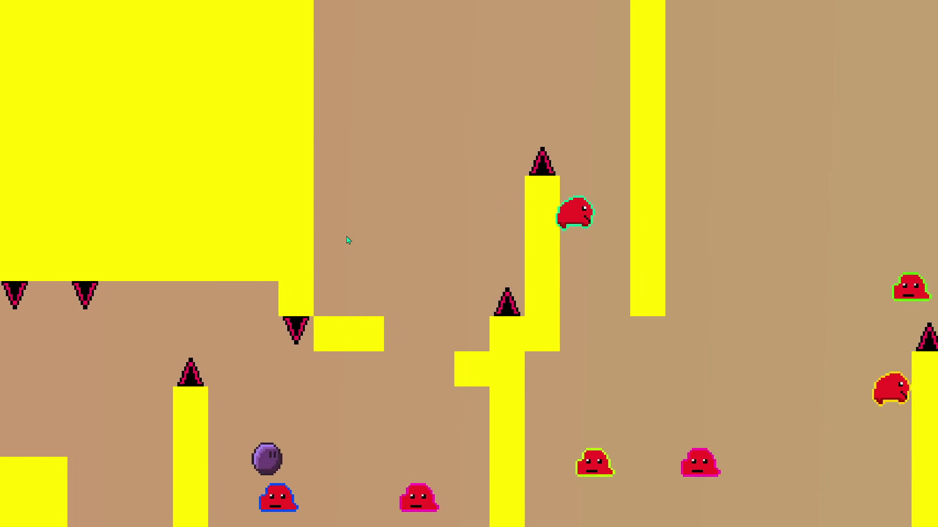
{"action": "key", "text": "Right"}
{"action": "key", "text": "Up"}
{"action": "key", "text": "Left"}
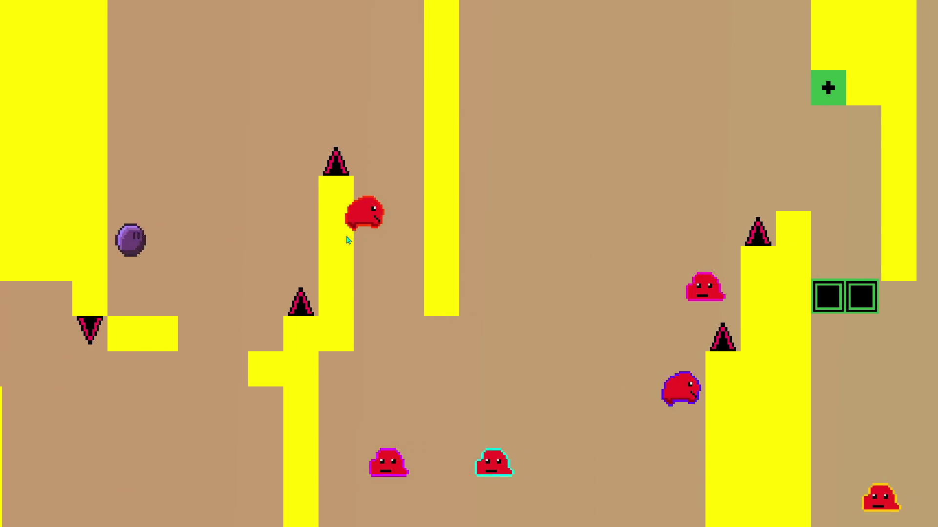
{"action": "key", "text": "Right"}
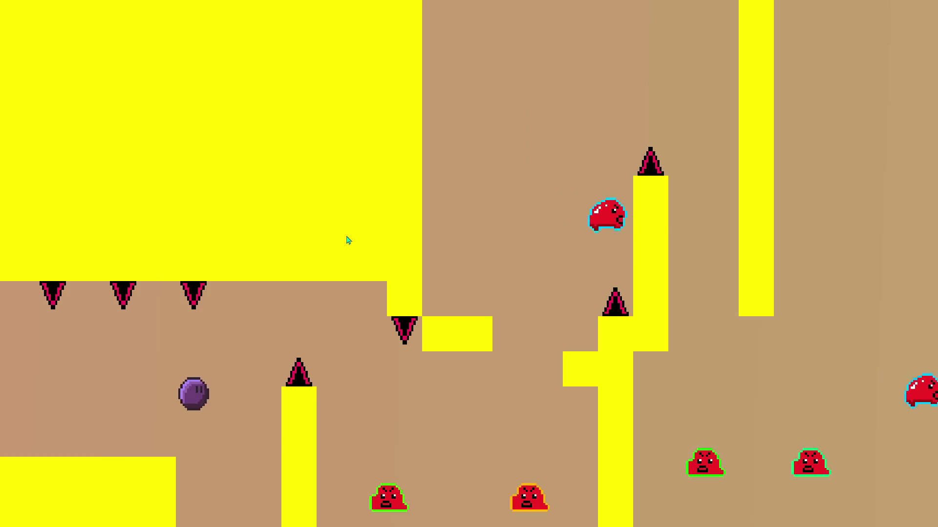
{"action": "key", "text": "Up"}
{"action": "key", "text": "Right"}
{"action": "key", "text": "Up"}
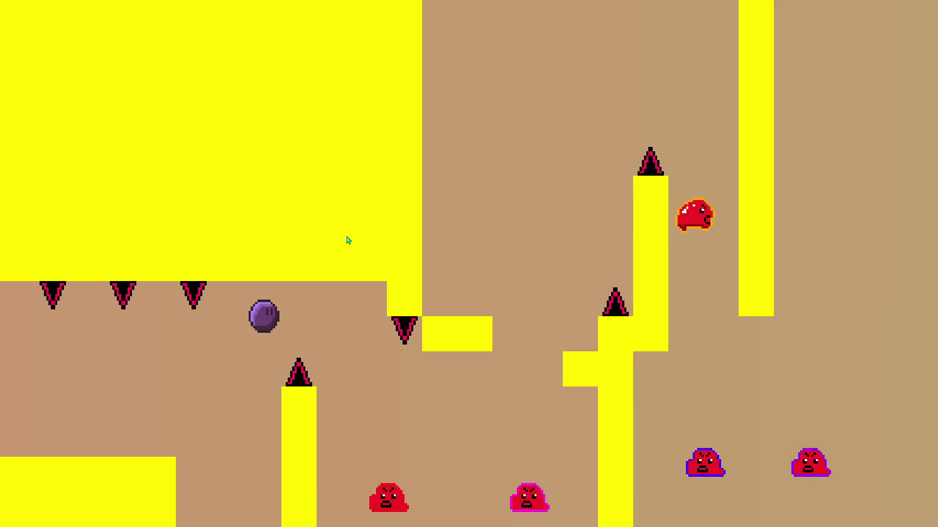
{"action": "key", "text": "Right"}
{"action": "key", "text": "Up"}
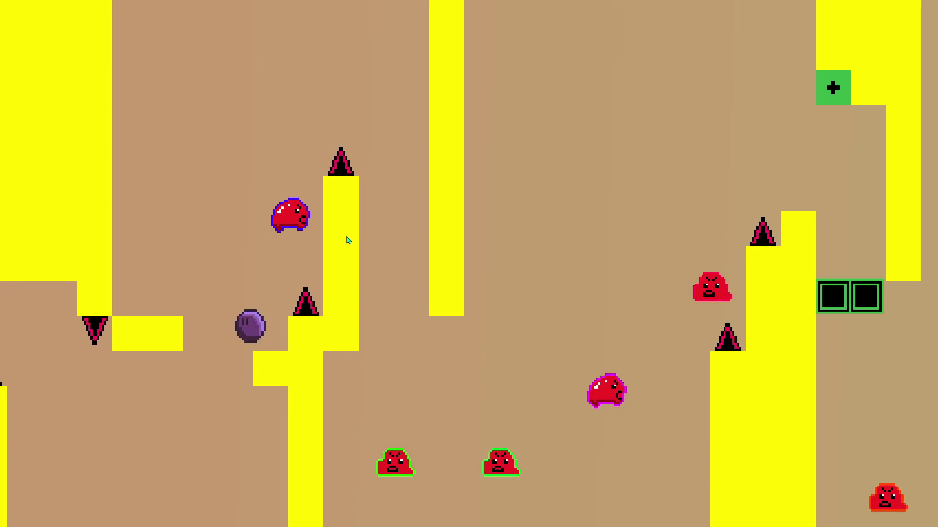
{"action": "key", "text": "Left"}
{"action": "key", "text": "Up"}
{"action": "key", "text": "Right"}
{"action": "key", "text": "Up"}
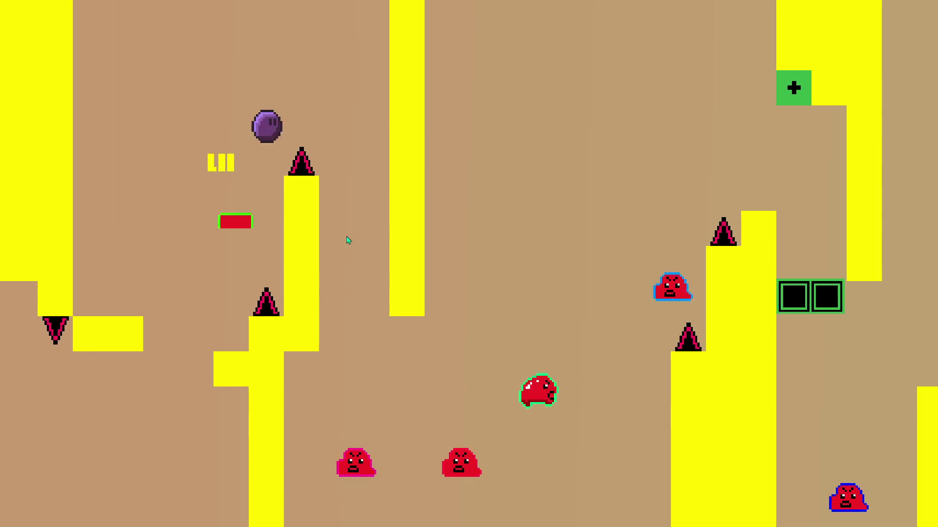
Step: Climb onto the higher area and hit the green switch so the green blocks vanish
{"action": "key", "text": "Right"}
{"action": "key", "text": "Up"}
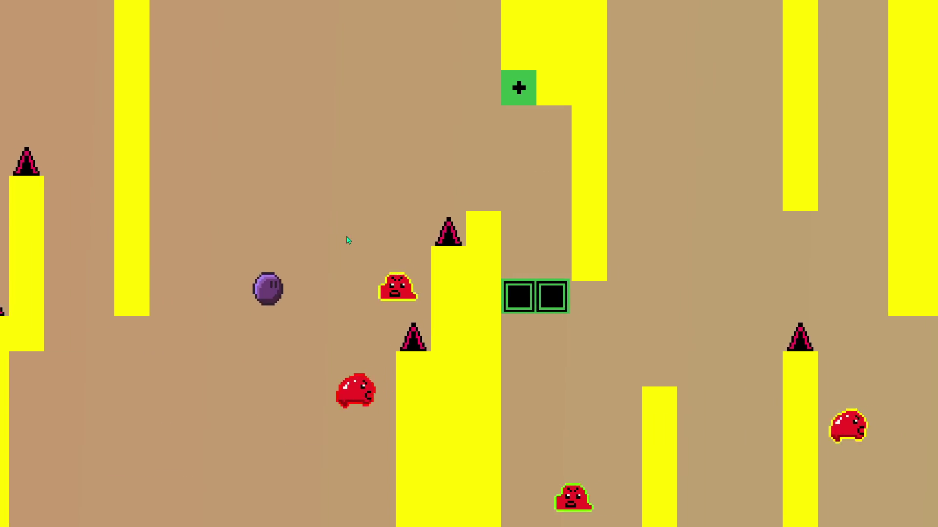
{"action": "key", "text": "Right"}
{"action": "key", "text": "Up"}
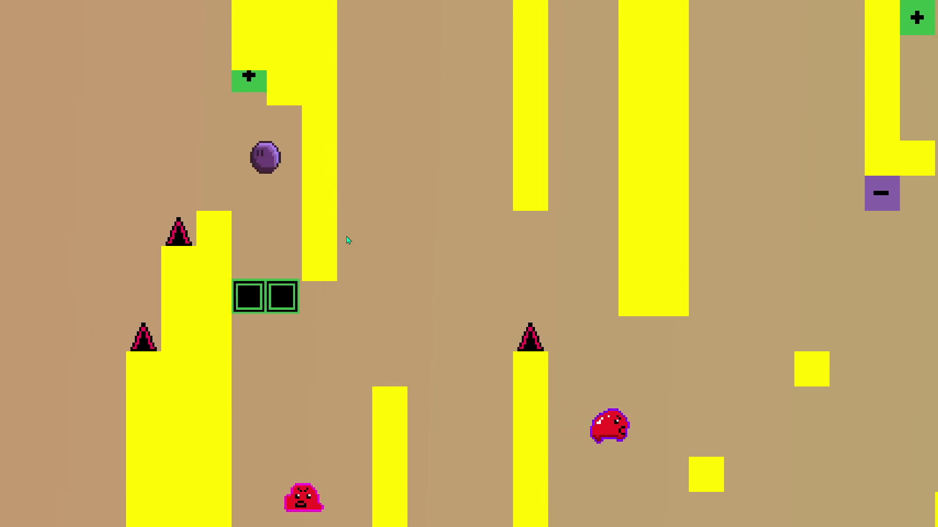
{"action": "key", "text": "Right"}
{"action": "key", "text": "Up"}
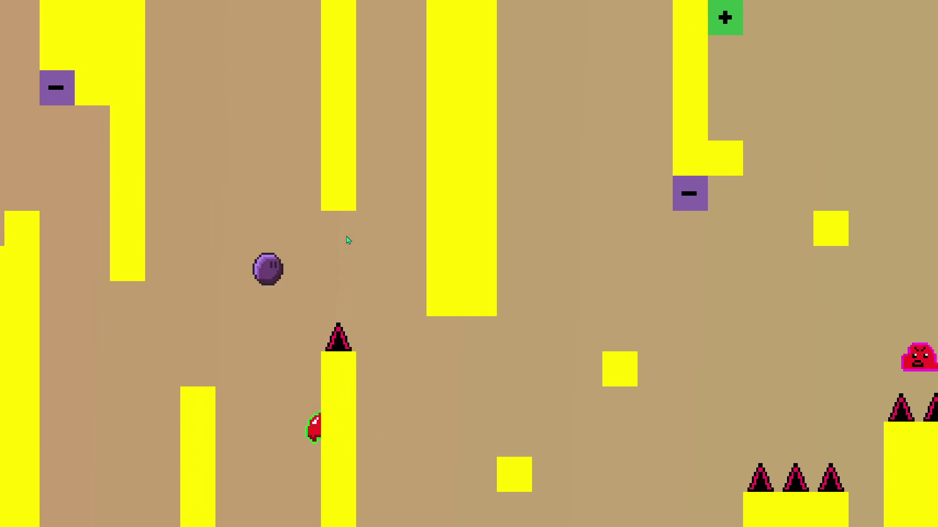
{"action": "key", "text": "Right"}
{"action": "key", "text": "Up"}
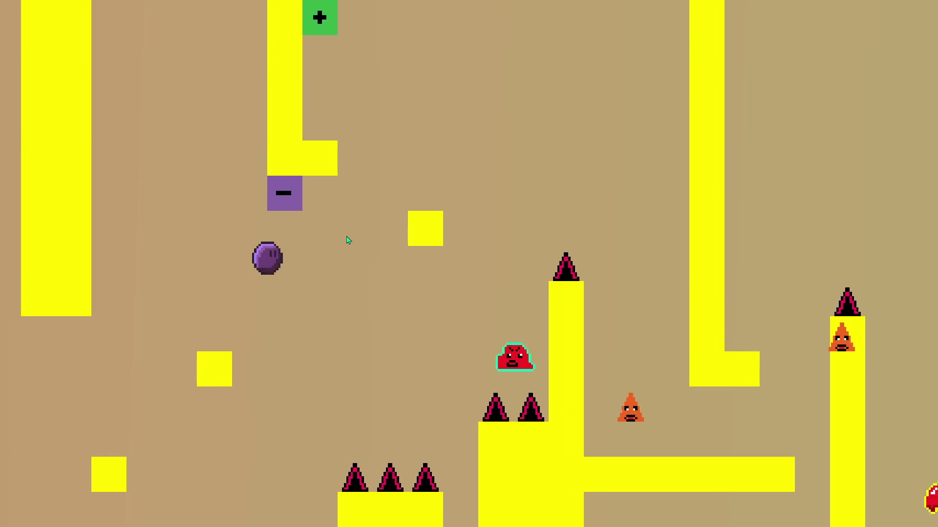
{"action": "key", "text": "Right"}
{"action": "key", "text": "Up"}
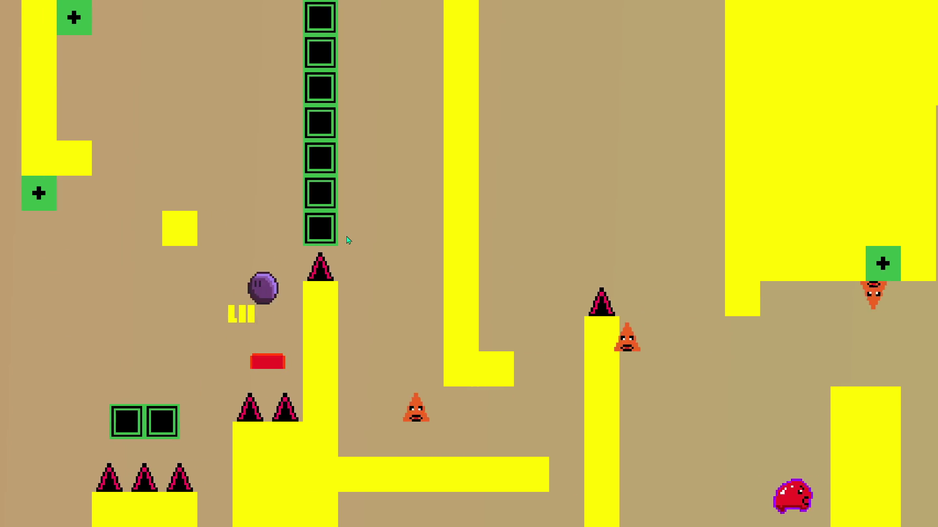
{"action": "key", "text": "Left"}
{"action": "key", "text": "Right"}
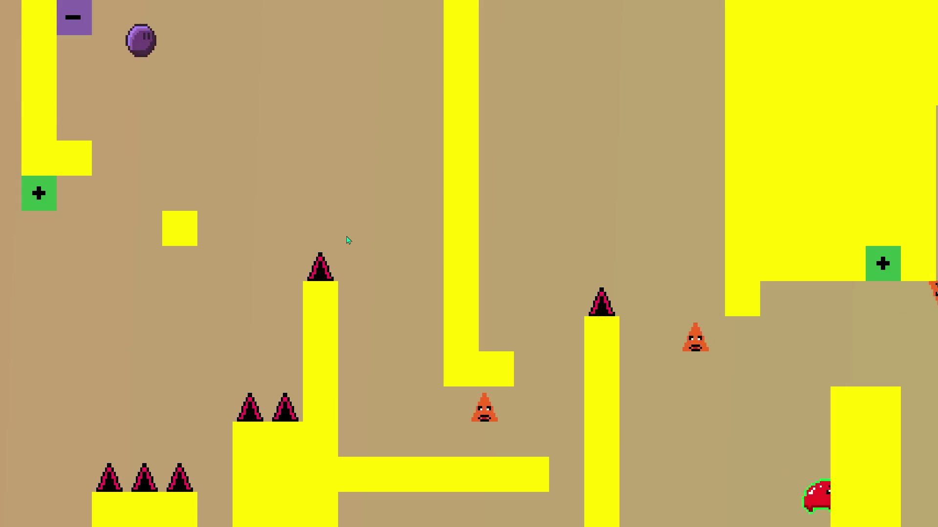
Step: Alternate between green slime and ball forms to reach the left ledge, then jump right
{"action": "key", "text": "Right"}
{"action": "key", "text": "Up"}
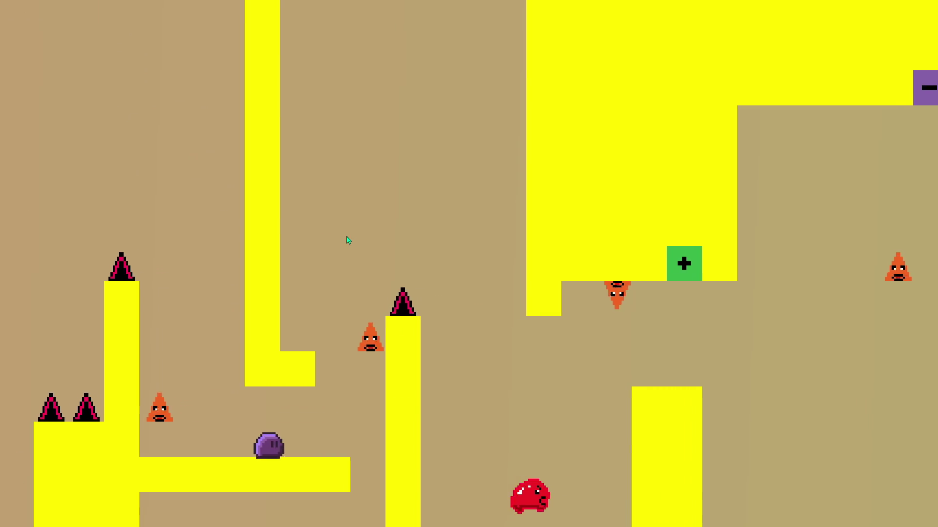
{"action": "key", "text": "Up"}
{"action": "key", "text": "Left"}
{"action": "key", "text": "Up"}
{"action": "key", "text": "Up"}
{"action": "key", "text": "Right"}
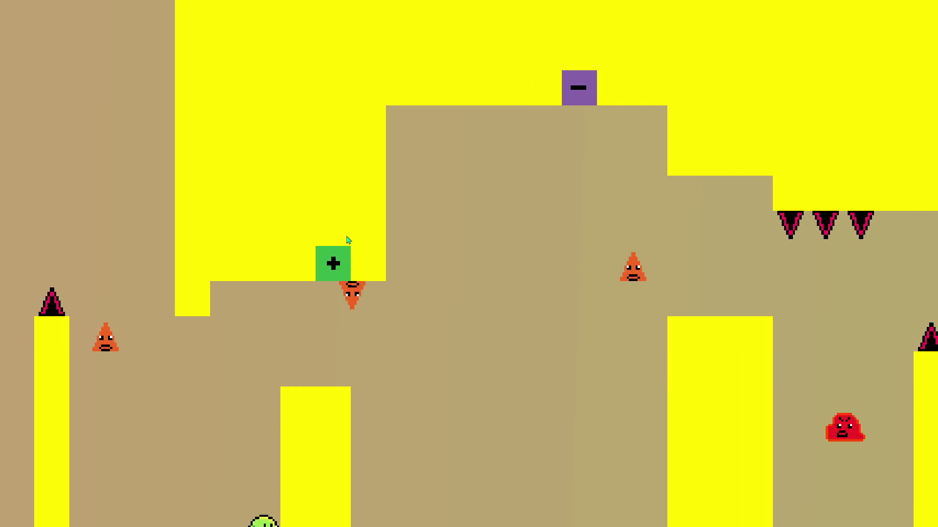
{"action": "key", "text": "Right"}
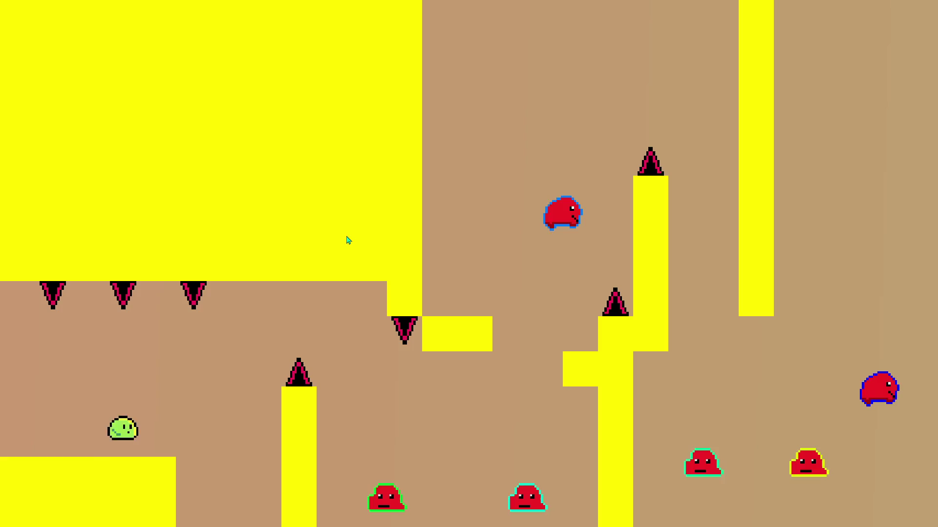
{"action": "key", "text": "Up"}
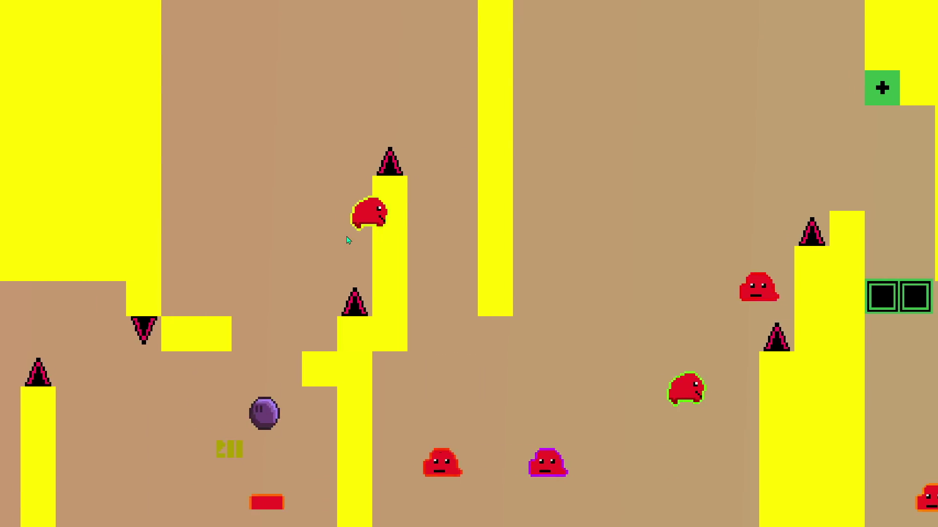
{"action": "key", "text": "Up"}
{"action": "key", "text": "Left"}
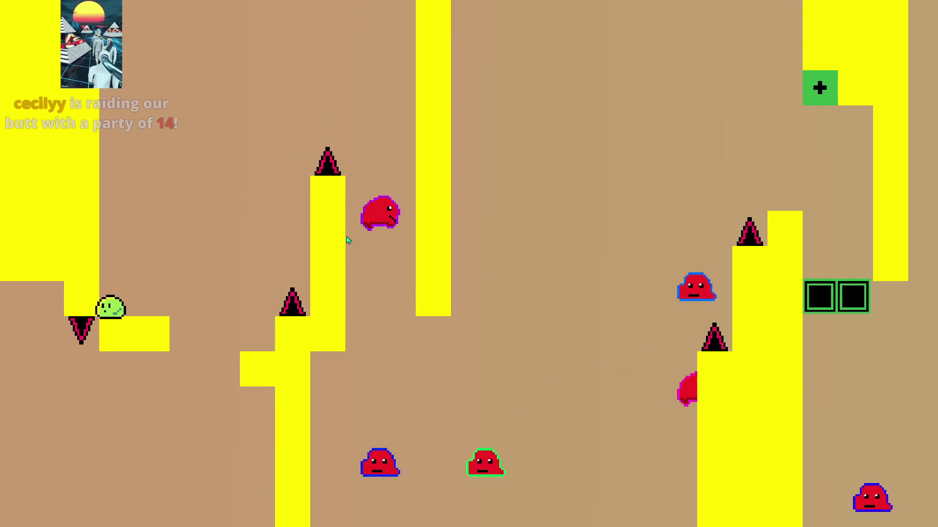
{"action": "key", "text": "Up"}
{"action": "key", "text": "Right"}
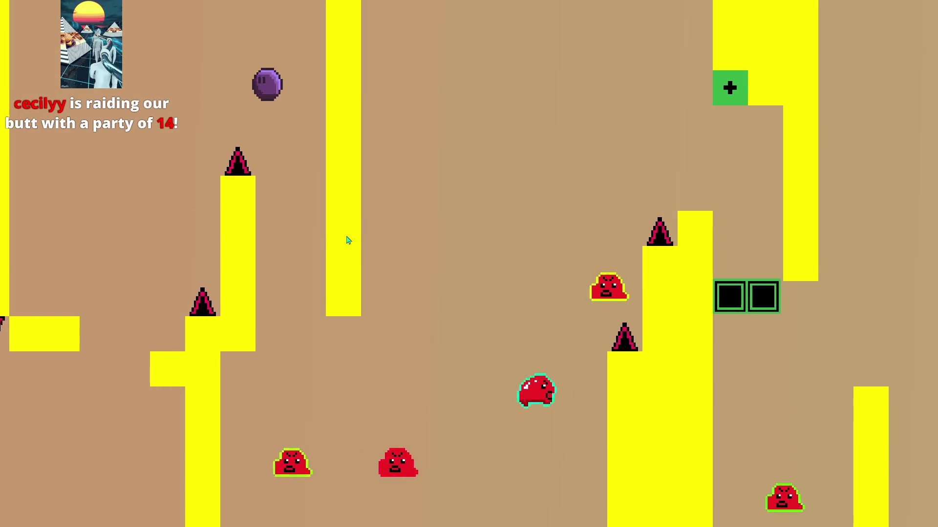
{"action": "key", "text": "Right"}
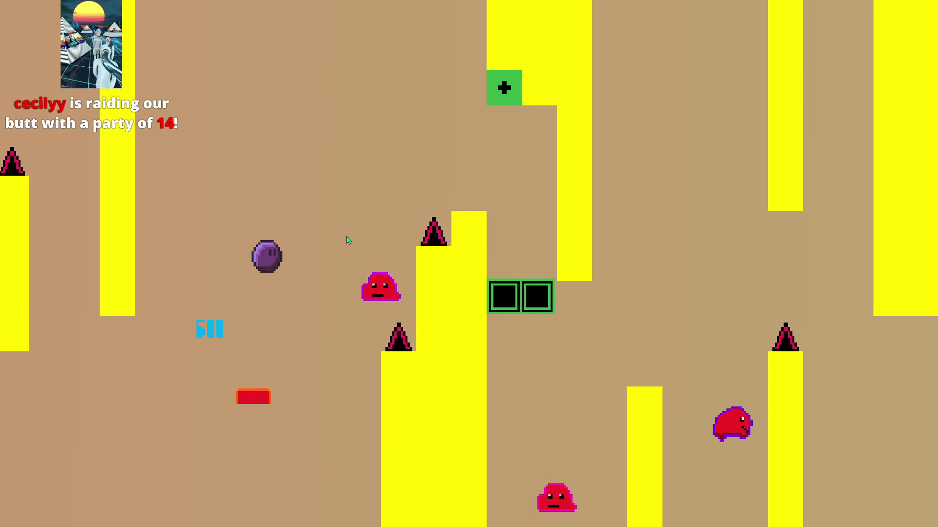
Step: Head right past the enemies, bouncing off the red enemy to stay airborne
{"action": "key", "text": "Up"}
{"action": "key", "text": "Right"}
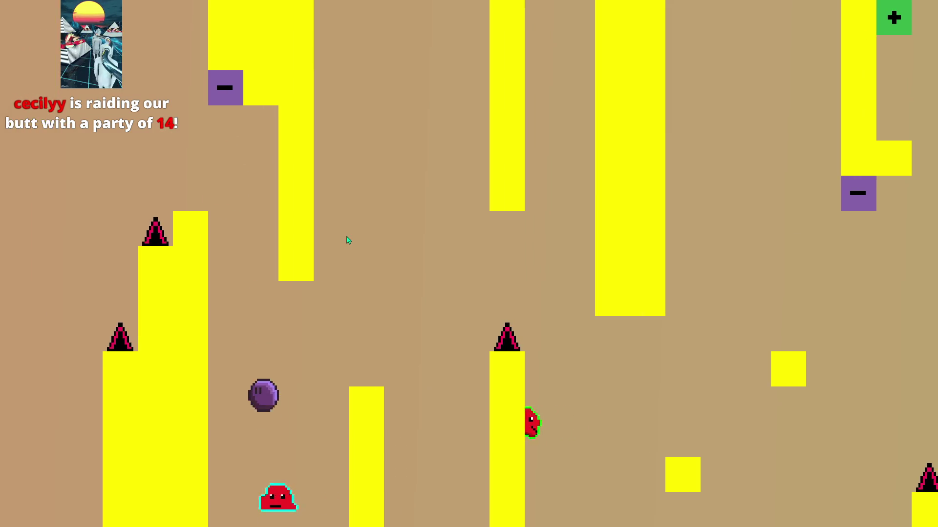
{"action": "key", "text": "Up"}
{"action": "key", "text": "Right"}
{"action": "key", "text": "Up"}
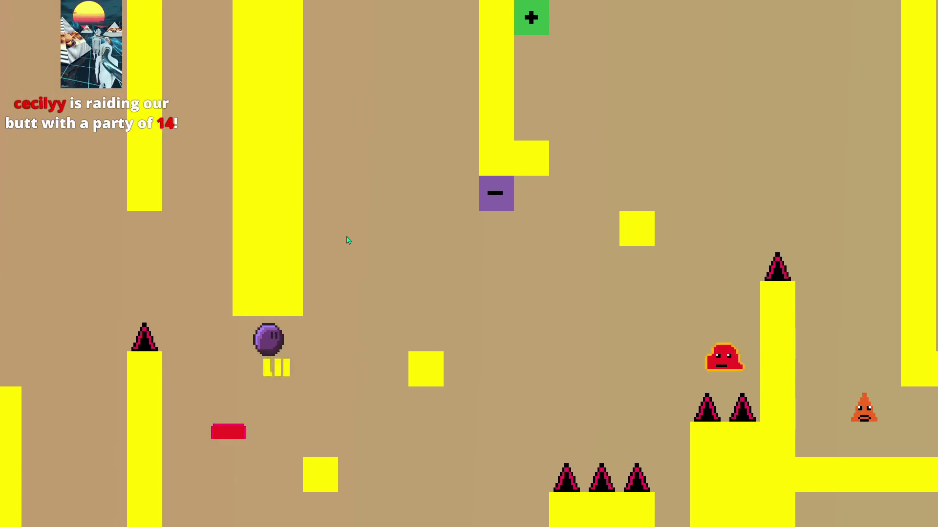
{"action": "key", "text": "Right"}
{"action": "key", "text": "Up"}
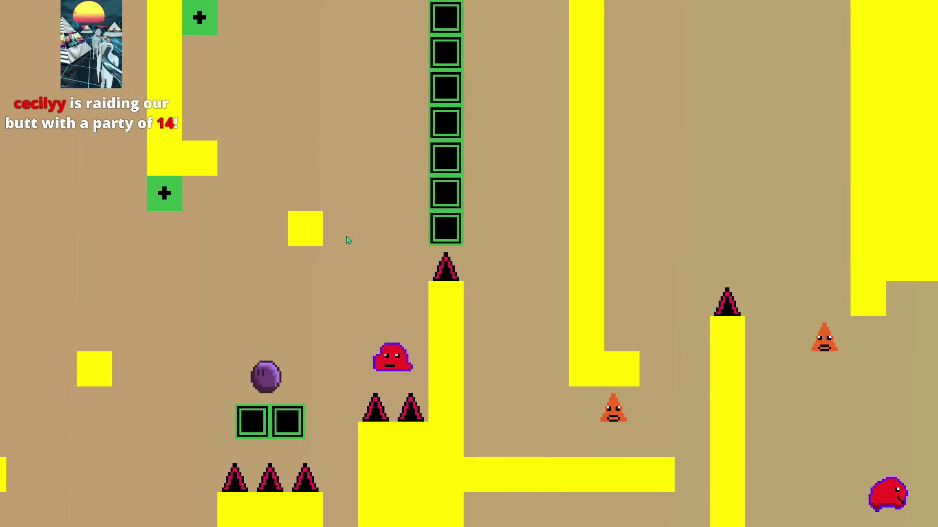
{"action": "key", "text": "Up"}
{"action": "key", "text": "Right"}
{"action": "key", "text": "Left"}
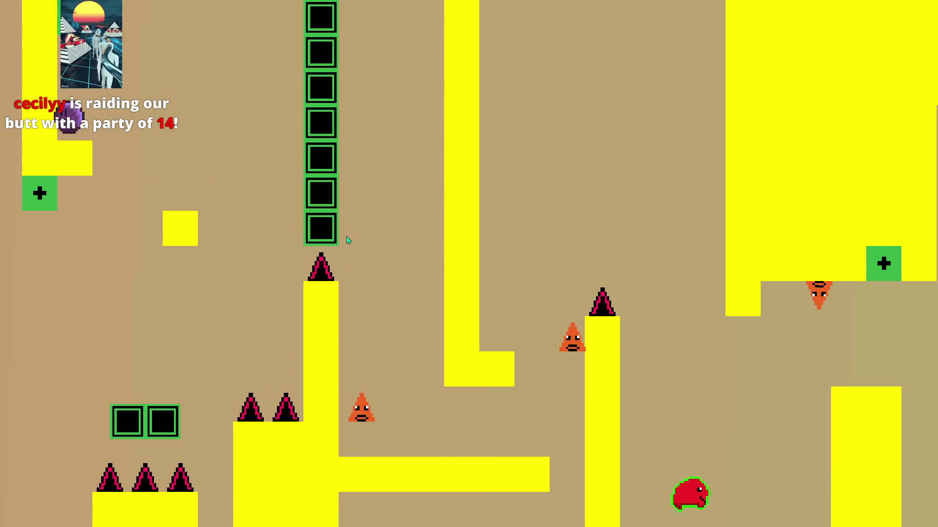
{"action": "key", "text": "Right"}
{"action": "key", "text": "Up"}
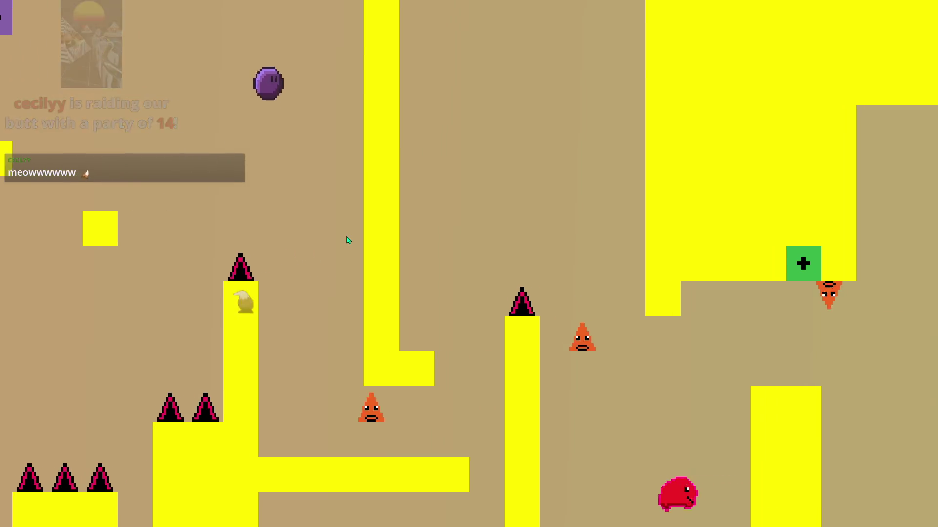
{"action": "key", "text": "Right"}
{"action": "key", "text": "Up"}
Step: Jump from the yellow ledge onto the reappearing green blocks and run right past the red enemy
{"action": "key", "text": "Left"}
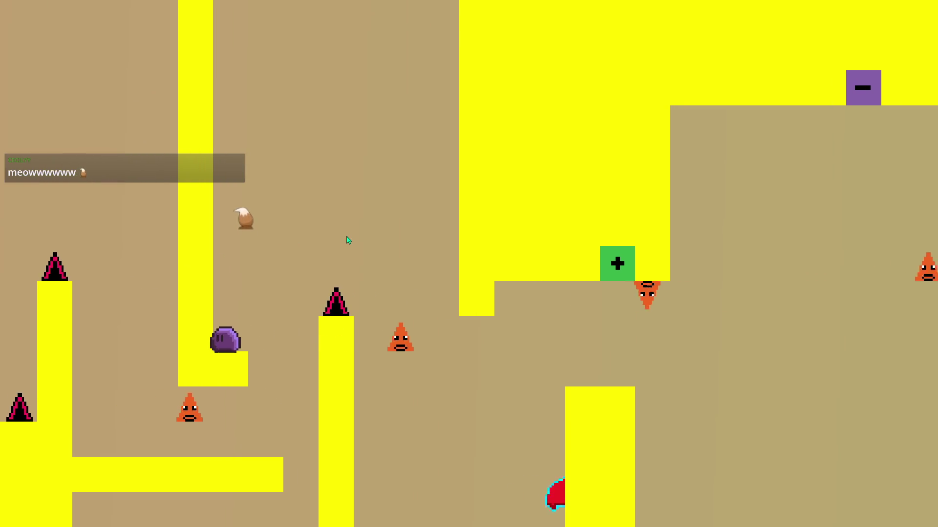
{"action": "key", "text": "Up"}
{"action": "key", "text": "Right"}
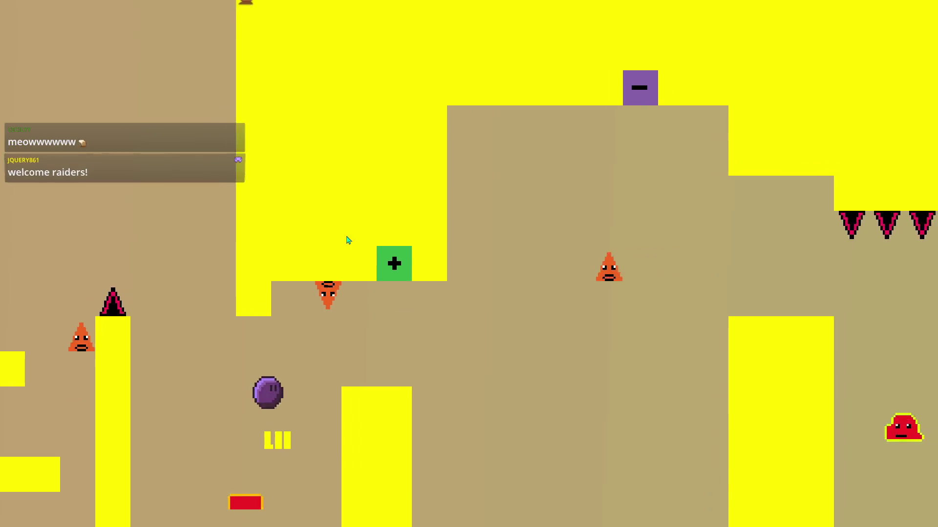
{"action": "key", "text": "Right"}
{"action": "key", "text": "Up"}
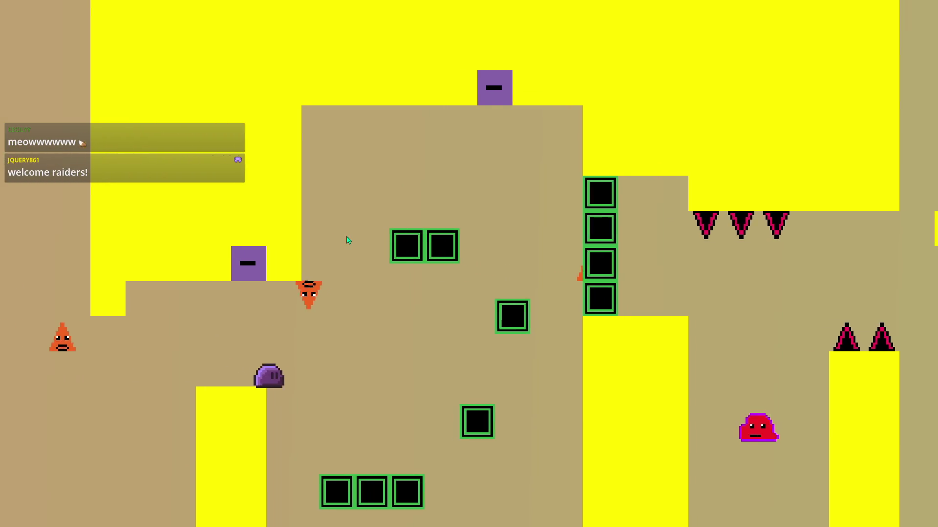
{"action": "key", "text": "Right"}
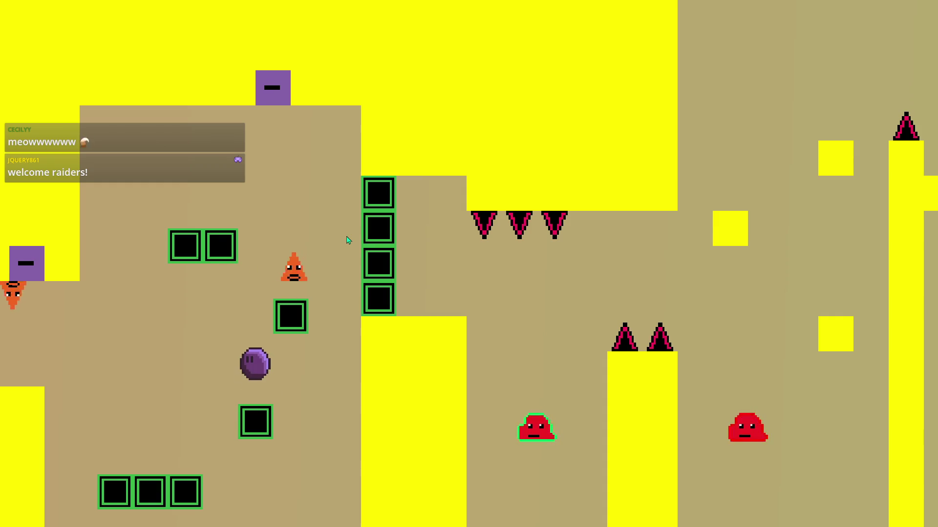
{"action": "key", "text": "Up"}
{"action": "key", "text": "Left"}
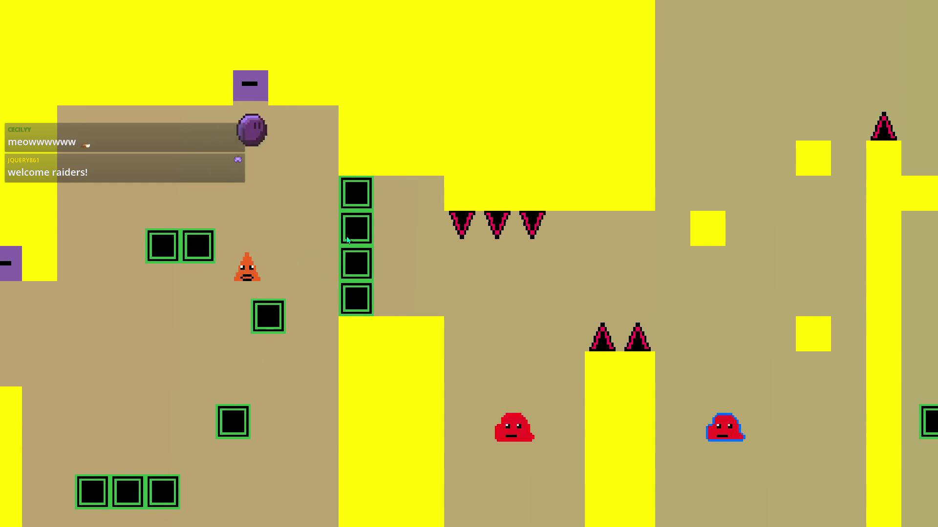
{"action": "key", "text": "Right"}
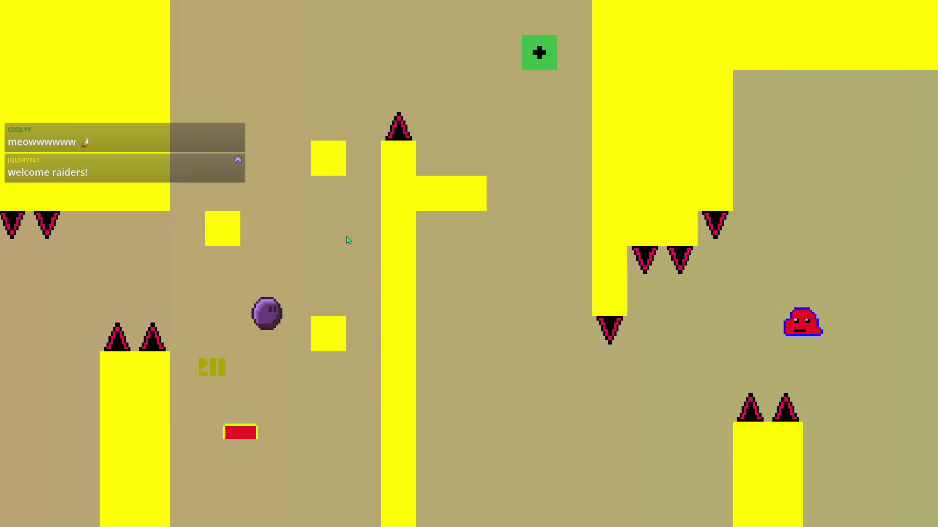
{"action": "key", "text": "Up"}
{"action": "key", "text": "Left"}
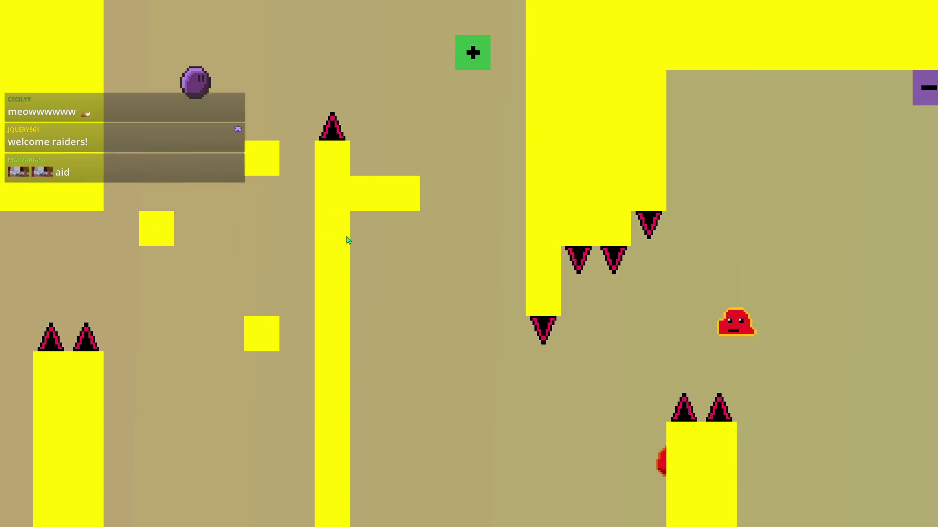
{"action": "key", "text": "Right"}
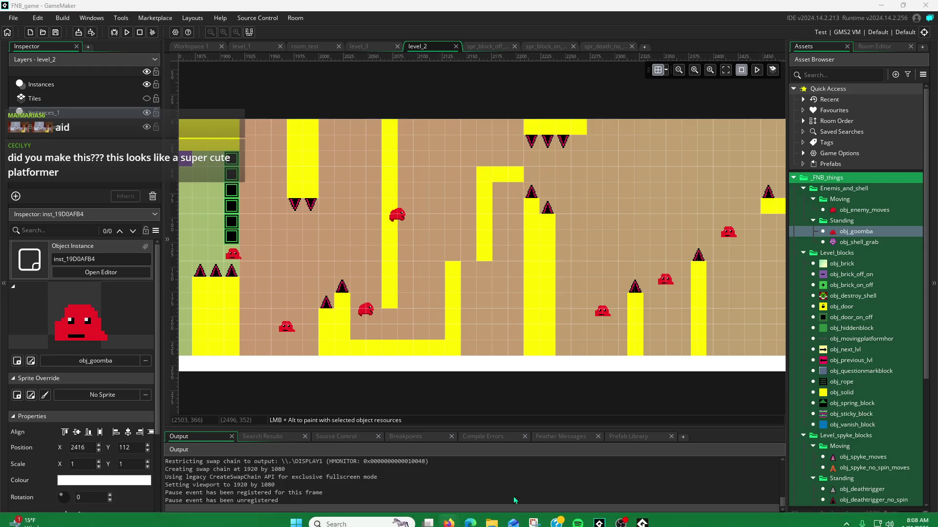
Step: Relaunch the game for another playtest, then pan the level_2 room view to the right
{"action": "left_click", "coordinate": [642, 521]}
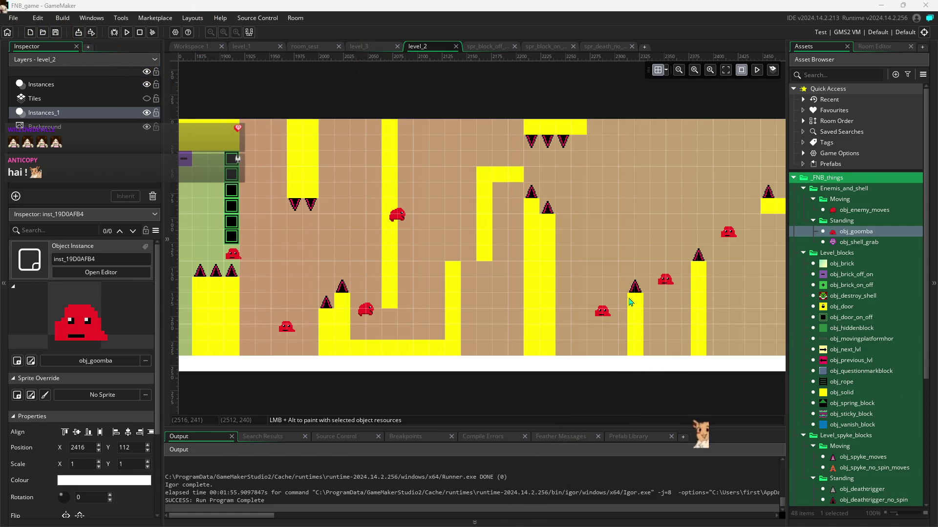
{"action": "left_click_drag", "start_coordinate": [717, 225], "coordinate": [634, 240]}
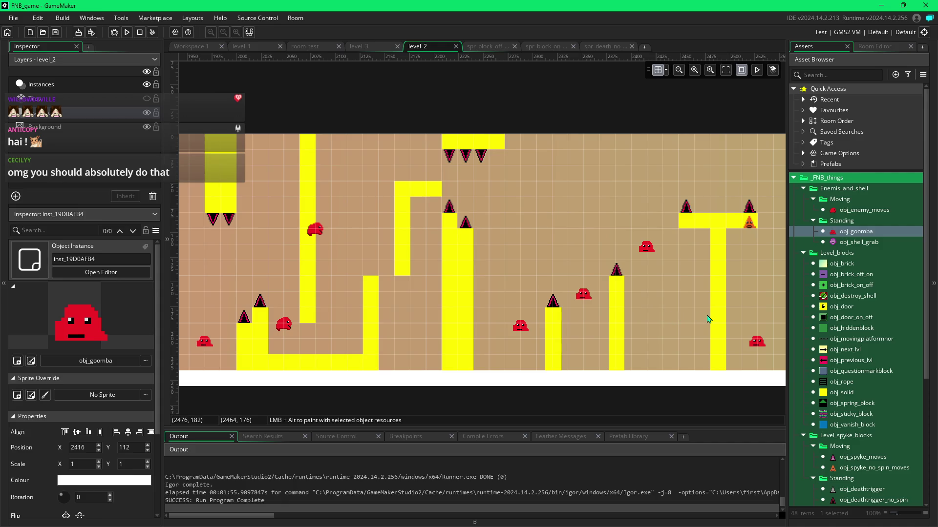
Step: Pan the level_2 room right to its end, showing the green switch and green blocks
{"action": "scroll", "coordinate": [707, 319], "scroll_direction": "right", "scroll_amount": 5}
{"action": "scroll", "coordinate": [688, 325], "scroll_direction": "right", "scroll_amount": 1}
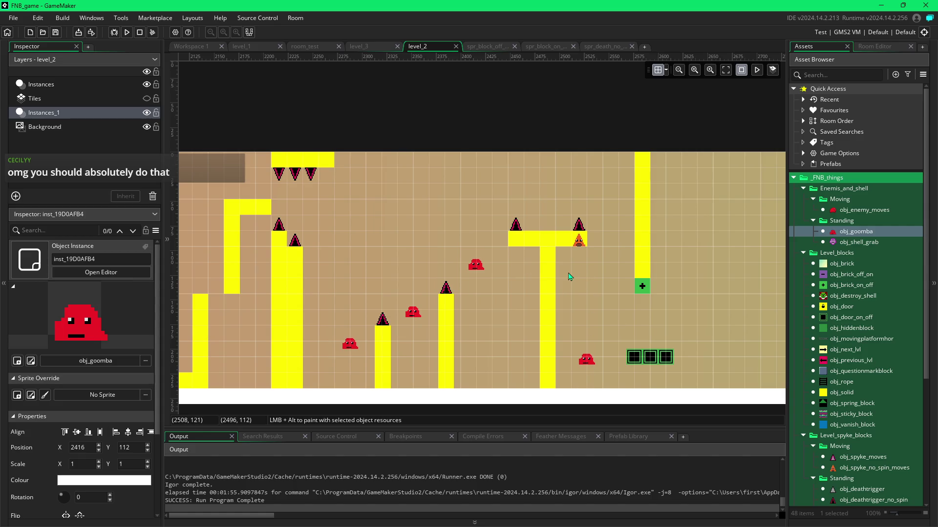
{"action": "left_click_drag", "start_coordinate": [773, 301], "coordinate": [651, 289]}
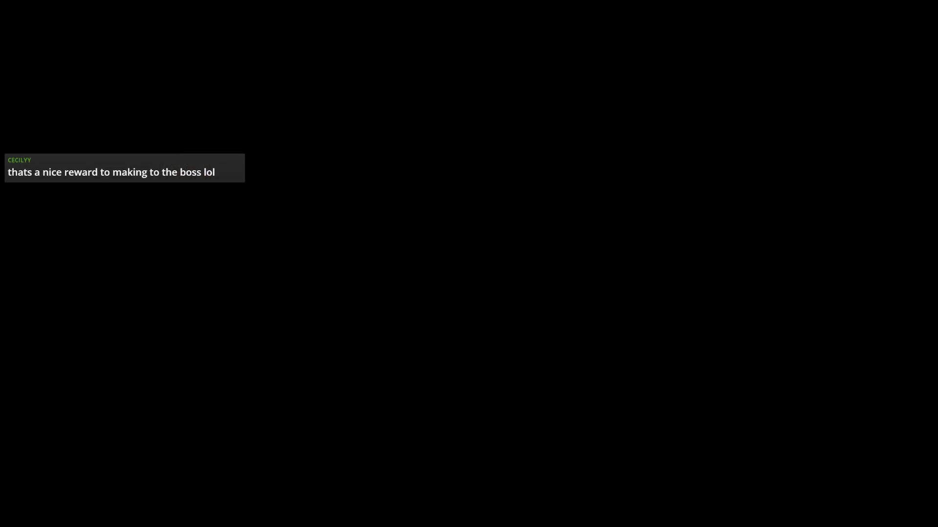
Step: Run the player right from the start, jumping over the pillar and down onto the green blocks
{"action": "key", "text": "Right"}
{"action": "key", "text": "space"}
{"action": "key", "text": "space"}
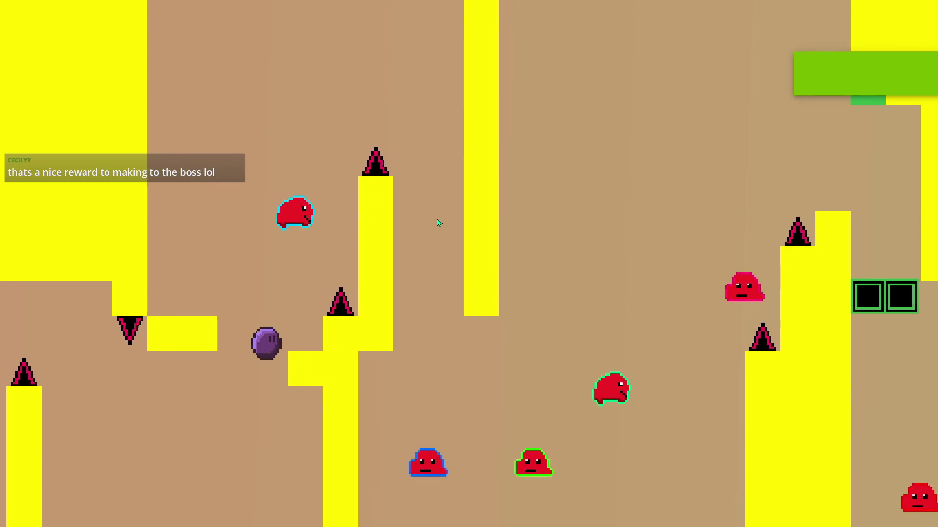
{"action": "key", "text": "Left"}
{"action": "key", "text": "space"}
{"action": "key", "text": "Right"}
{"action": "key", "text": "space"}
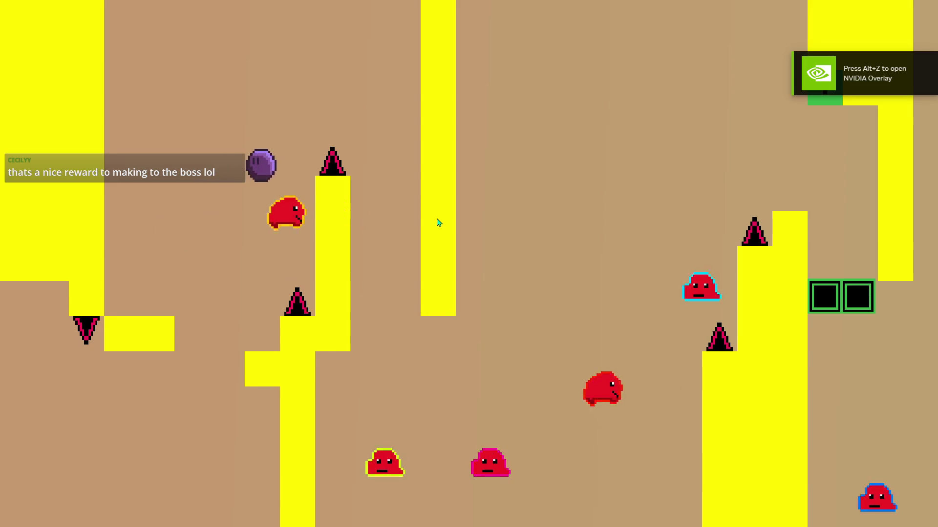
{"action": "key", "text": "Right"}
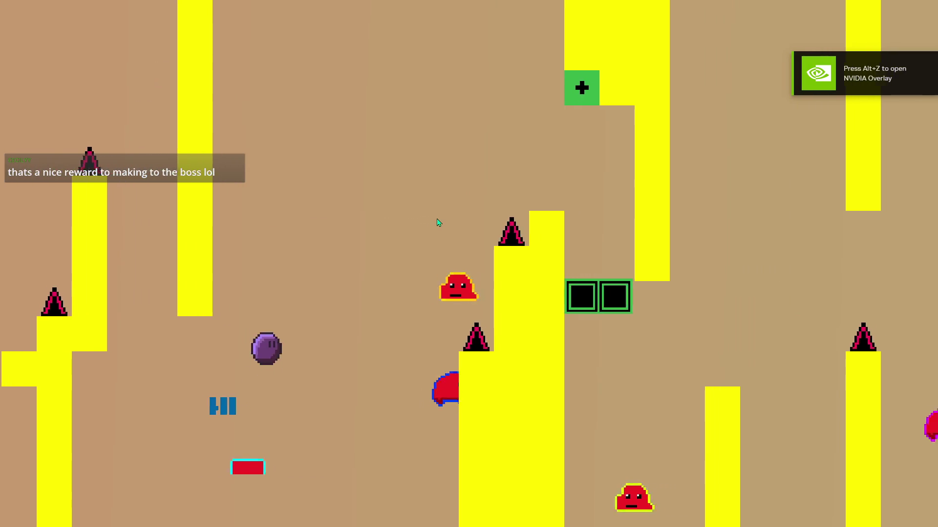
{"action": "key", "text": "space"}
{"action": "key", "text": "Right"}
{"action": "key", "text": "space"}
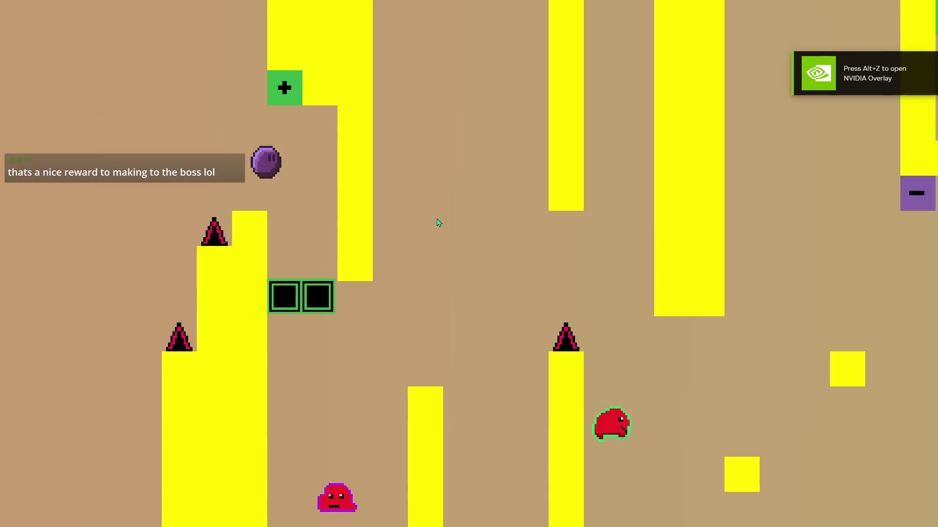
{"action": "key", "text": "Right"}
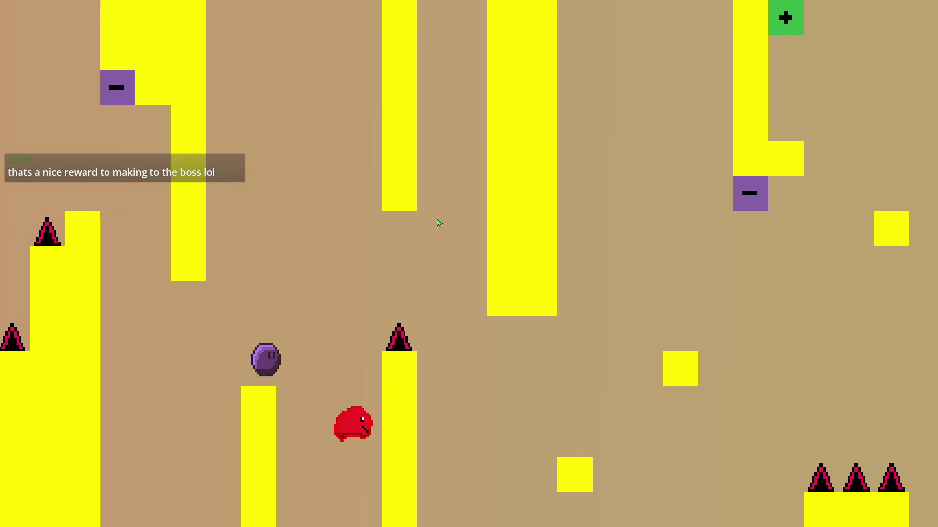
{"action": "key", "text": "space"}
{"action": "key", "text": "Right"}
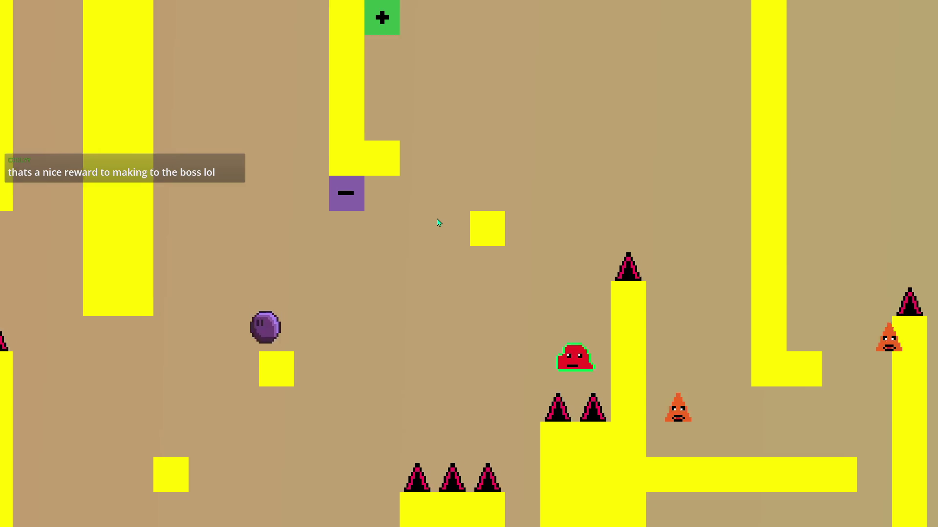
Step: Reach the high ledge, cross the lower floor and climb onto the yellow pillar
{"action": "key", "text": "space"}
{"action": "key", "text": "Left"}
{"action": "key", "text": "Right"}
{"action": "key", "text": "space"}
{"action": "key", "text": "Right"}
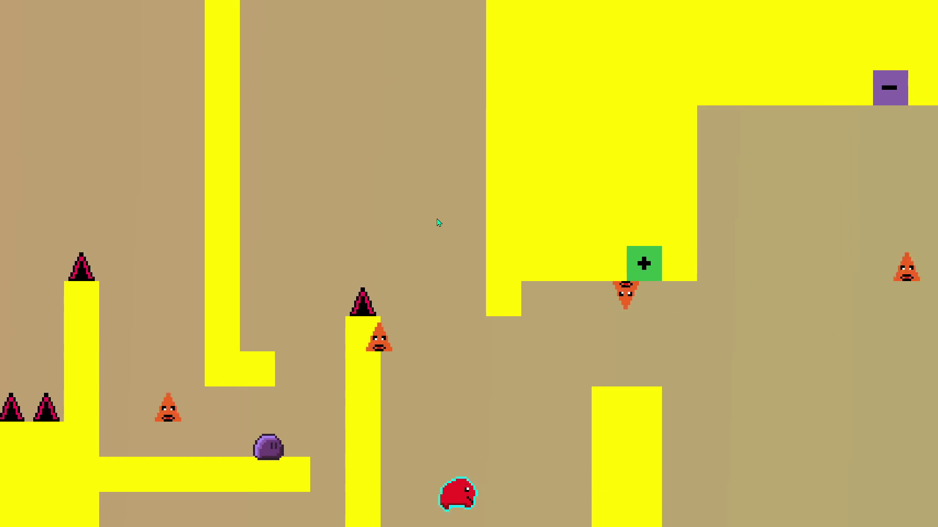
{"action": "key", "text": "space"}
{"action": "key", "text": "Left"}
{"action": "key", "text": "Right"}
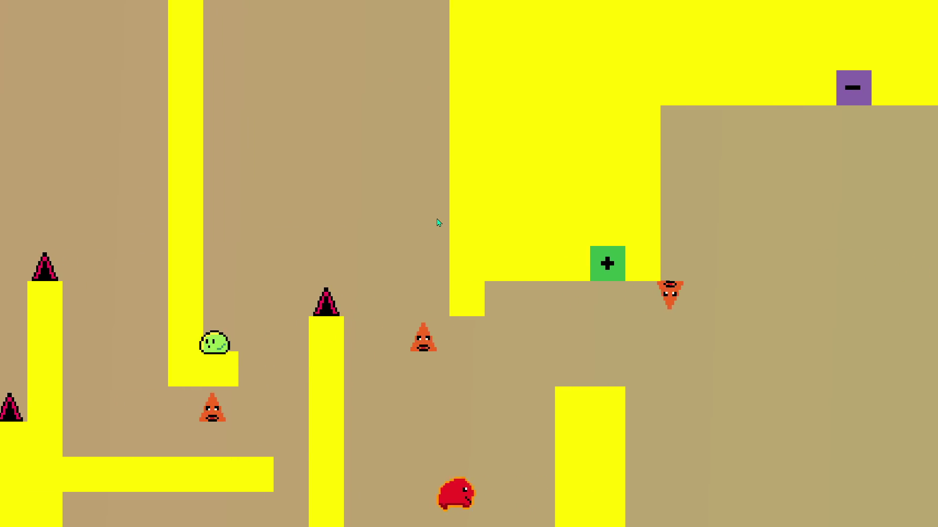
{"action": "key", "text": "Right"}
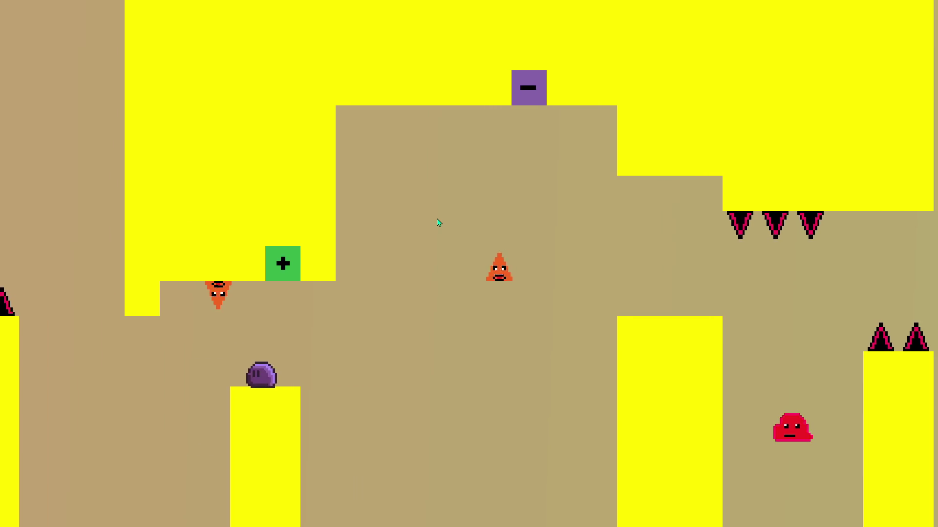
{"action": "key", "text": "space"}
Step: Bump the plus and minus switches to toggle the green blocks and reach the T-shaped platform
{"action": "key", "text": "Right"}
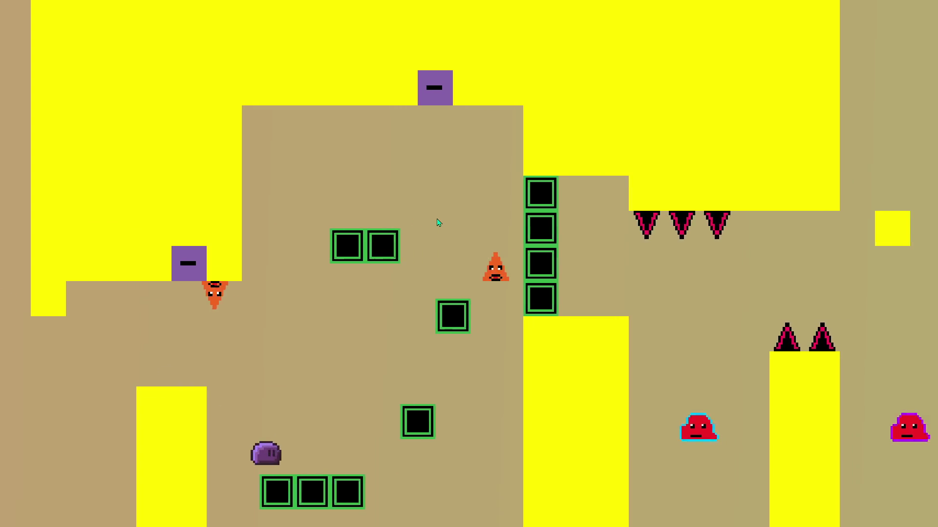
{"action": "key", "text": "space"}
{"action": "key", "text": "space"}
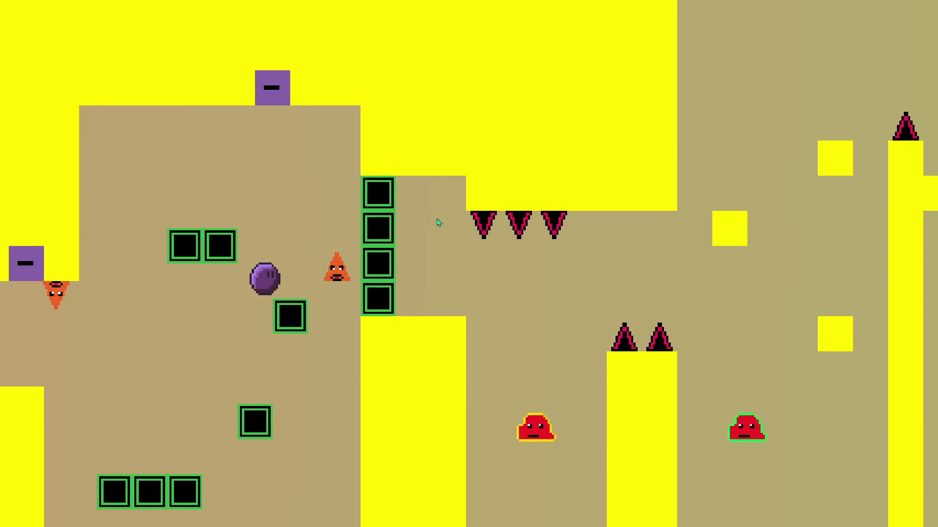
{"action": "key", "text": "Left"}
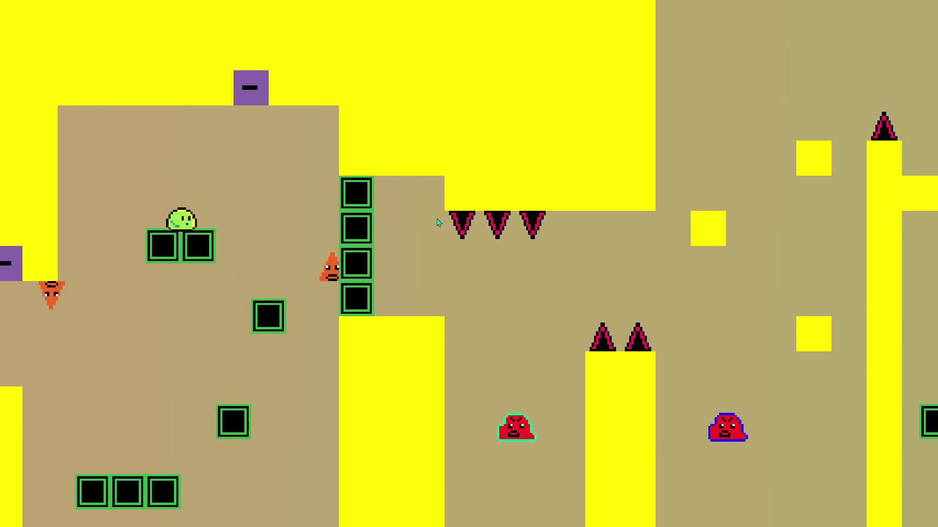
{"action": "key", "text": "space"}
{"action": "key", "text": "Right"}
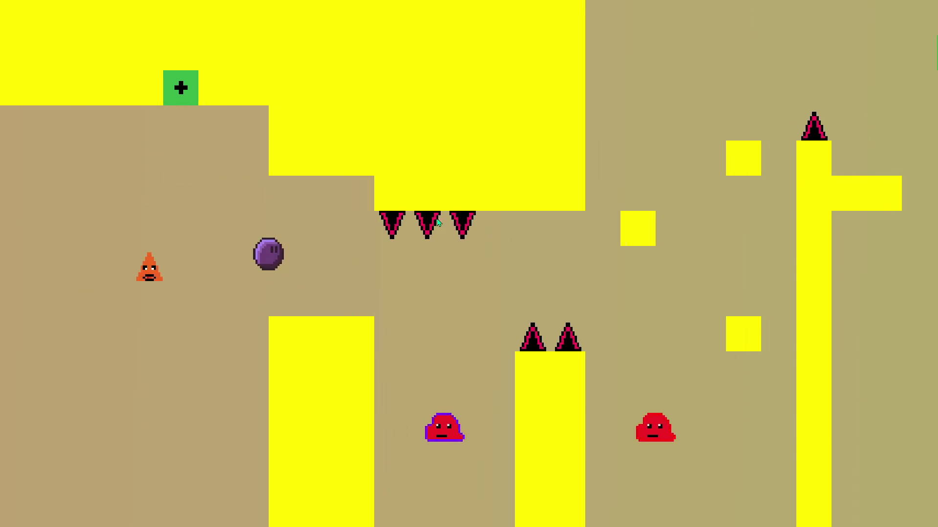
{"action": "key", "text": "space"}
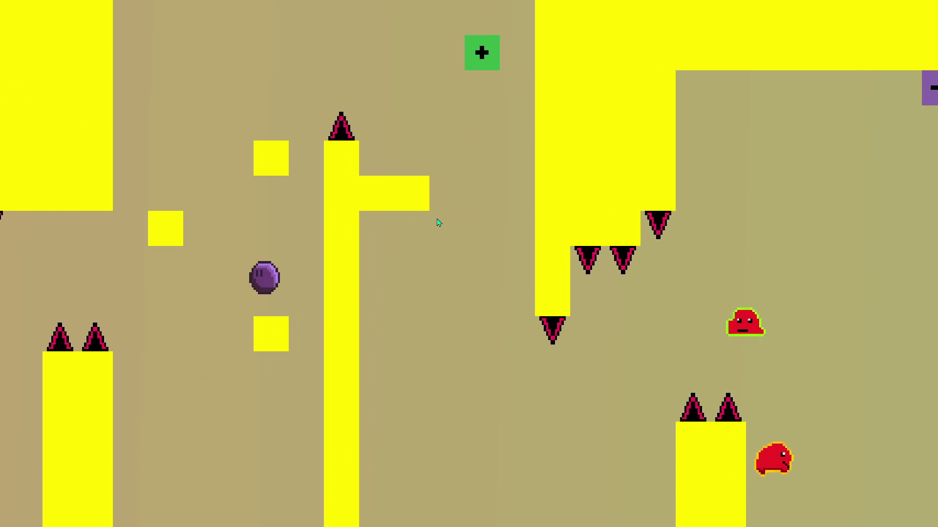
{"action": "key", "text": "space"}
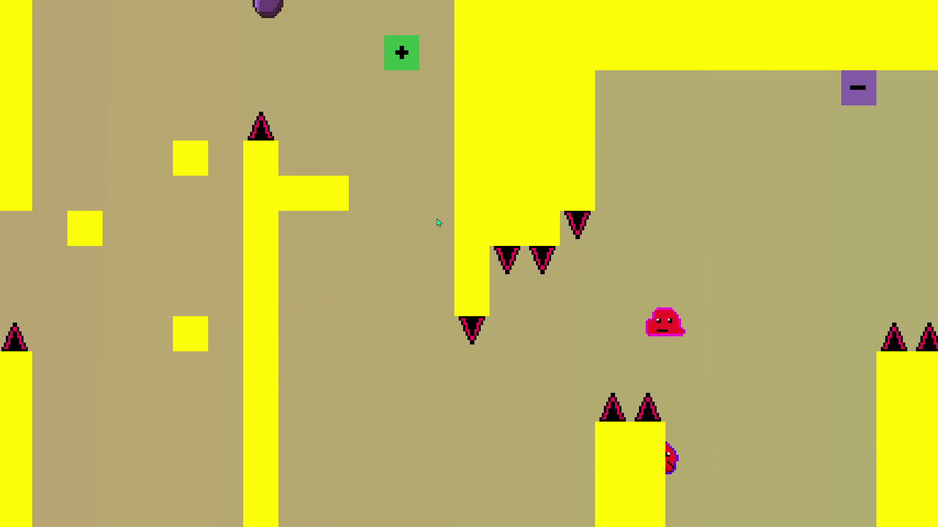
{"action": "key", "text": "space"}
{"action": "key", "text": "Left"}
{"action": "key", "text": "Right"}
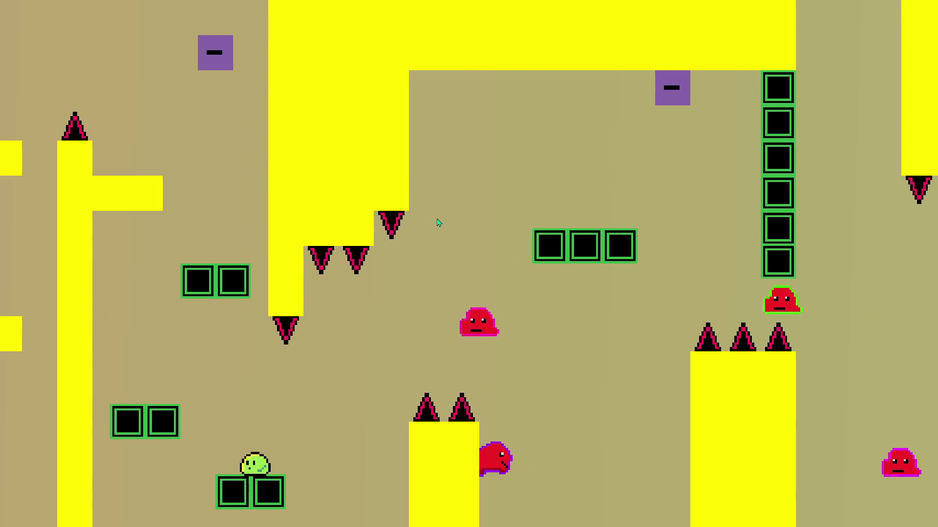
Step: Flip the minus switch, cross the last gap via the T platform and fall into the green exit block
{"action": "key", "text": "space"}
{"action": "key", "text": "Right"}
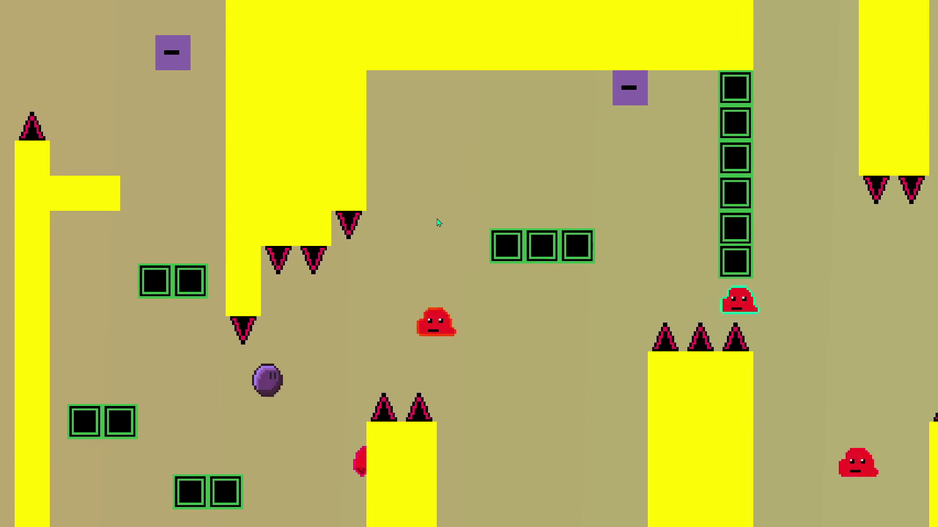
{"action": "key", "text": "space"}
{"action": "key", "text": "space"}
{"action": "key", "text": "Right"}
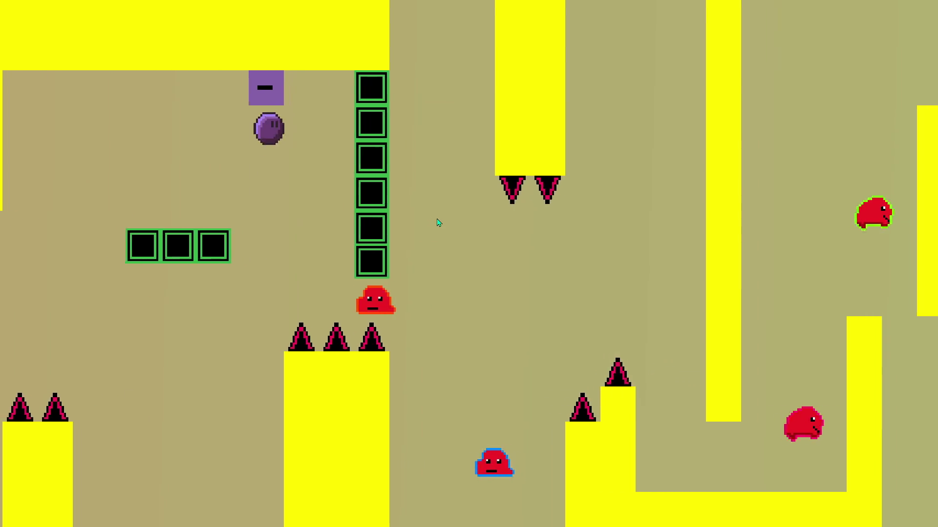
{"action": "key", "text": "space"}
{"action": "key", "text": "Right"}
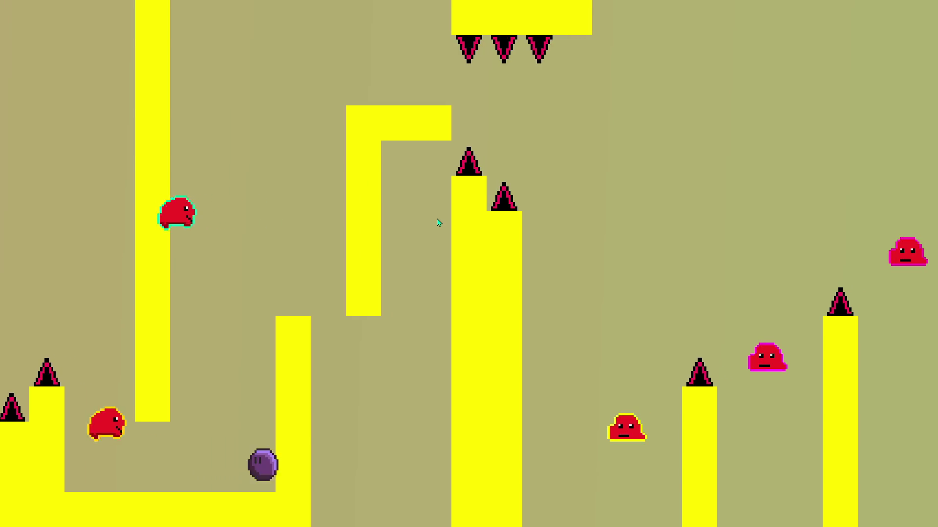
{"action": "key", "text": "space"}
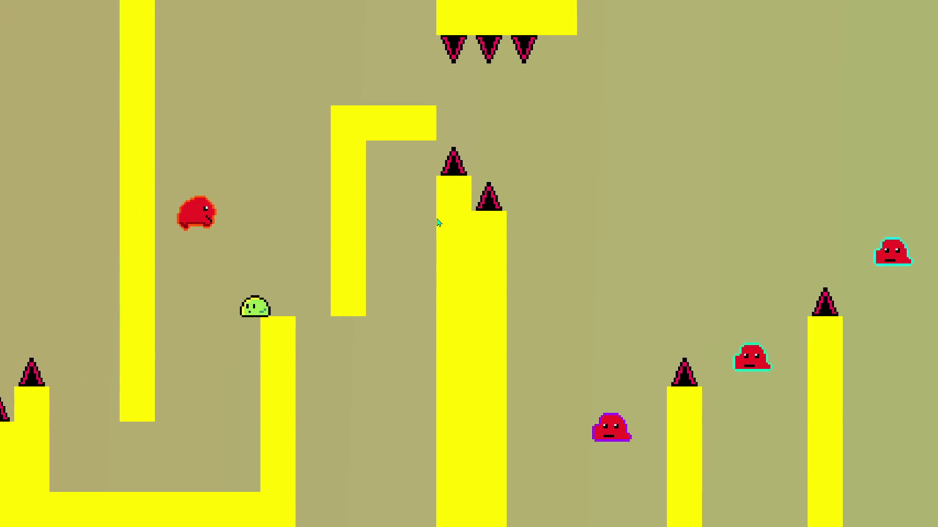
{"action": "key", "text": "space"}
{"action": "key", "text": "Right"}
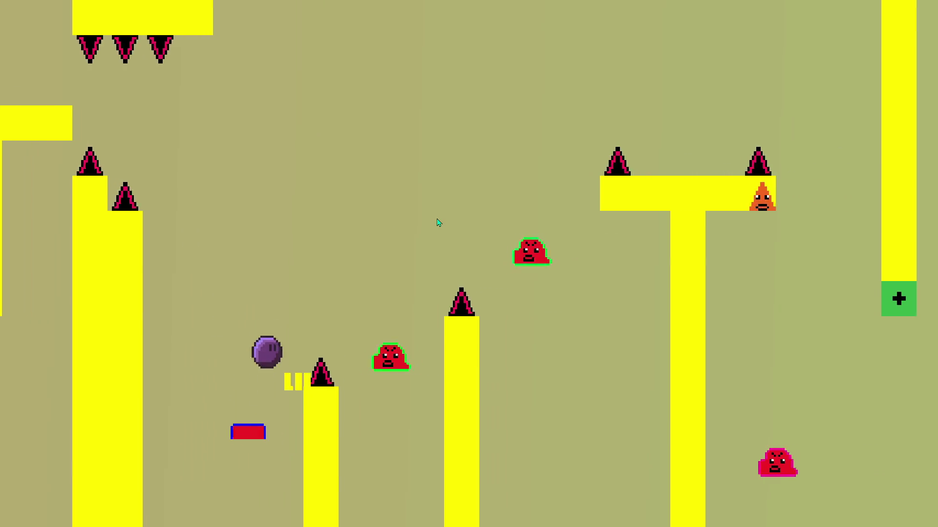
{"action": "key", "text": "space"}
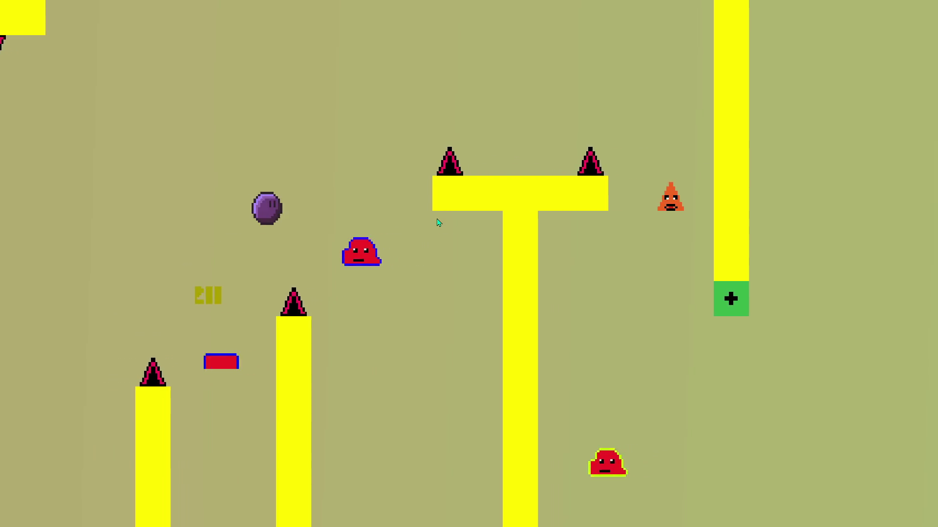
{"action": "key", "text": "space"}
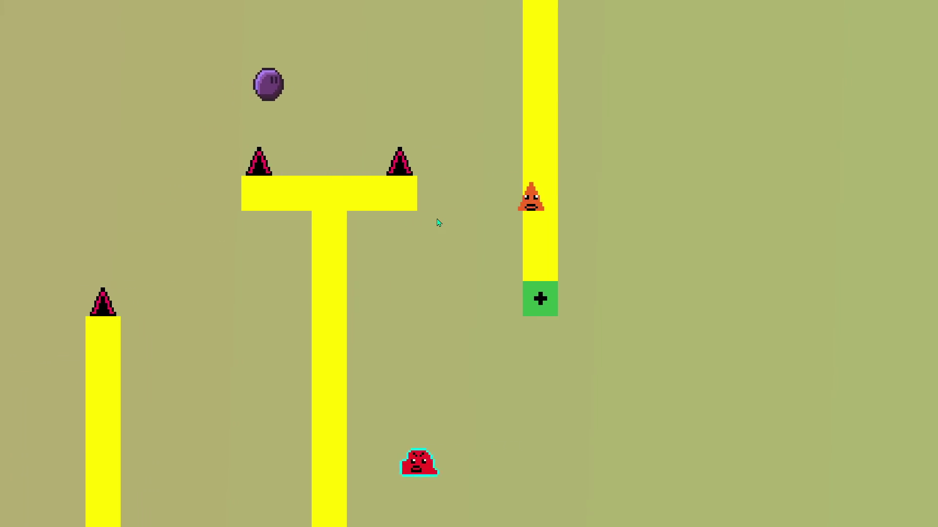
{"action": "key", "text": "Right"}
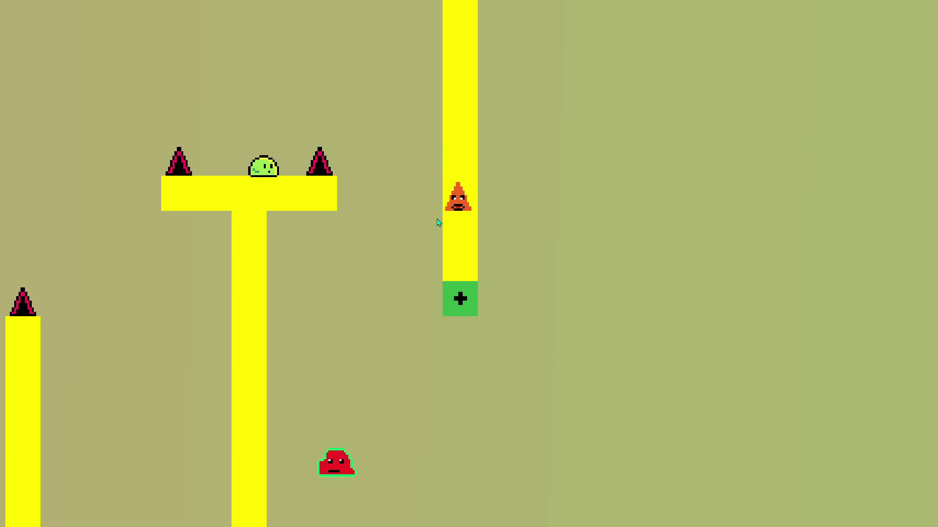
{"action": "key", "text": "space"}
{"action": "key", "text": "Right"}
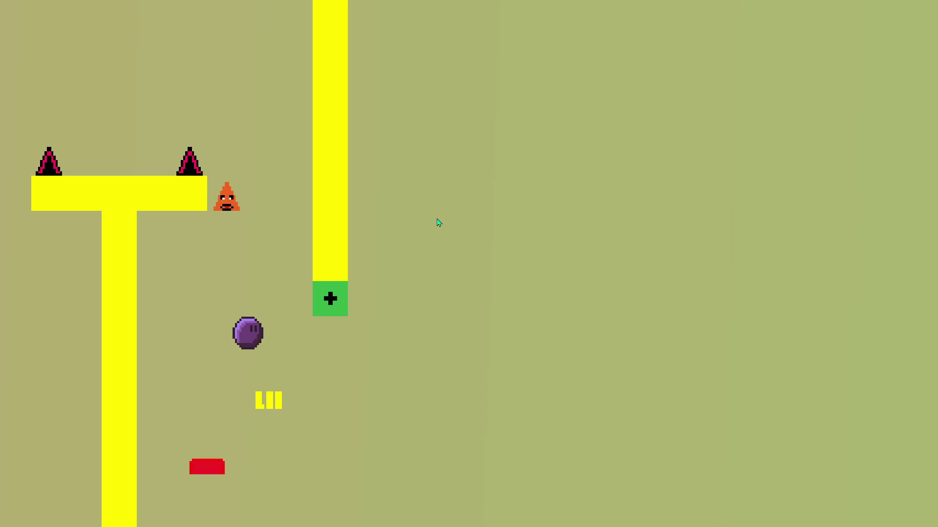
{"action": "key", "text": "Right"}
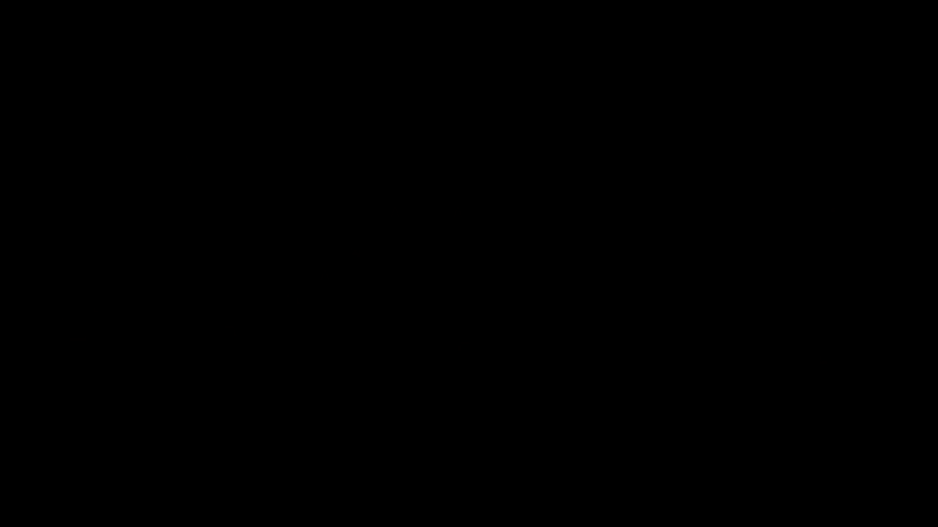
{"action": "scroll", "coordinate": [546, 328], "scroll_direction": "right", "scroll_amount": 5}
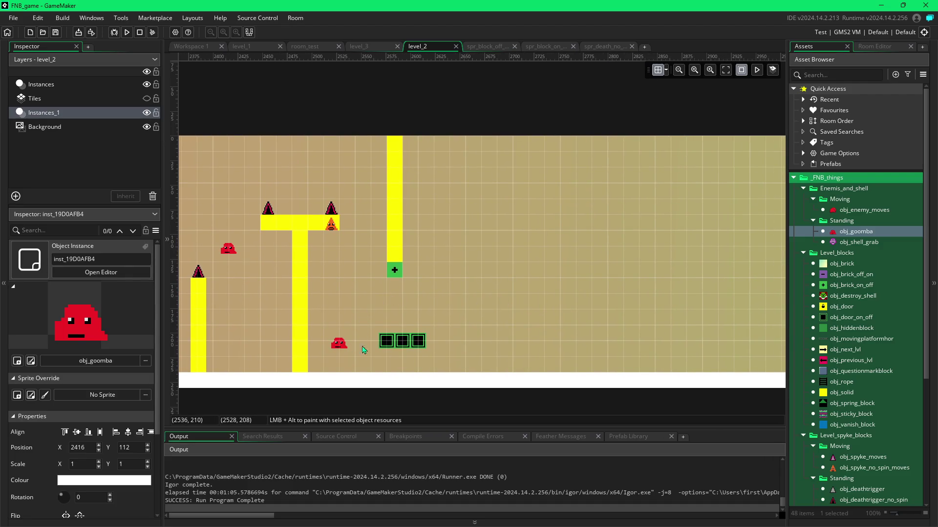
Step: Nudge the three black door blocks one grid cell to the right
{"action": "left_click", "coordinate": [393, 347]}
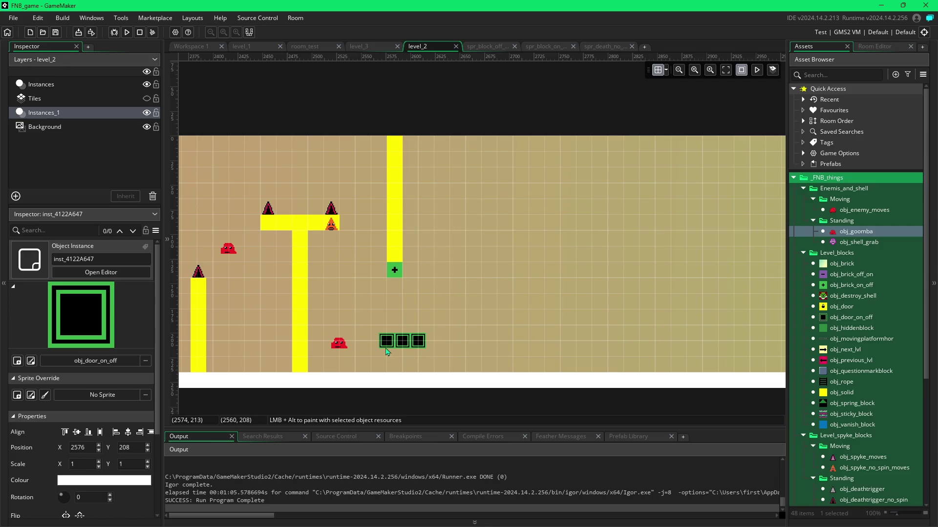
{"action": "key", "text": "ctrl+a"}
{"action": "left_click_drag", "start_coordinate": [408, 346], "coordinate": [433, 344]}
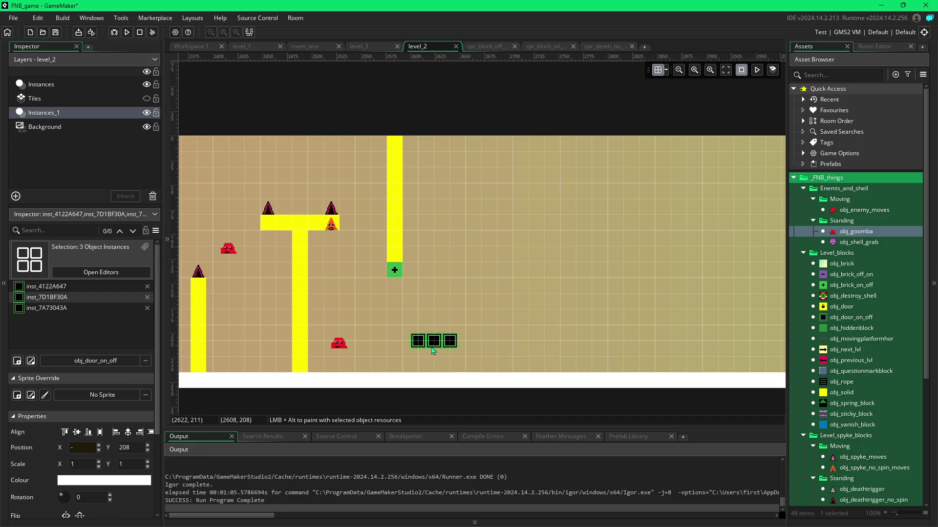
Step: Move the whole hanging yellow column and the green plus block 48 units right
{"action": "left_click", "coordinate": [345, 349]}
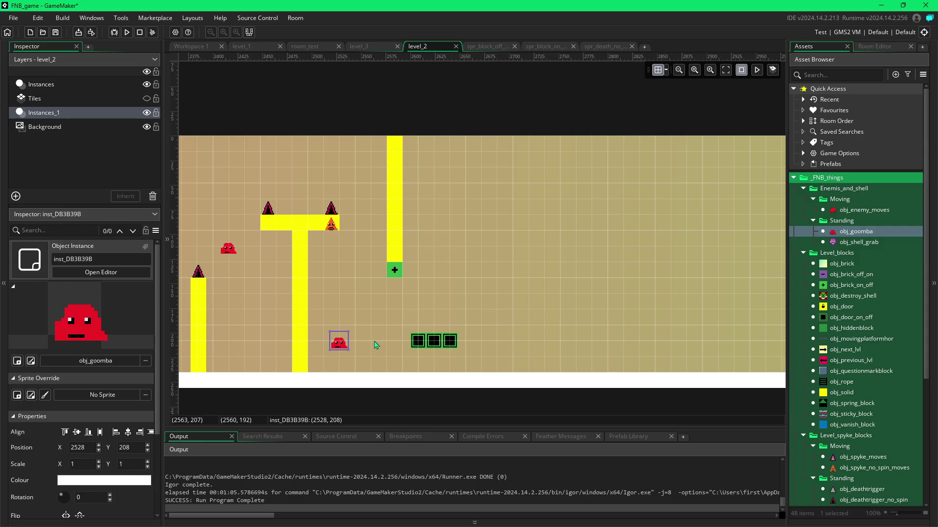
{"action": "left_click", "coordinate": [398, 257], "text": "ctrl"}
{"action": "left_click", "coordinate": [402, 237], "text": "ctrl"}
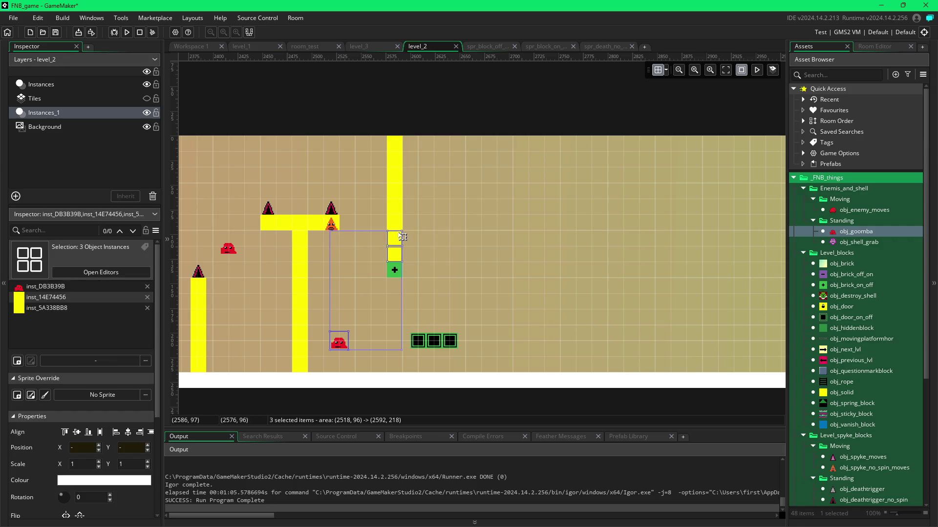
{"action": "left_click", "coordinate": [398, 258]}
{"action": "left_click", "coordinate": [402, 241], "text": "ctrl"}
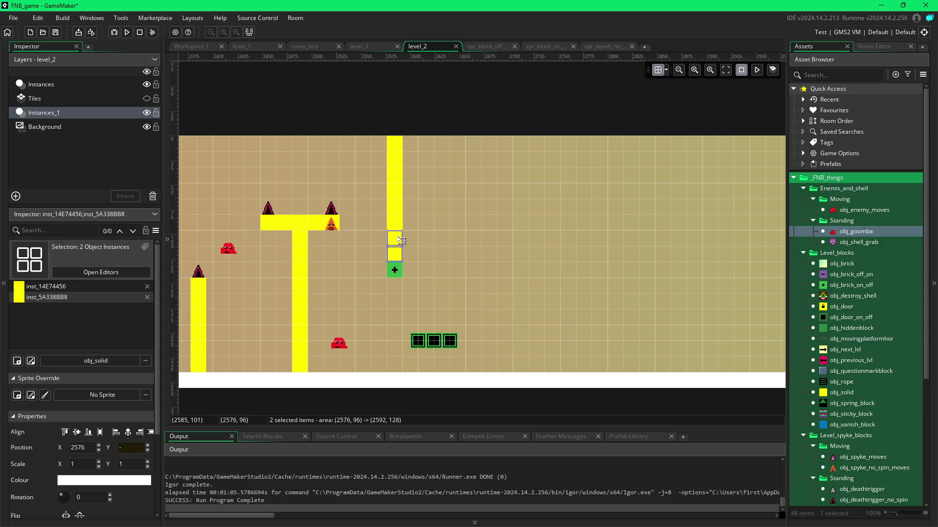
{"action": "left_click", "coordinate": [395, 224], "text": "ctrl"}
{"action": "left_click", "coordinate": [402, 211], "text": "ctrl"}
{"action": "left_click", "coordinate": [400, 192], "text": "ctrl"}
{"action": "left_click", "coordinate": [399, 176], "text": "ctrl"}
{"action": "left_click", "coordinate": [401, 161], "text": "ctrl"}
{"action": "left_click", "coordinate": [402, 149], "text": "ctrl"}
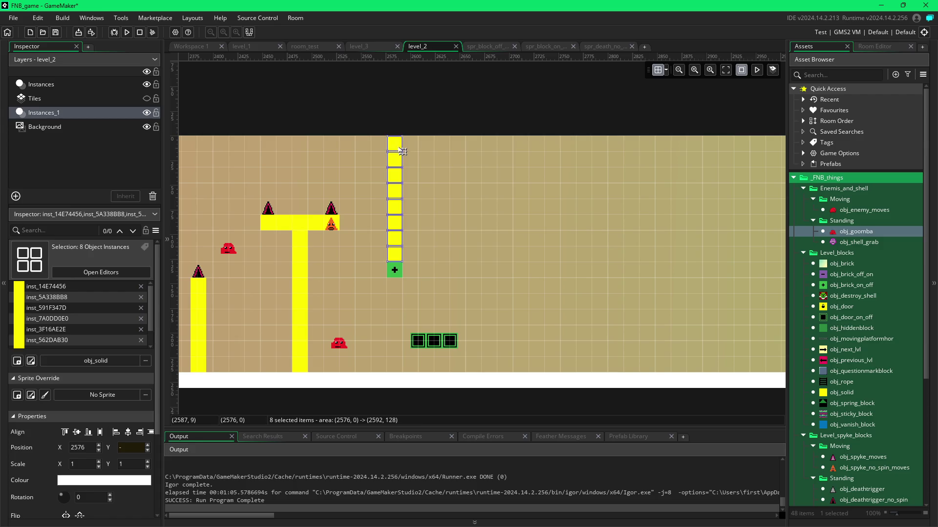
{"action": "left_click", "coordinate": [395, 274], "text": "ctrl"}
{"action": "left_click_drag", "start_coordinate": [397, 241], "coordinate": [437, 240]}
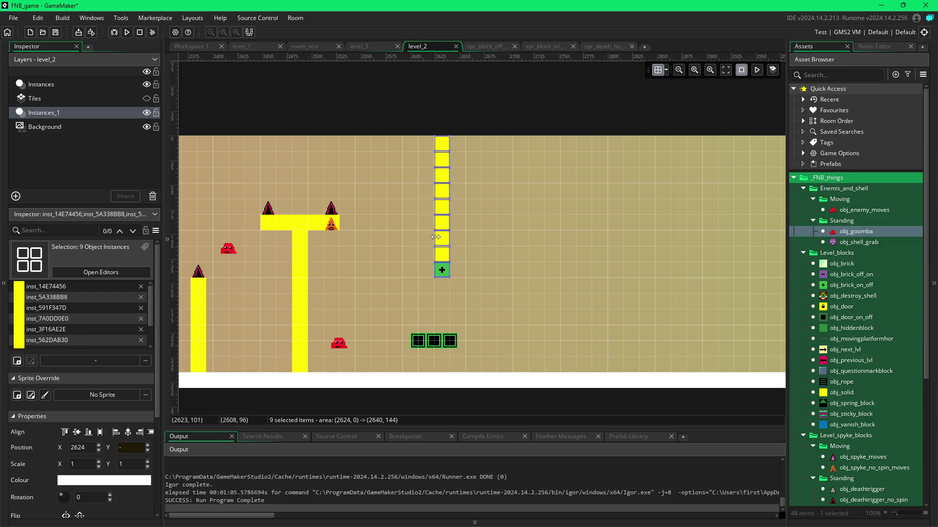
{"action": "left_click", "coordinate": [412, 260]}
Step: Shift the three black door blocks three grid cells right, to X 2656
{"action": "left_click", "coordinate": [418, 344]}
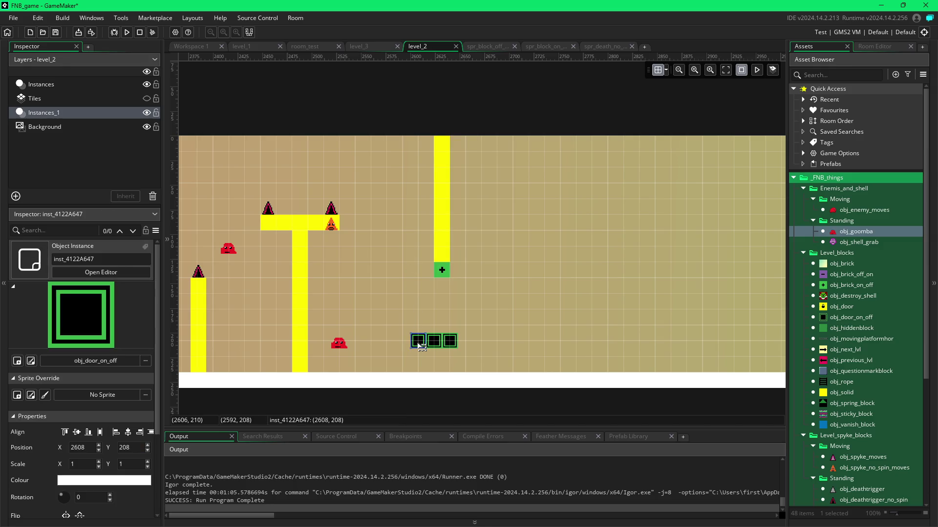
{"action": "left_click", "coordinate": [434, 341], "text": "ctrl"}
{"action": "left_click", "coordinate": [450, 342], "text": "ctrl"}
{"action": "left_click_drag", "start_coordinate": [433, 344], "coordinate": [475, 347]}
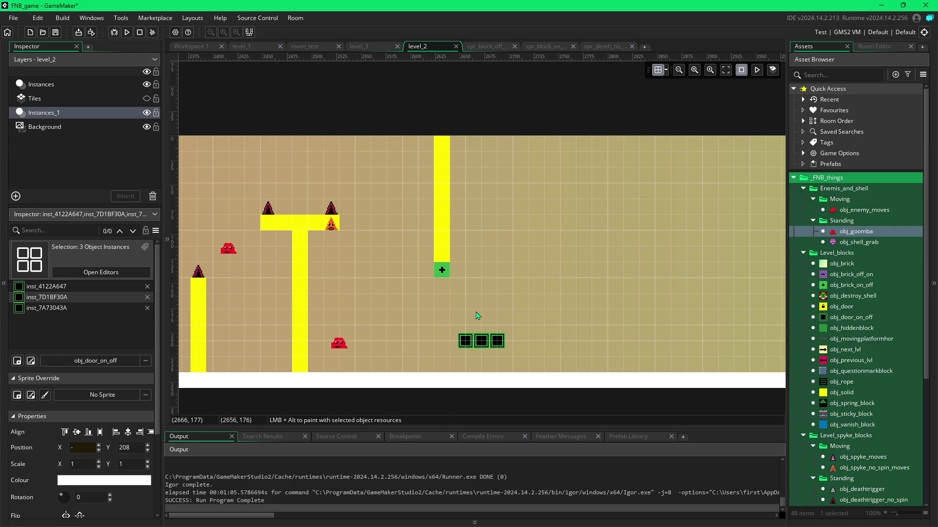
{"action": "left_click", "coordinate": [339, 344]}
{"action": "left_click", "coordinate": [437, 260]}
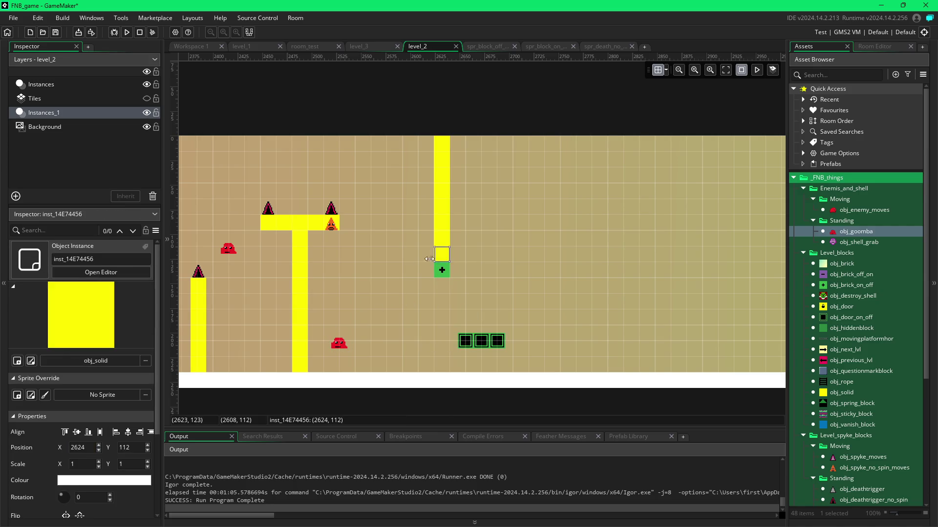
{"action": "left_click", "coordinate": [826, 395]}
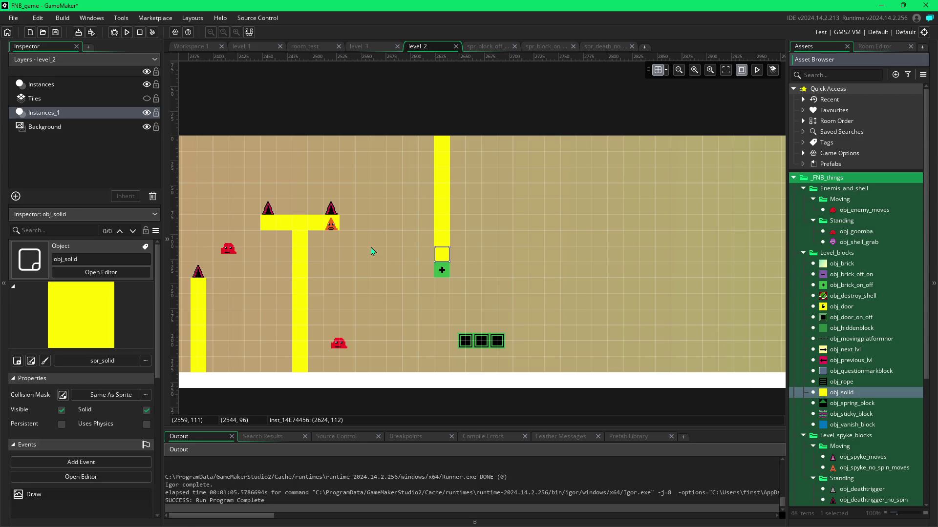
Step: Paint two obj_solid columns beside the hanging pillar to form a thick ceiling block
{"action": "left_click_drag", "start_coordinate": [379, 246], "coordinate": [380, 152]}
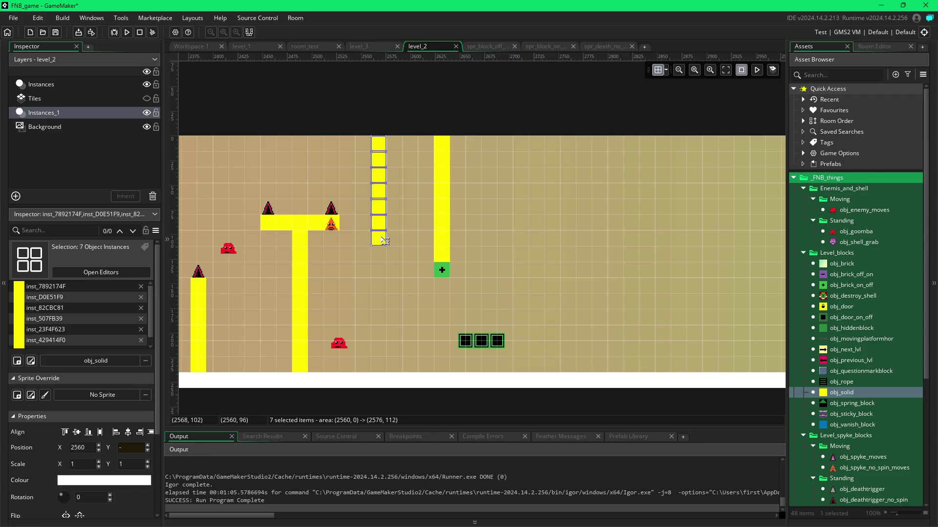
{"action": "key", "text": "Right"}
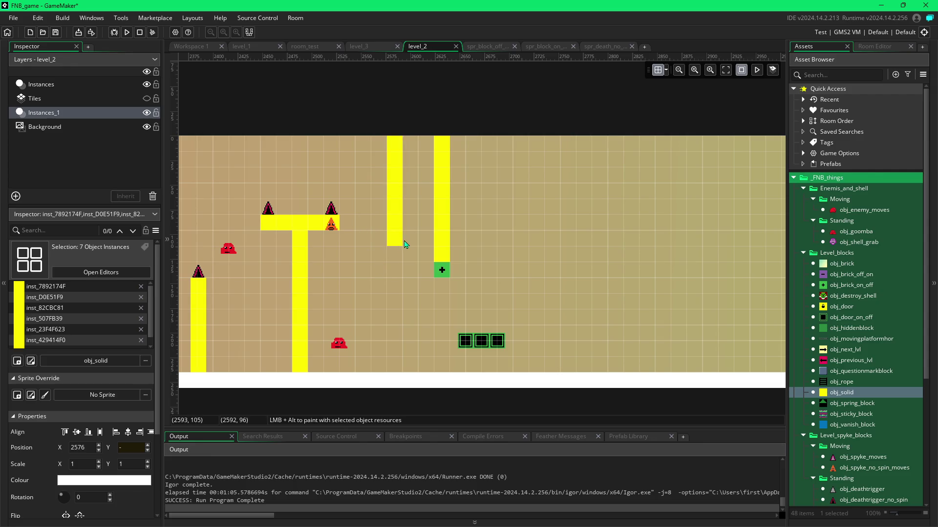
{"action": "mouse_move", "coordinate": [409, 245]}
{"action": "left_mouse_down"}
{"action": "mouse_move", "coordinate": [425, 210]}
{"action": "mouse_move", "coordinate": [412, 157]}
{"action": "mouse_move", "coordinate": [420, 161]}
{"action": "left_mouse_up"}
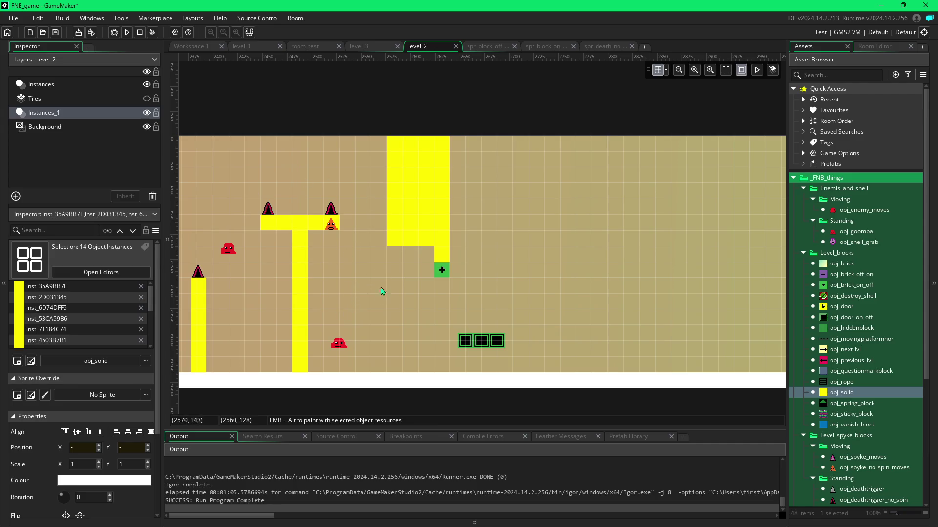
Step: Place a second obj_goomba on the floor left of the door blocks
{"action": "left_click", "coordinate": [340, 346]}
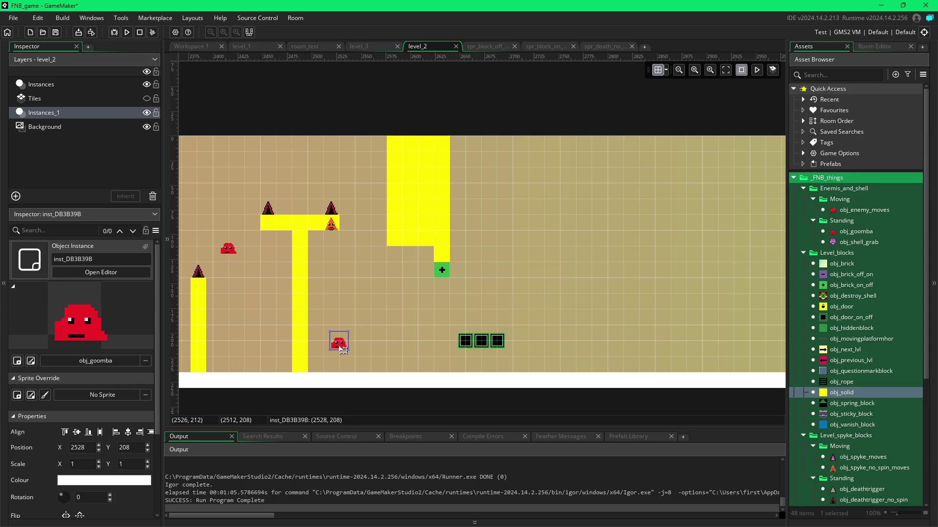
{"action": "left_click", "coordinate": [850, 200]}
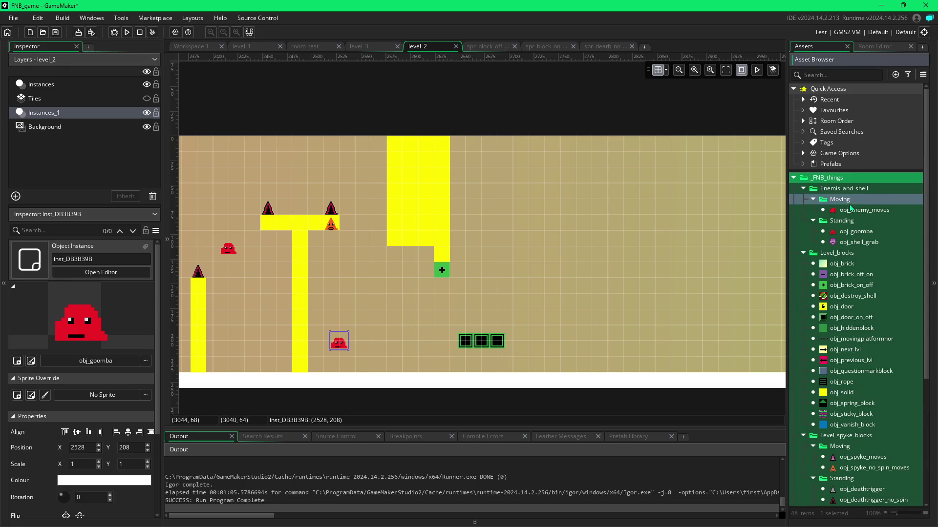
{"action": "left_click", "coordinate": [855, 231]}
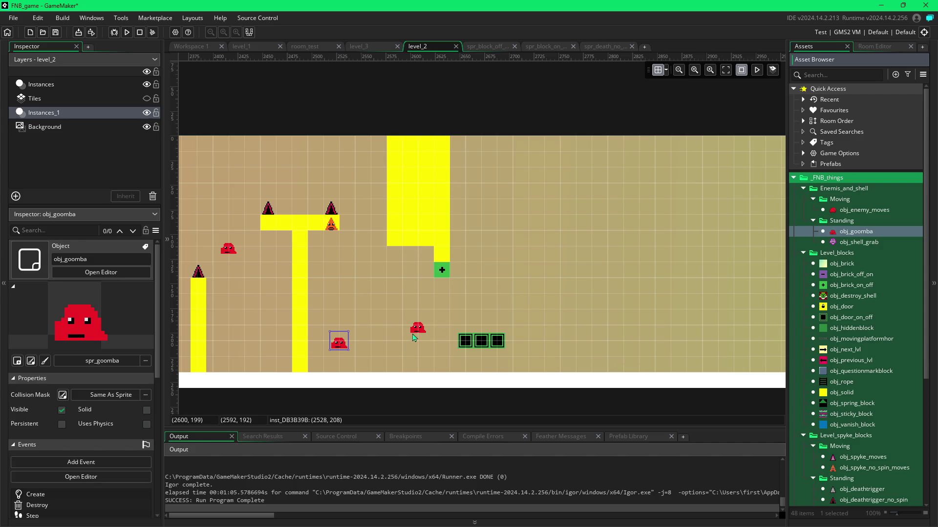
{"action": "left_click", "coordinate": [412, 335]}
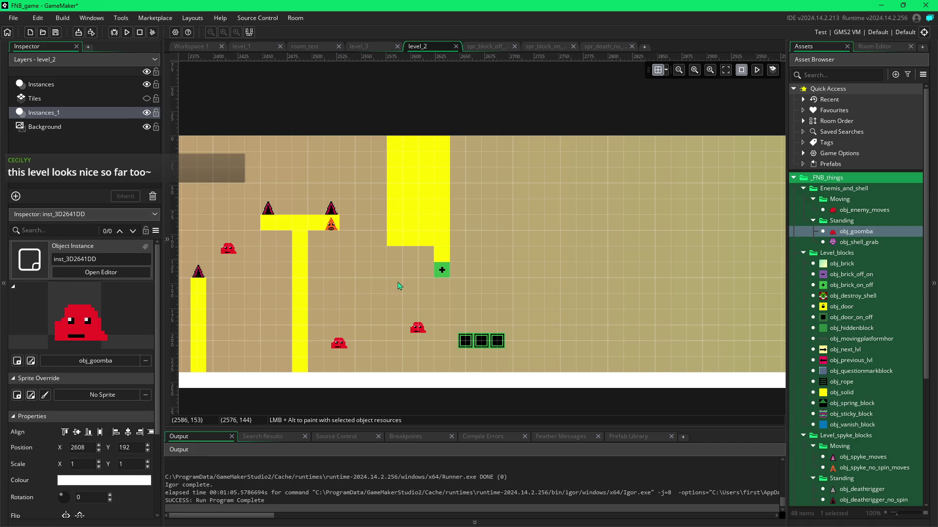
Step: Replace the third top-left ceiling spike with an upside-down spike flush against the ceiling
{"action": "scroll", "coordinate": [381, 302], "scroll_direction": "left", "scroll_amount": 5}
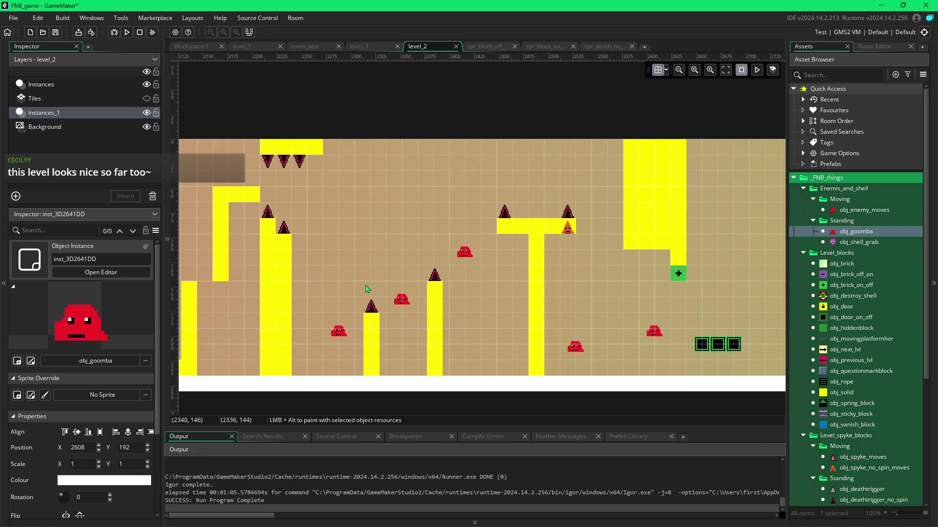
{"action": "left_click", "coordinate": [299, 162]}
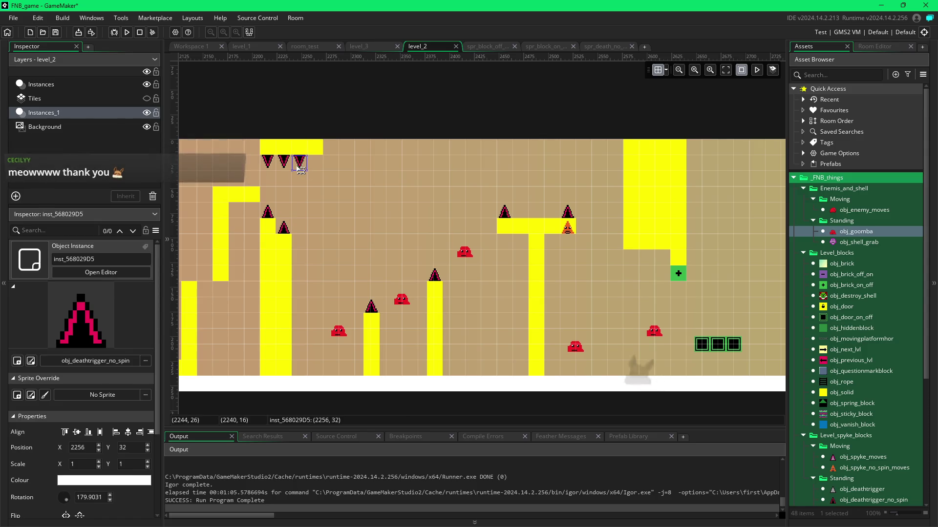
{"action": "key", "text": "Delete"}
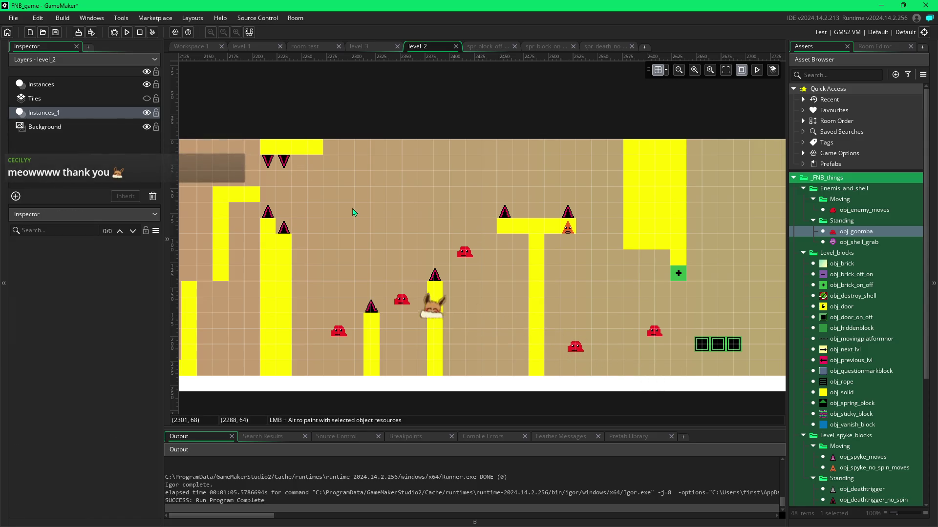
{"action": "left_click", "coordinate": [288, 165]}
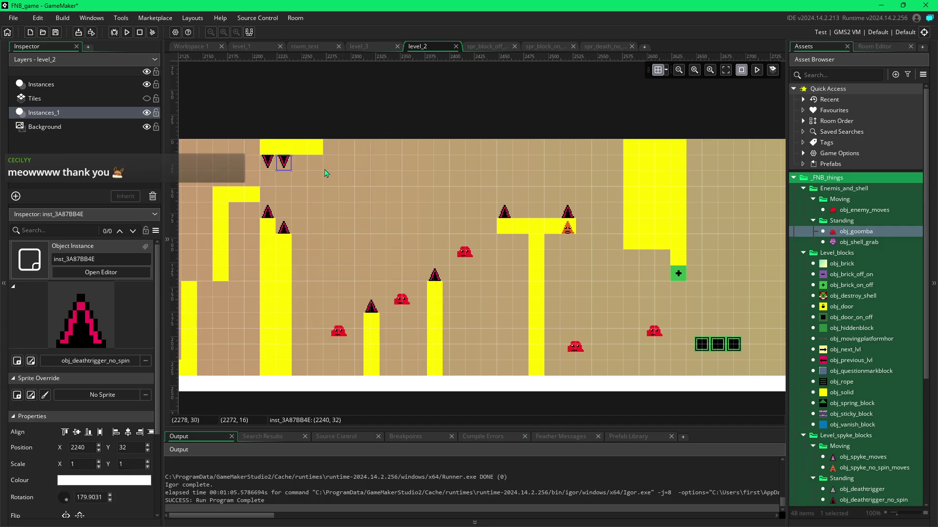
{"action": "left_click", "coordinate": [300, 174], "text": "alt"}
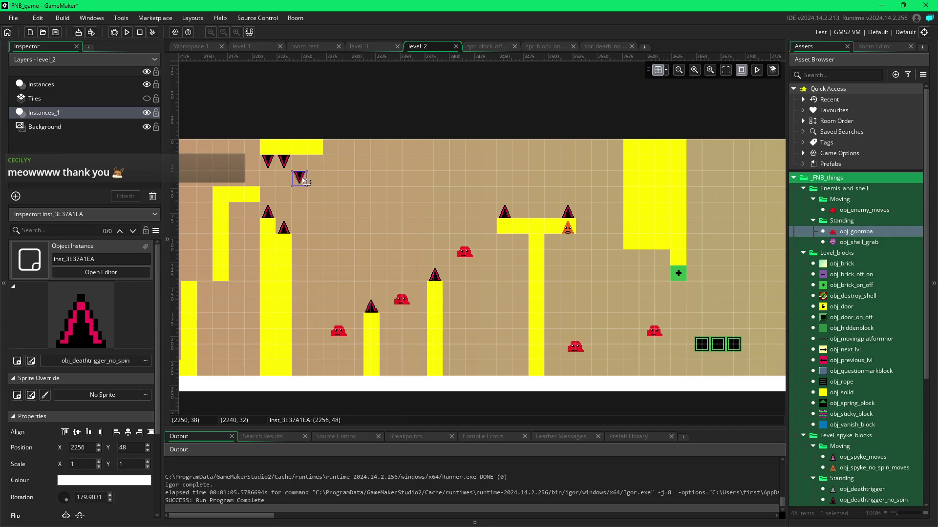
{"action": "left_click_drag", "start_coordinate": [303, 177], "coordinate": [303, 163]}
Step: Copy an upside-down spike beneath the wide ceiling block and lower the nearby goomba to Y 208
{"action": "key", "text": "ctrl+v"}
{"action": "left_click_drag", "start_coordinate": [314, 200], "coordinate": [629, 266]}
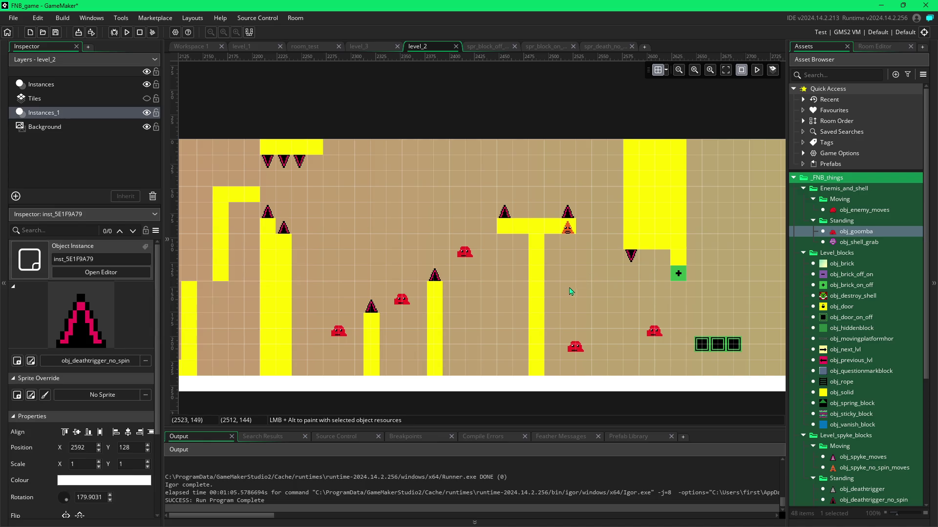
{"action": "left_click", "coordinate": [656, 333]}
{"action": "mouse_move", "coordinate": [656, 333]}
{"action": "left_mouse_down"}
{"action": "mouse_move", "coordinate": [656, 348]}
{"action": "mouse_move", "coordinate": [653, 333]}
{"action": "left_mouse_up"}
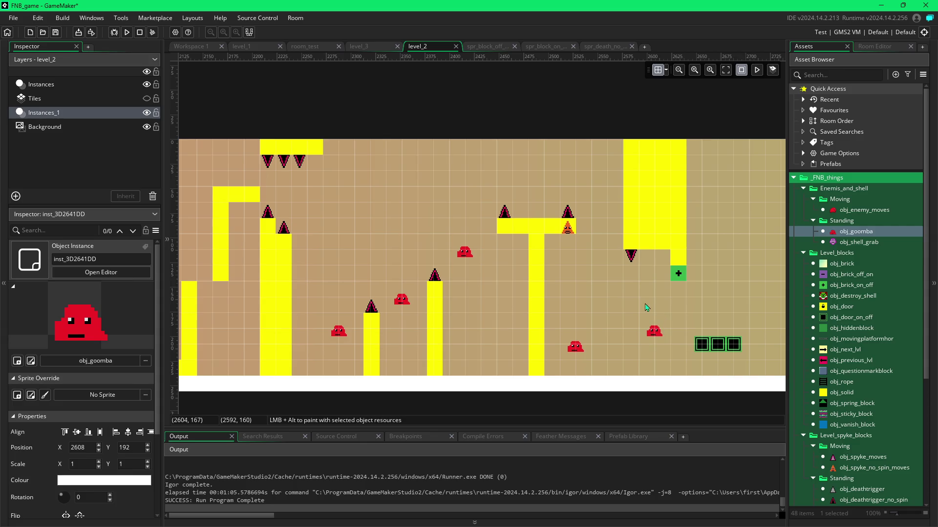
{"action": "left_click", "coordinate": [632, 257]}
{"action": "left_click_drag", "start_coordinate": [632, 256], "coordinate": [631, 272]}
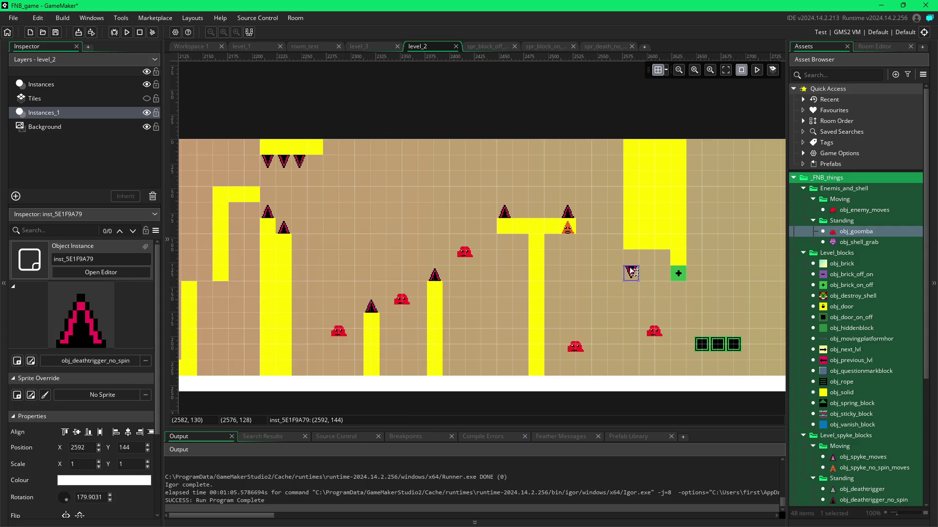
{"action": "left_click", "coordinate": [653, 337]}
{"action": "left_click_drag", "start_coordinate": [653, 337], "coordinate": [652, 353]}
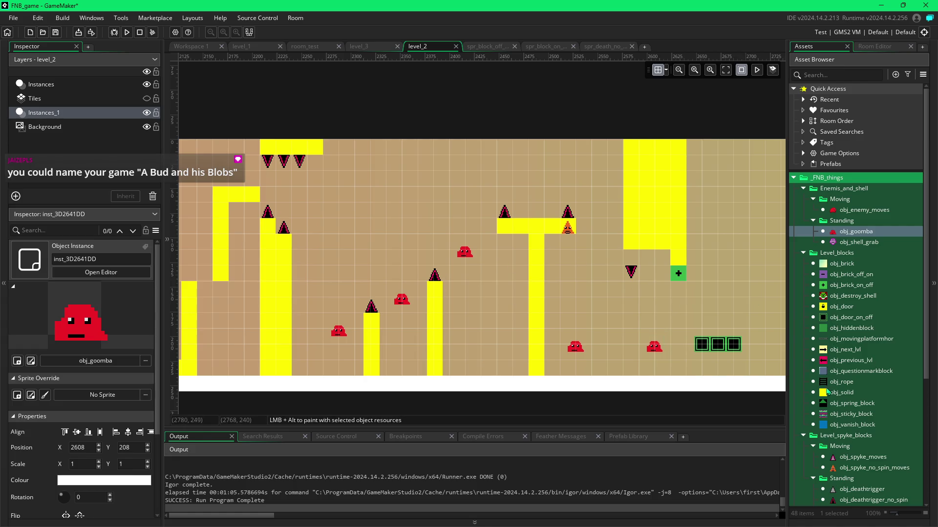
{"action": "left_click", "coordinate": [827, 391]}
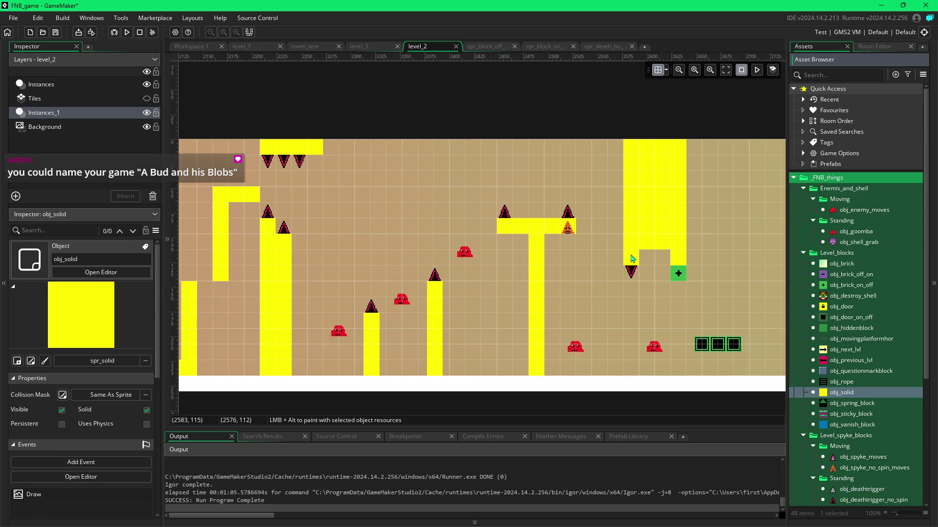
Step: Select the green obj_brick_on_off block, then build and run the game with F5
{"action": "left_click", "coordinate": [678, 275]}
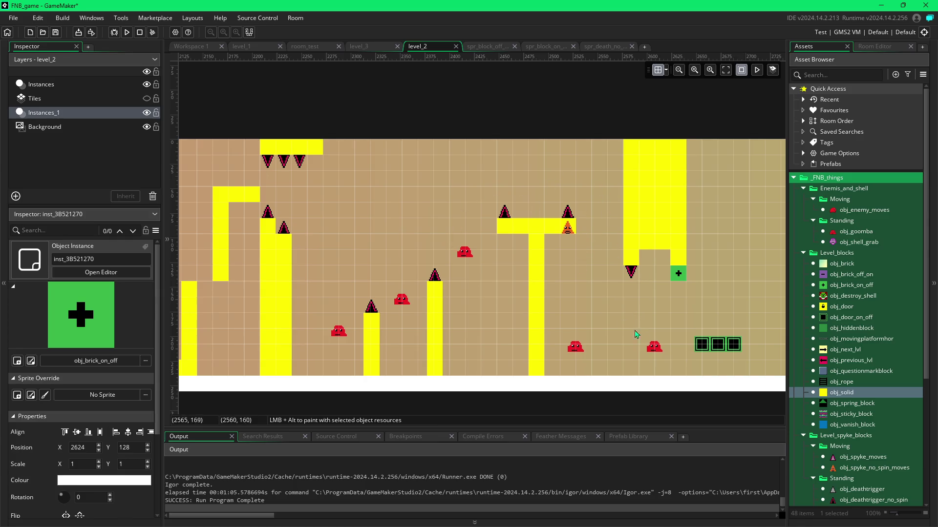
{"action": "key", "text": "F5"}
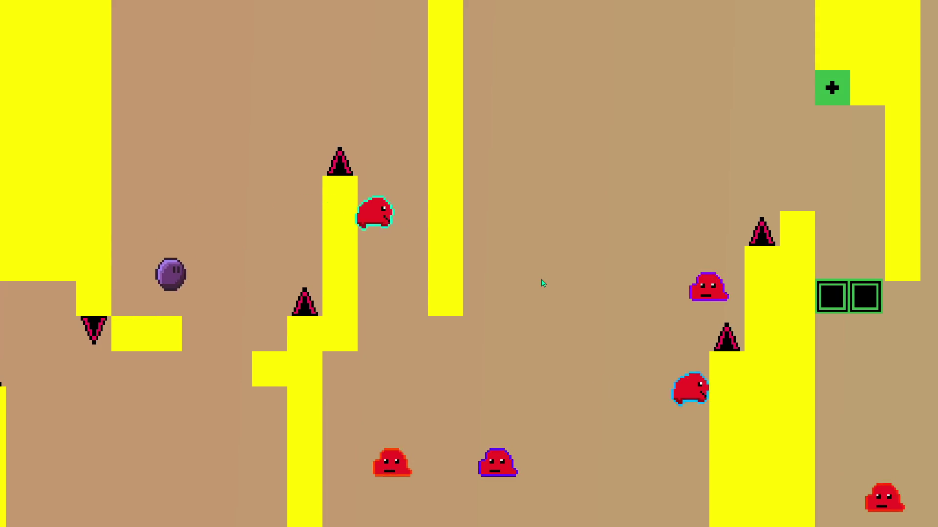
Step: Run and jump the player right over the pillars, past the spikes and red goomba
{"action": "key", "text": "Right"}
{"action": "key", "text": "space"}
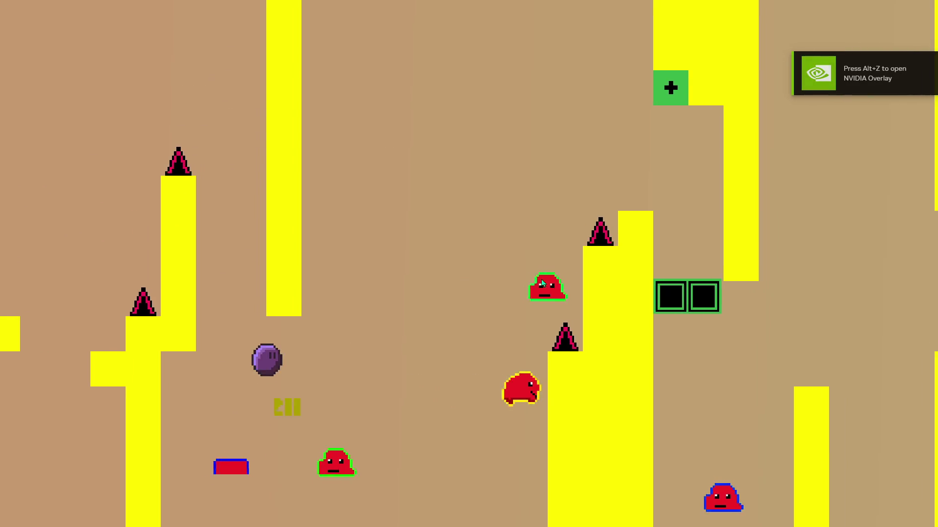
{"action": "key", "text": "Right"}
{"action": "key", "text": "space"}
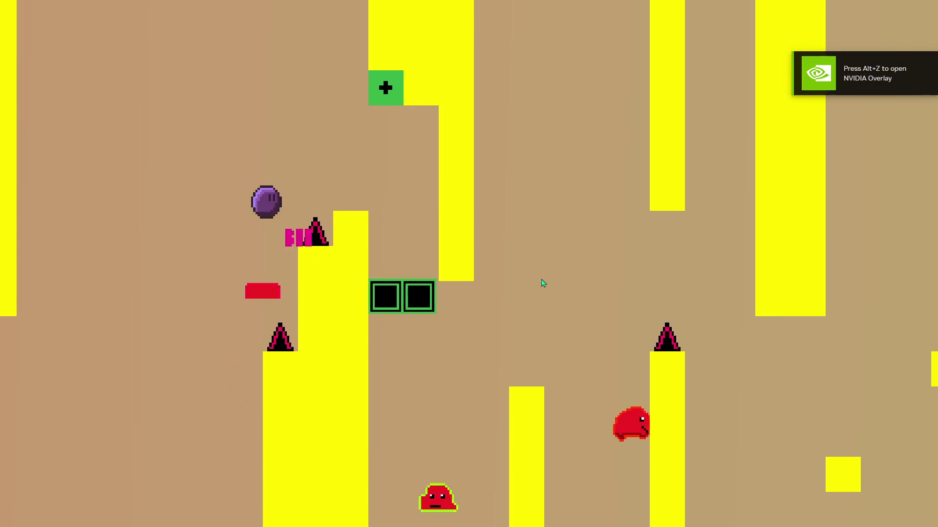
{"action": "key", "text": "Right"}
{"action": "key", "text": "space"}
{"action": "key", "text": "Right"}
{"action": "key", "text": "space"}
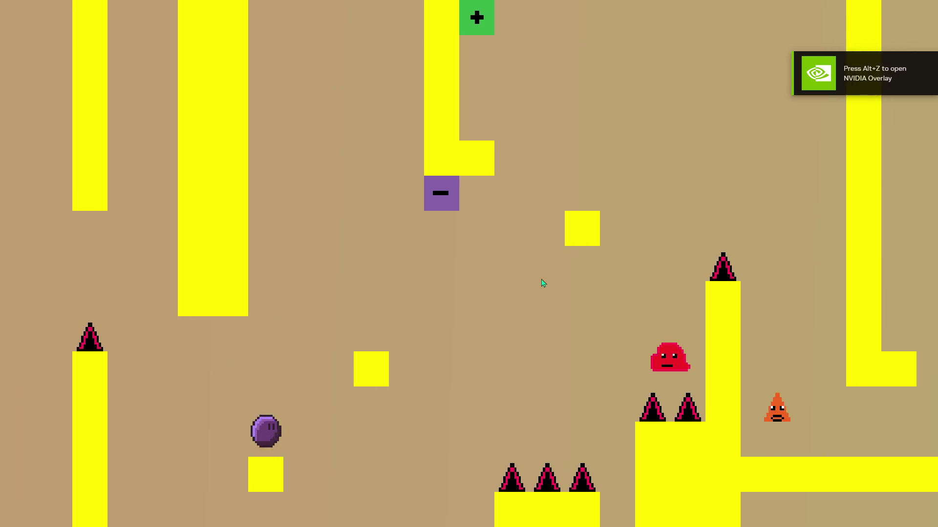
{"action": "key", "text": "Right"}
{"action": "key", "text": "space"}
{"action": "key", "text": "Left"}
{"action": "key", "text": "Right"}
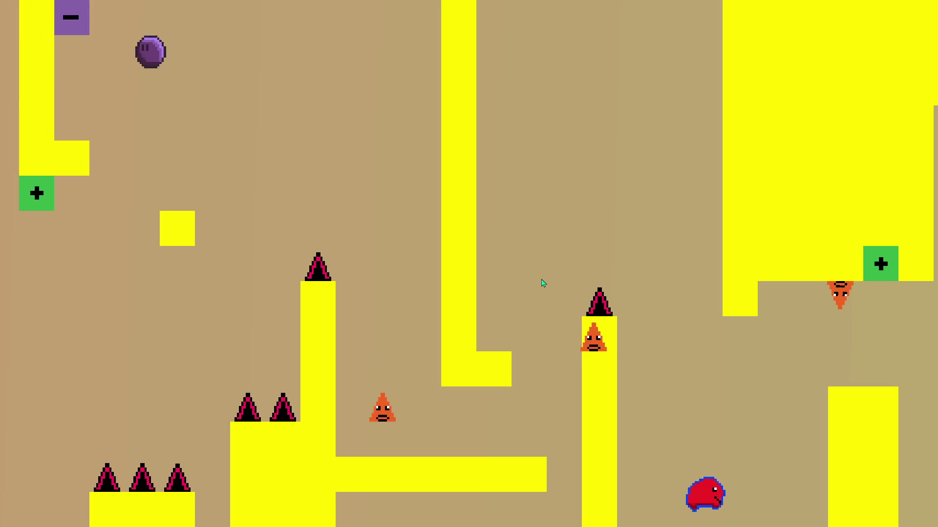
{"action": "key", "text": "Right"}
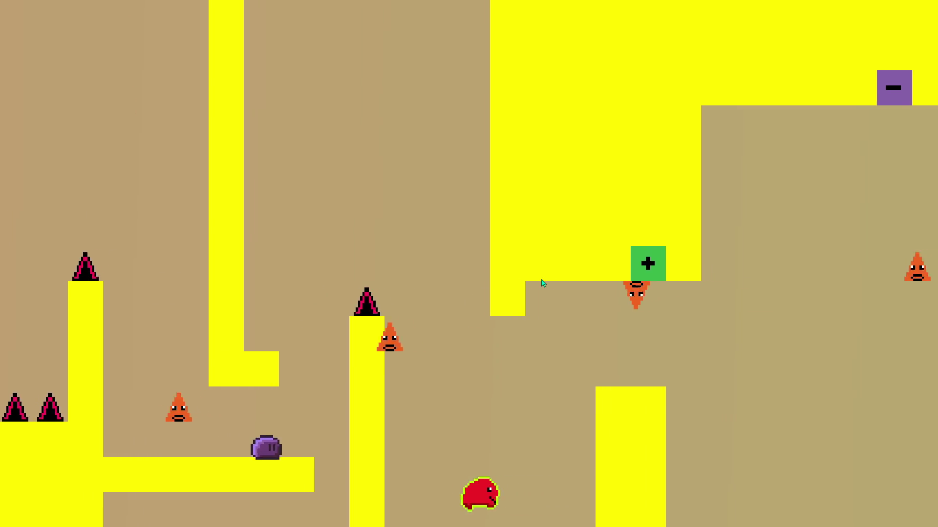
{"action": "key", "text": "Right"}
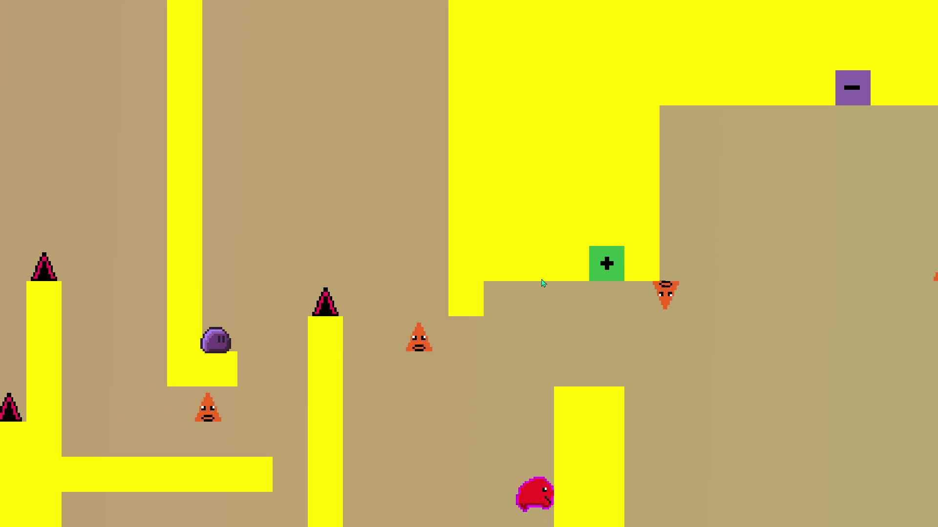
{"action": "key", "text": "Right"}
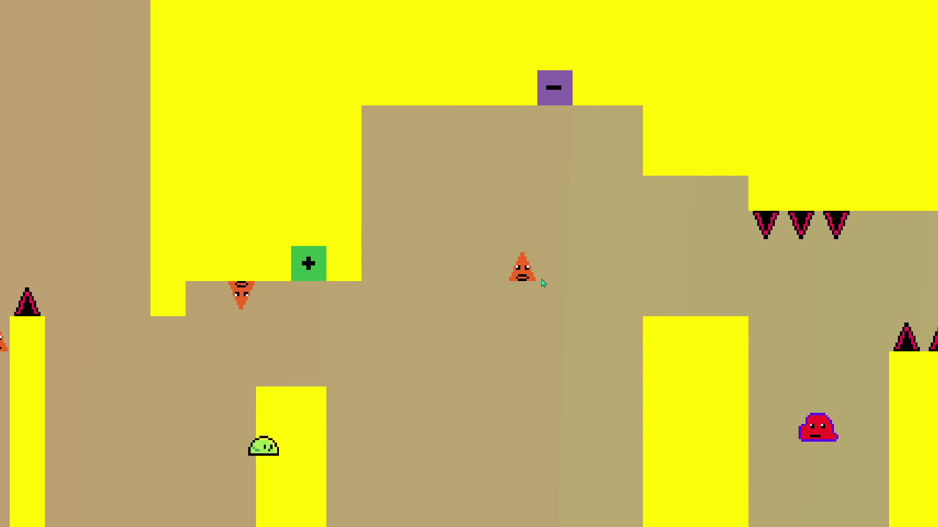
{"action": "key", "text": "Right"}
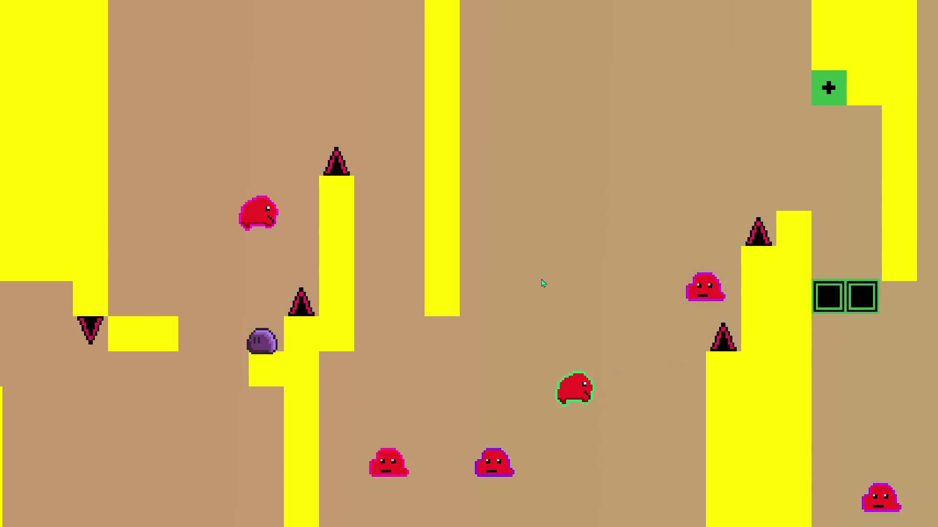
{"action": "key", "text": "Left"}
{"action": "key", "text": "Right"}
{"action": "key", "text": "Right"}
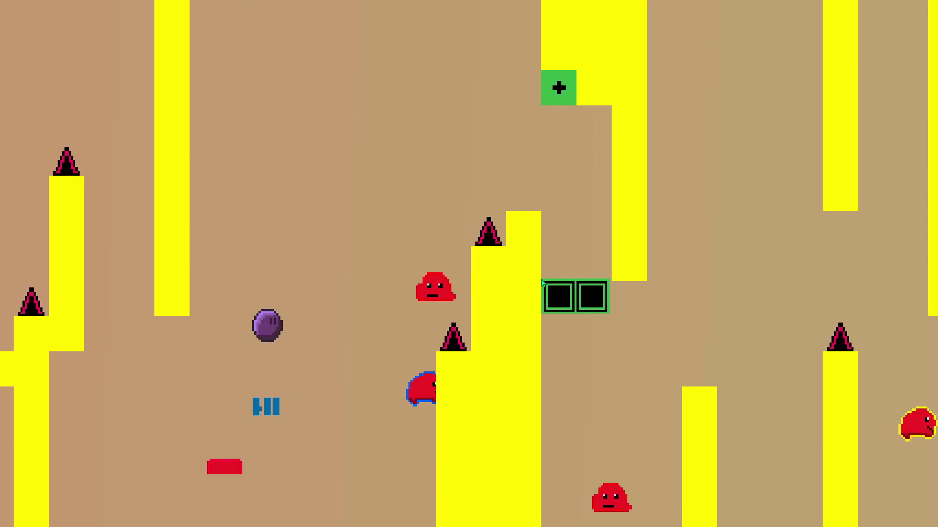
{"action": "key", "text": "Right"}
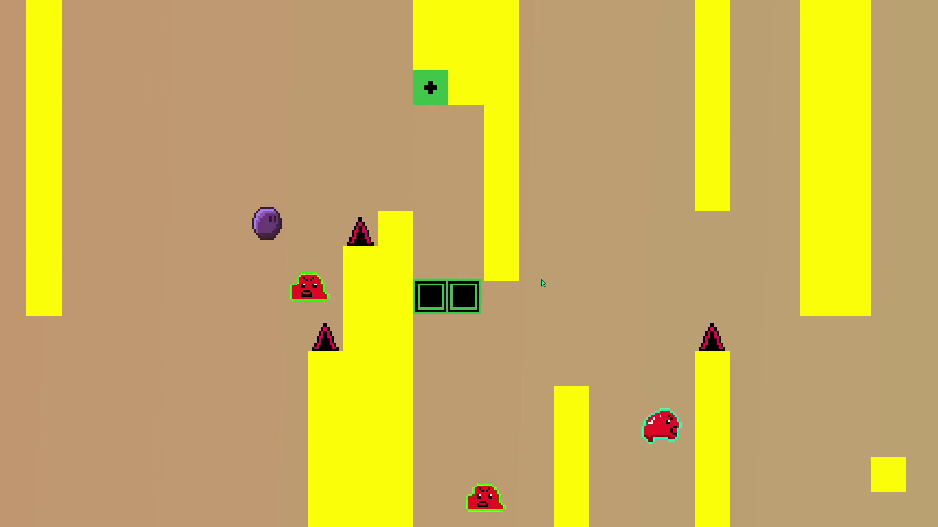
{"action": "key", "text": "Right"}
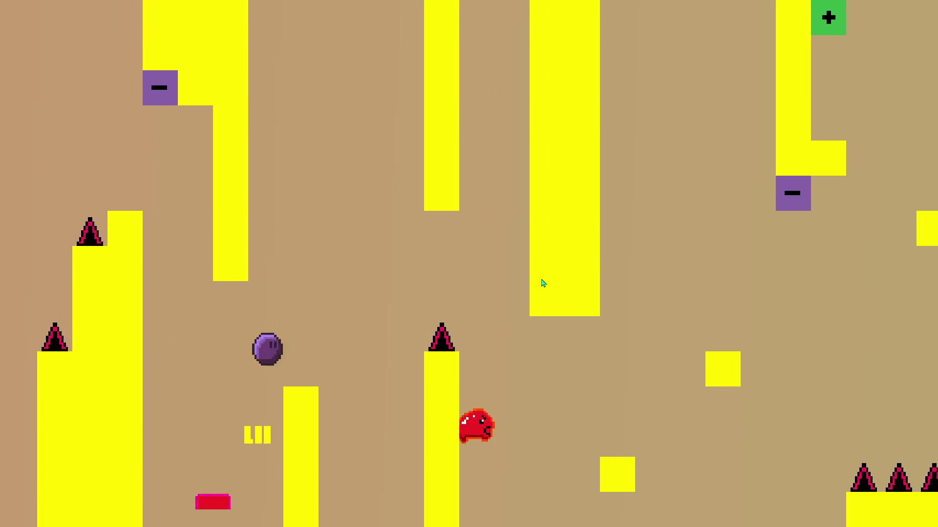
{"action": "key", "text": "Right"}
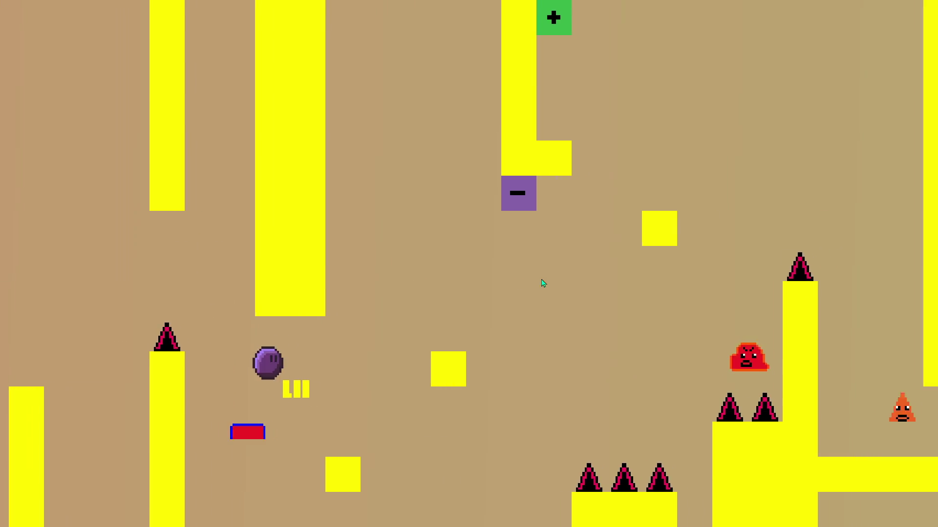
{"action": "key", "text": "Right"}
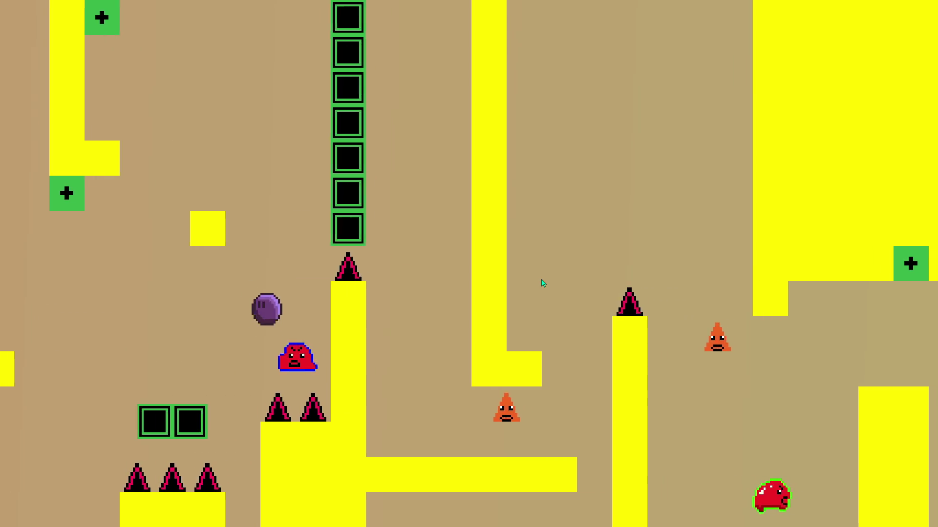
{"action": "key", "text": "Right"}
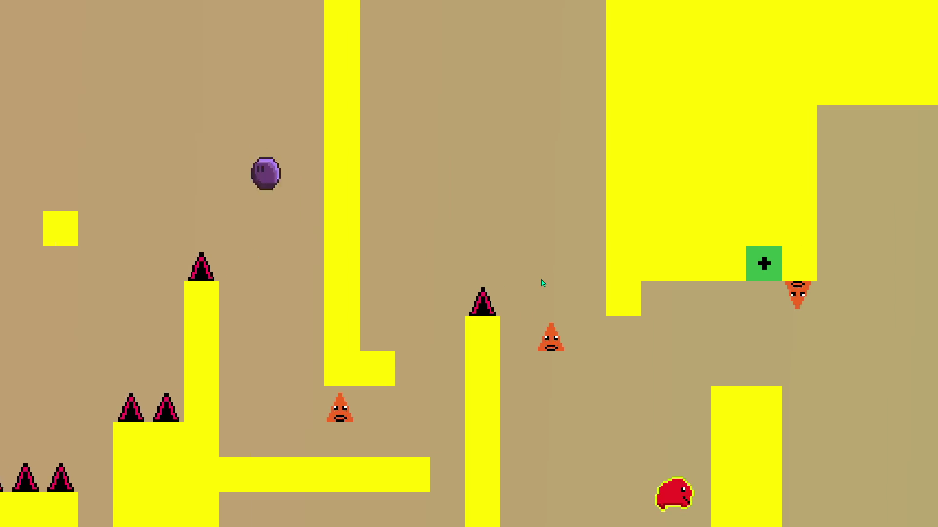
{"action": "key", "text": "Right"}
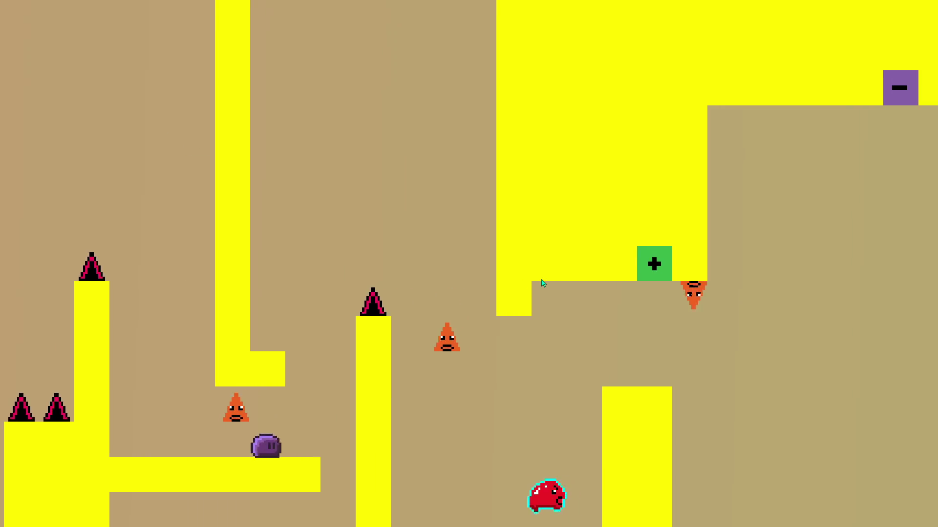
Step: Hit the plus switch to raise the green blocks and continue right to the next level
{"action": "key", "text": "Up"}
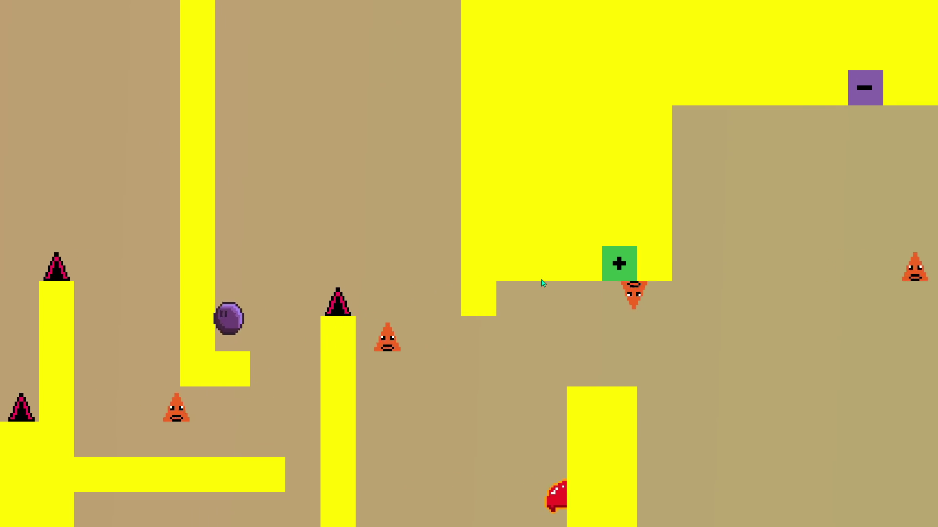
{"action": "key", "text": "Up"}
{"action": "key", "text": "Right"}
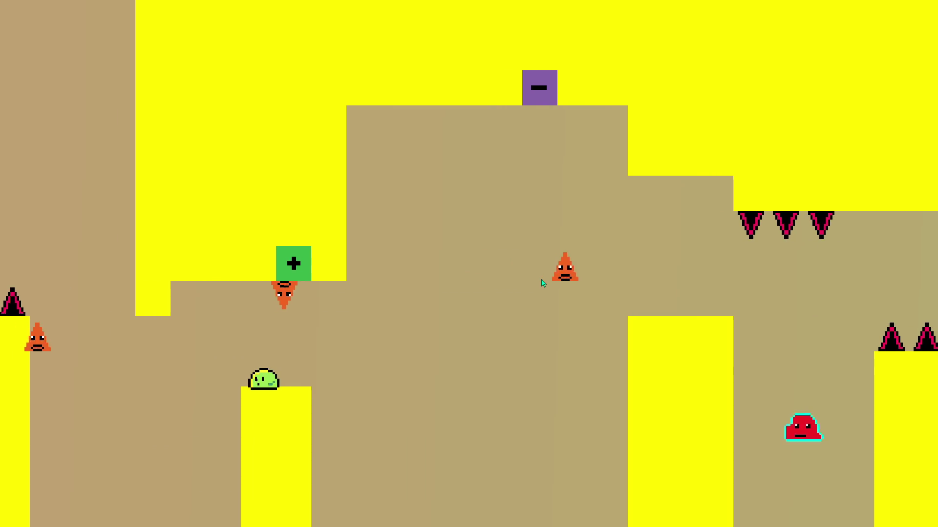
{"action": "key", "text": "Up"}
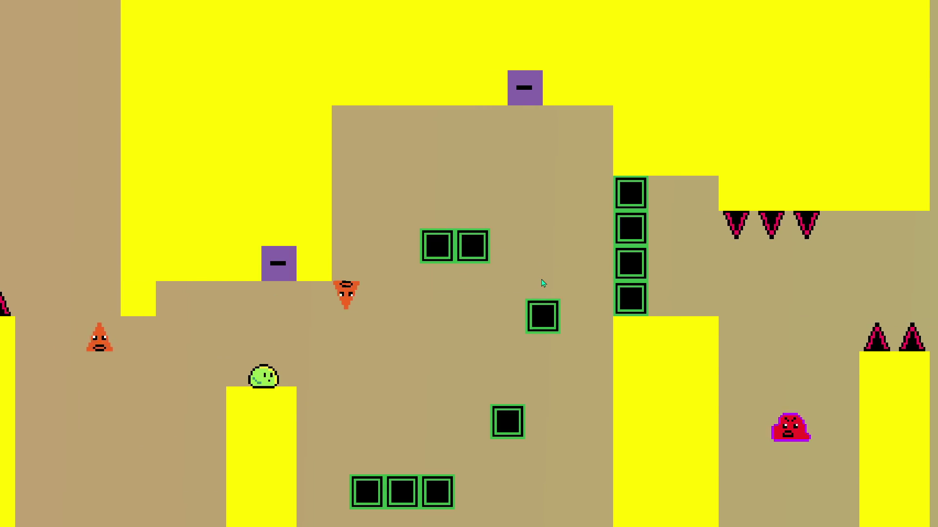
{"action": "key", "text": "Up"}
{"action": "key", "text": "Right"}
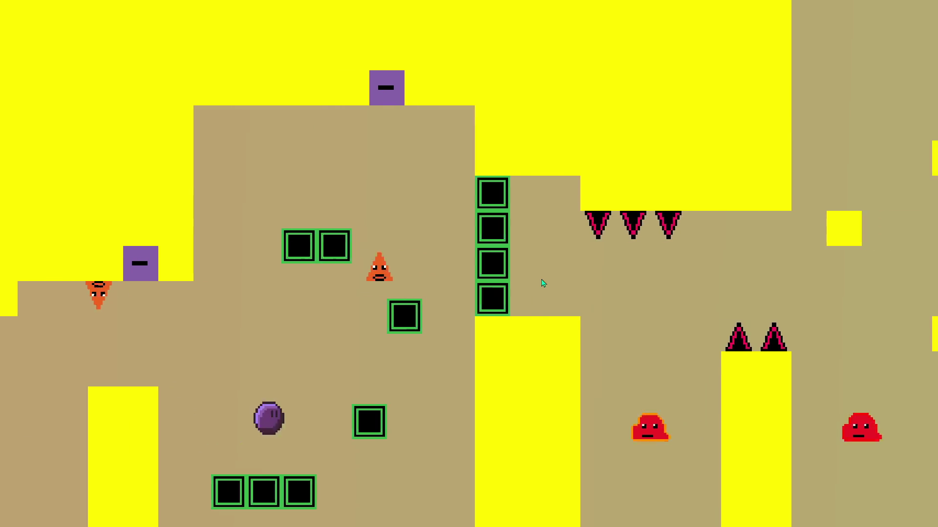
{"action": "key", "text": "Right"}
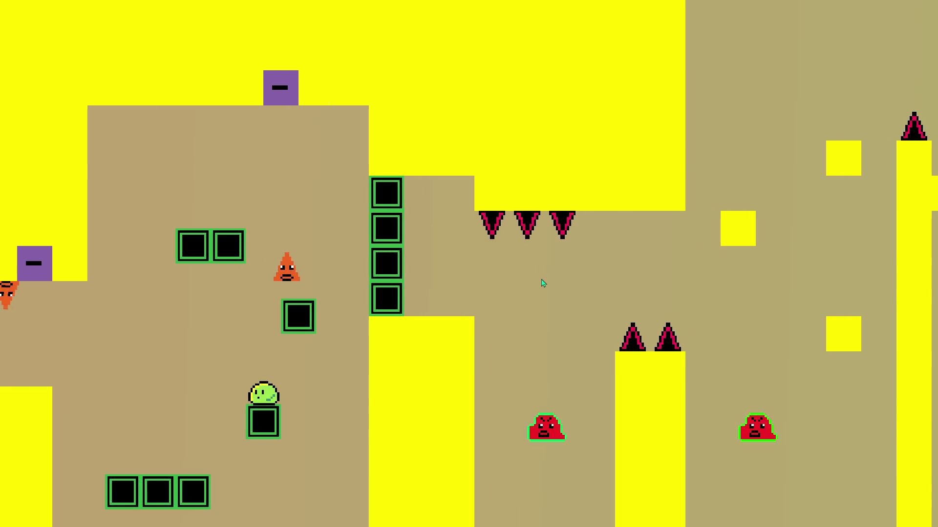
{"action": "key", "text": "Up"}
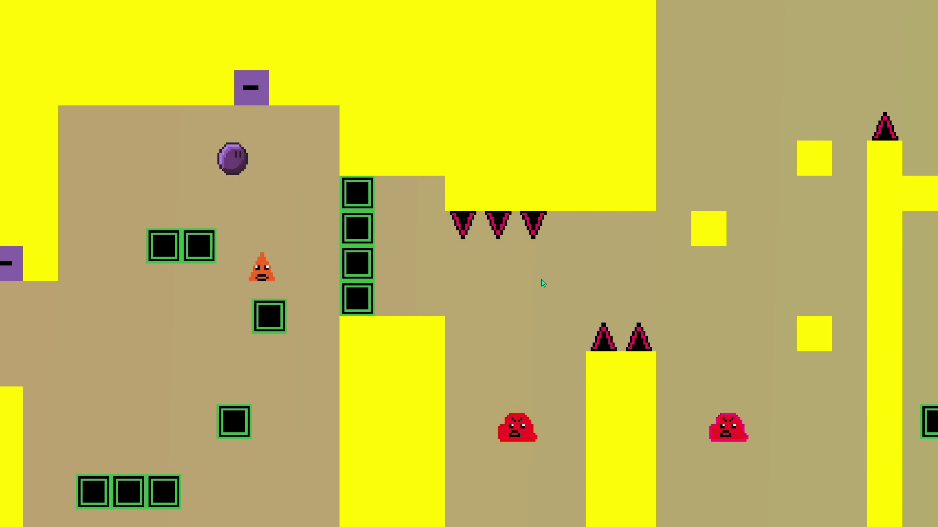
{"action": "key", "text": "Right"}
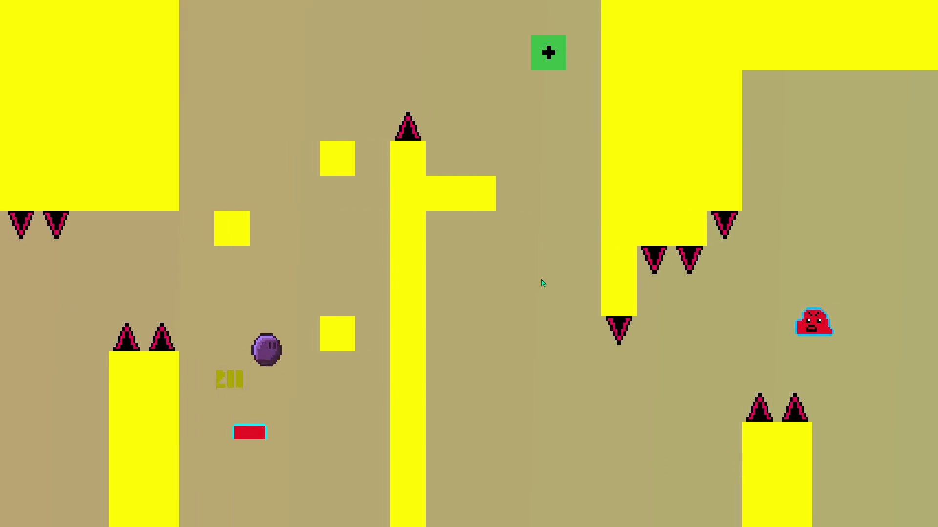
{"action": "key", "text": "Right"}
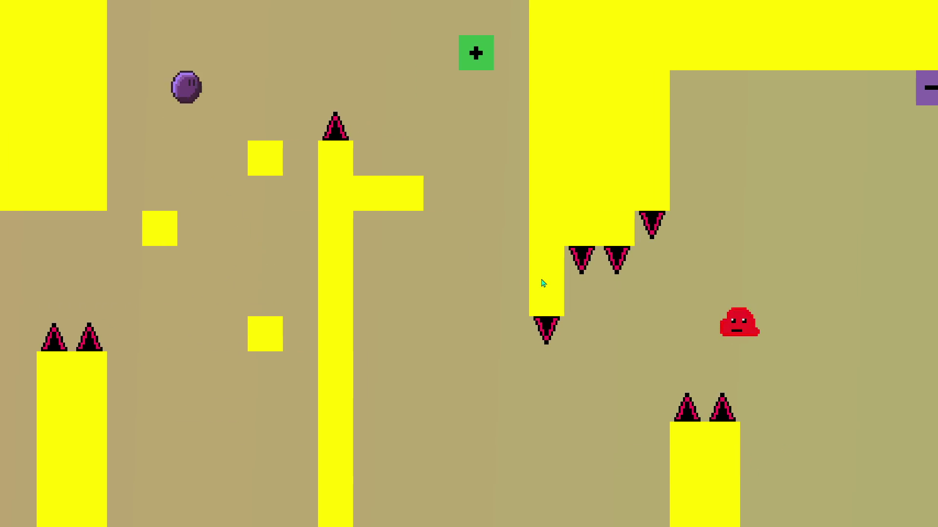
{"action": "key", "text": "Right"}
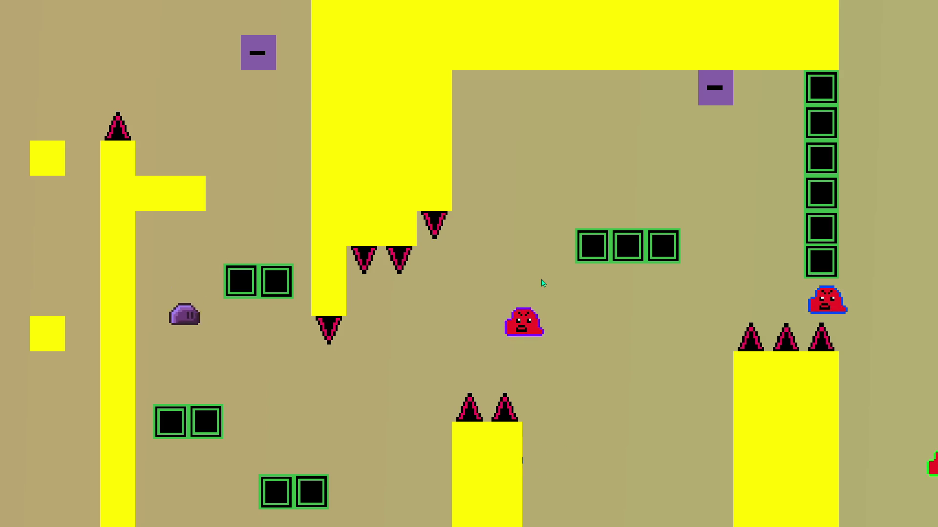
{"action": "key", "text": "Right"}
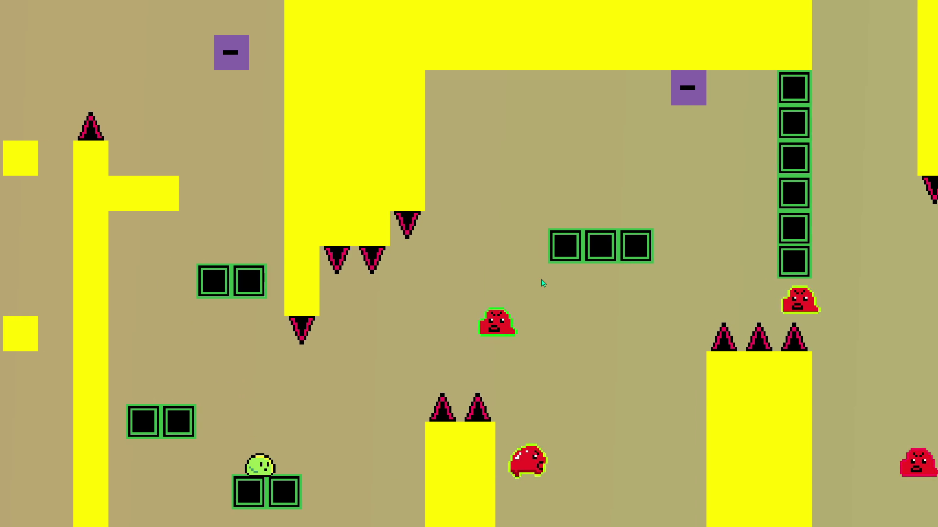
{"action": "key", "text": "Right"}
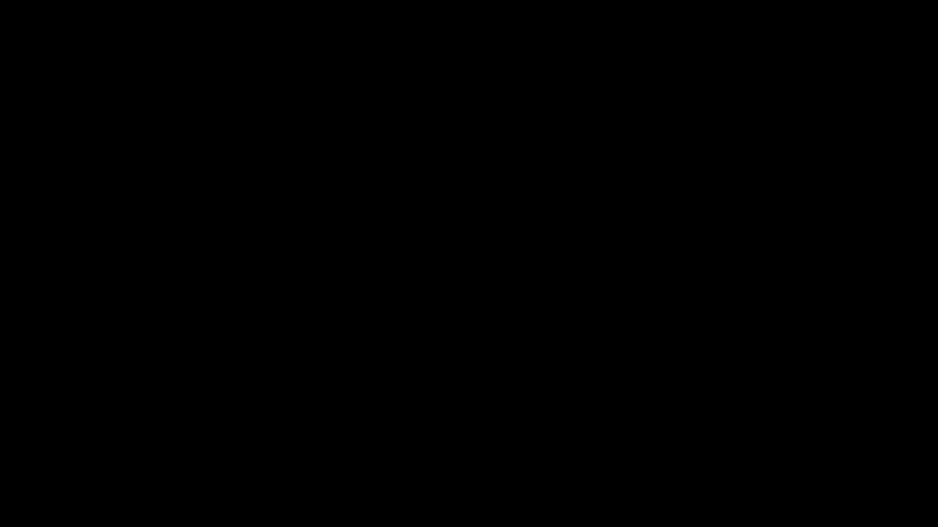
Step: Lower the goomba in the green area by a few pixels
{"action": "scroll", "coordinate": [355, 264], "scroll_direction": "left", "scroll_amount": 10}
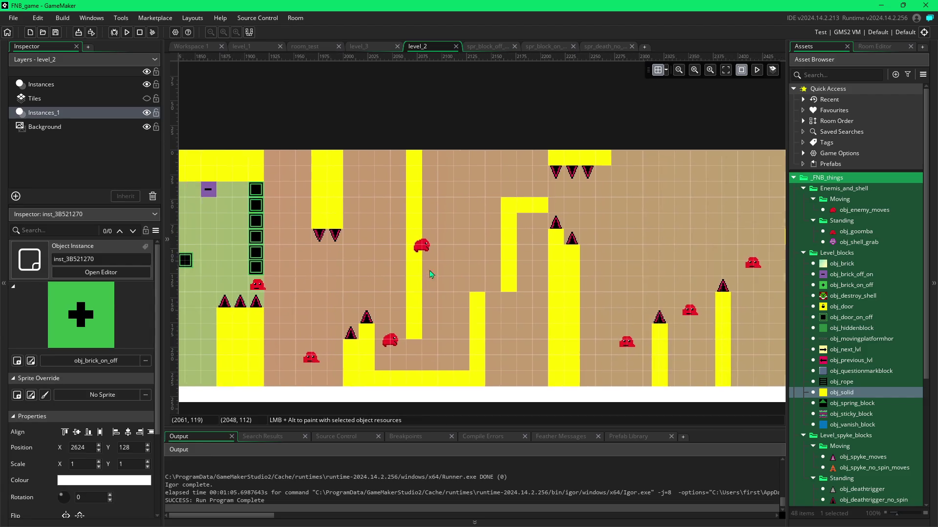
{"action": "scroll", "coordinate": [364, 296], "scroll_direction": "left", "scroll_amount": 2}
{"action": "left_click", "coordinate": [385, 279]}
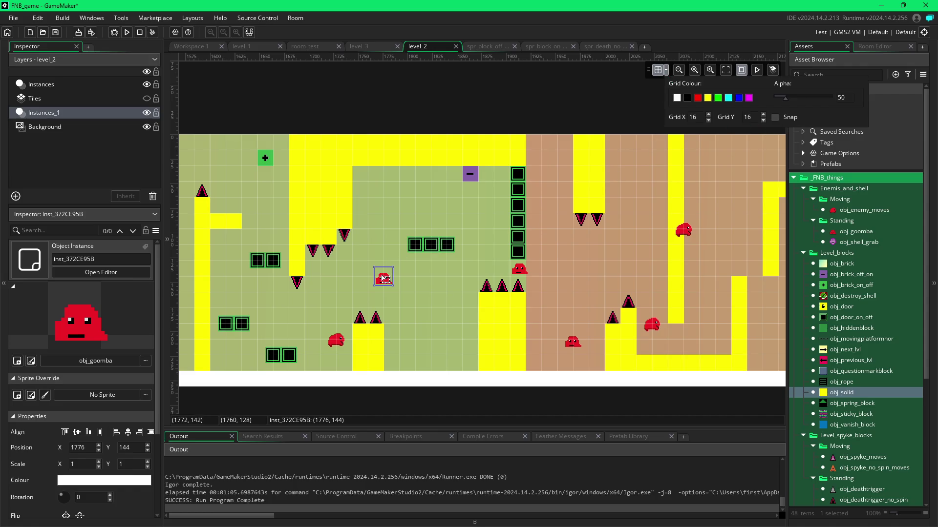
{"action": "left_click_drag", "start_coordinate": [389, 283], "coordinate": [389, 288]}
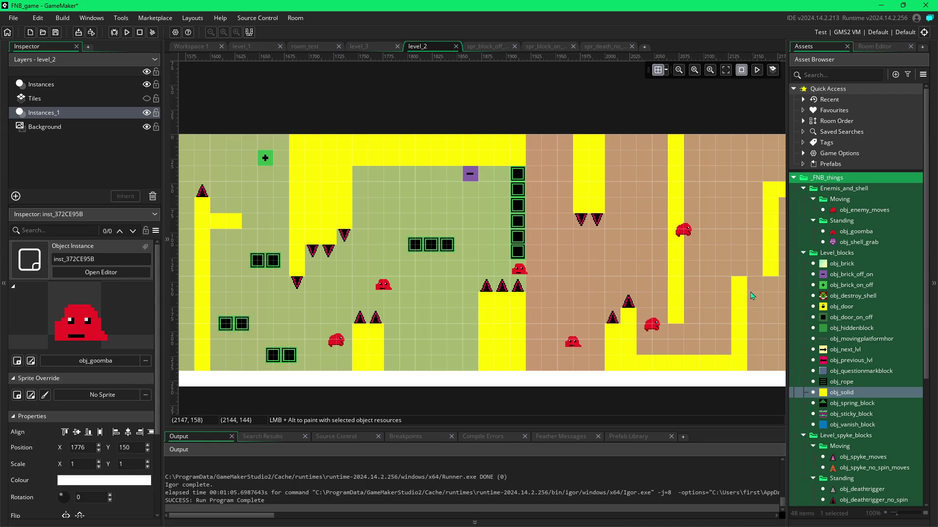
Step: Paint a yellow obj_solid pillar to the floor, top it with a spike, and run with F5
{"action": "scroll", "coordinate": [752, 296], "scroll_direction": "right", "scroll_amount": 10}
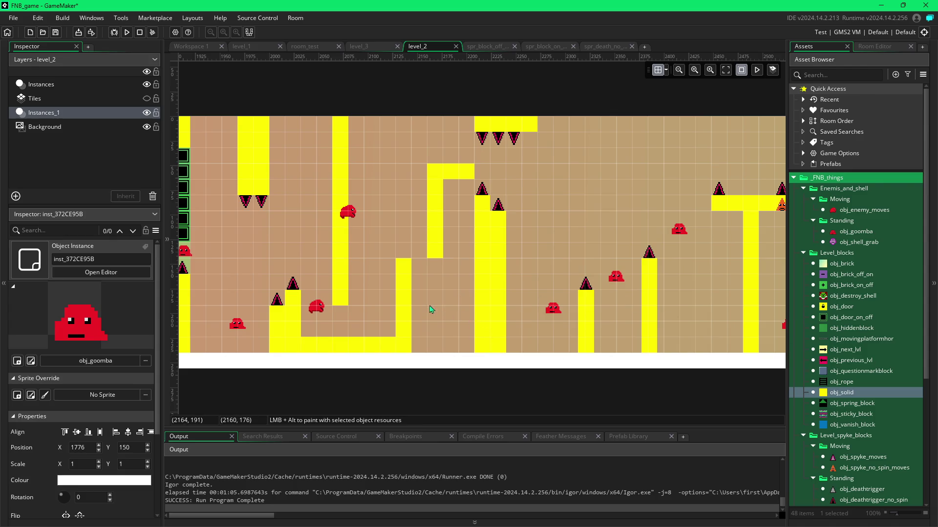
{"action": "left_click_drag", "start_coordinate": [432, 302], "coordinate": [432, 346], "text": "alt"}
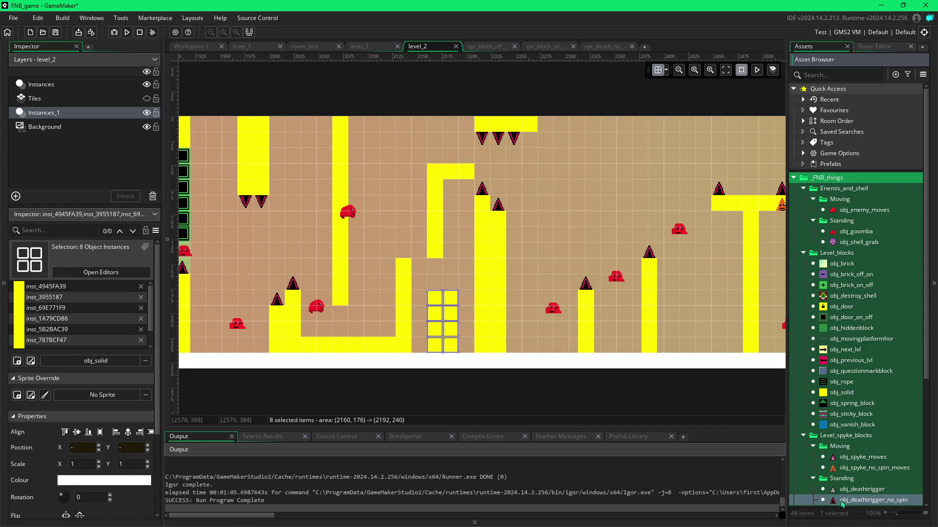
{"action": "left_click", "coordinate": [432, 288], "text": "alt"}
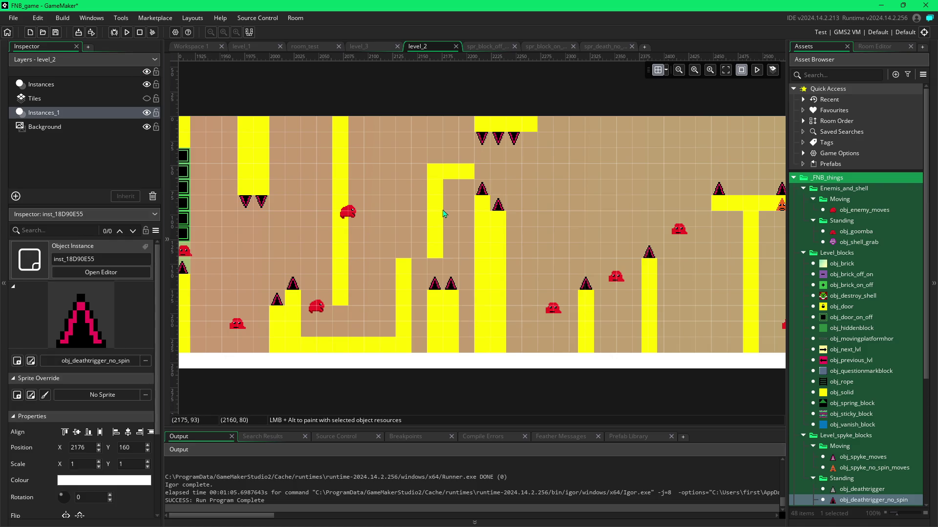
{"action": "key", "text": "F5"}
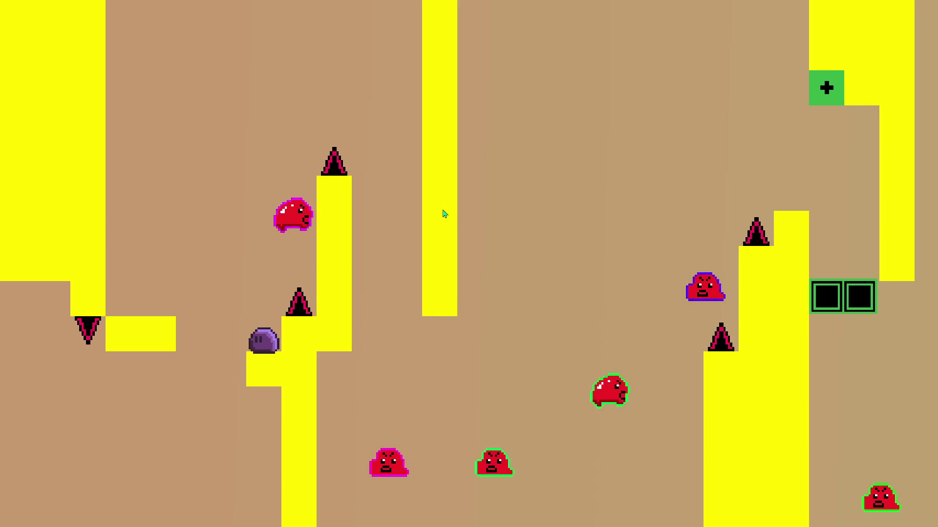
Step: Jump the player across the pillars and spikes, stomping the red goombas along the way
{"action": "key", "text": "Right"}
{"action": "key", "text": "space"}
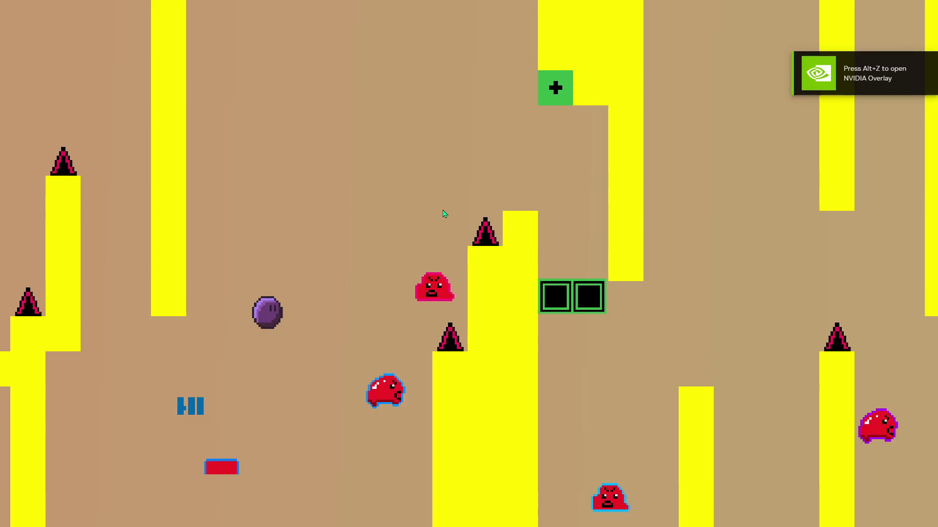
{"action": "key", "text": "space"}
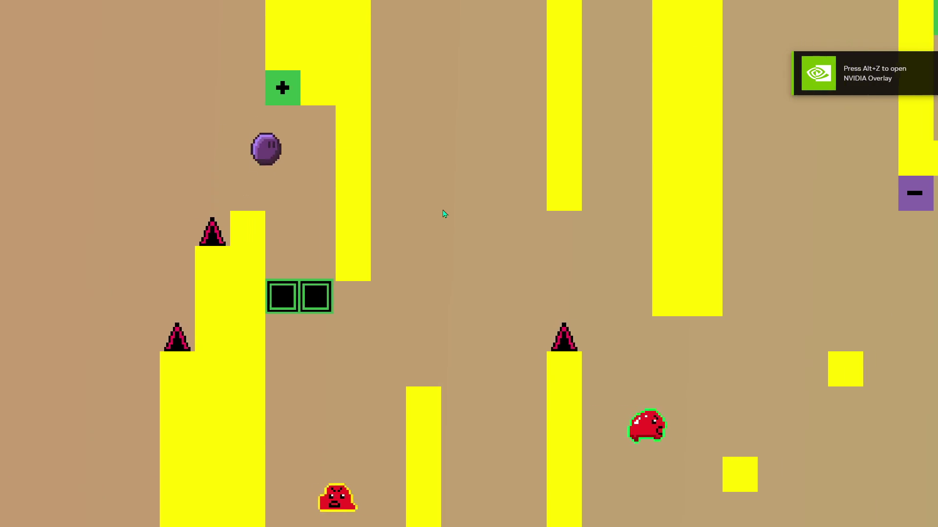
{"action": "key", "text": "space"}
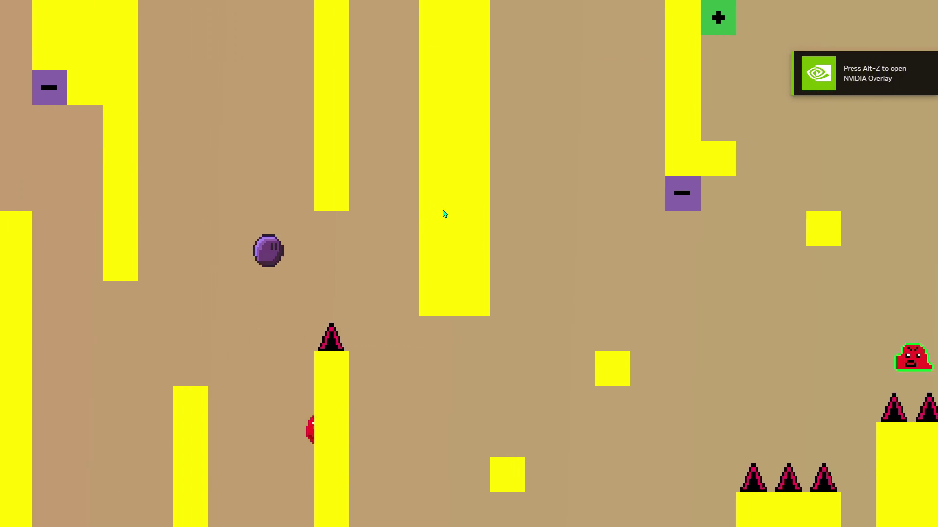
{"action": "key", "text": "space"}
{"action": "key", "text": "space"}
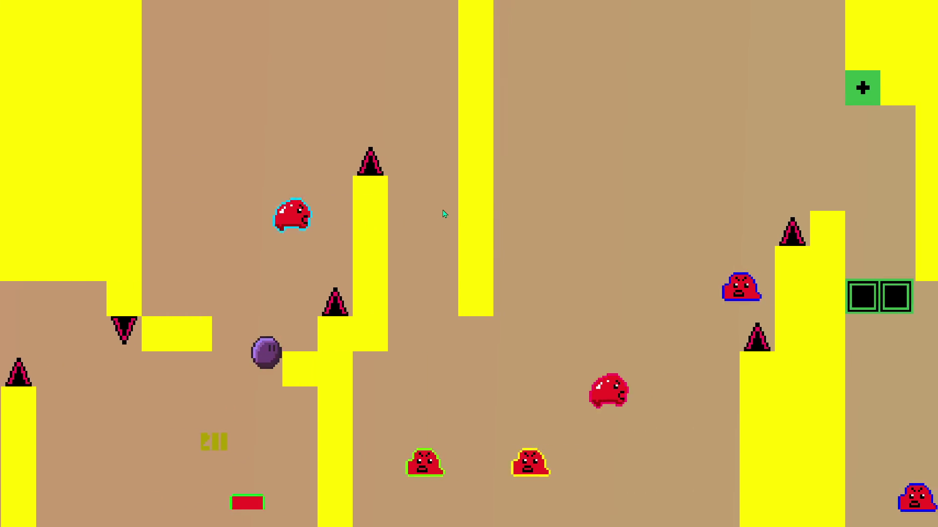
{"action": "key", "text": "space"}
{"action": "key", "text": "space"}
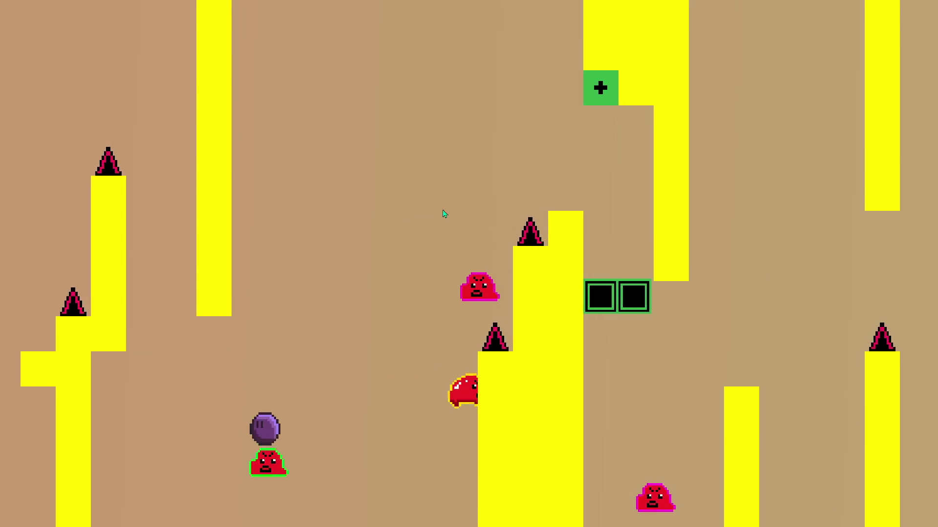
{"action": "key", "text": "space"}
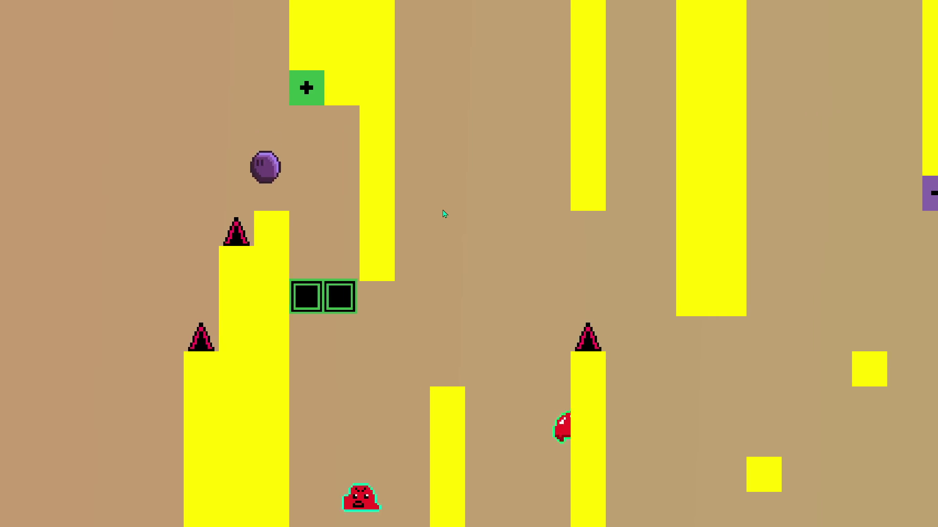
{"action": "key", "text": "space"}
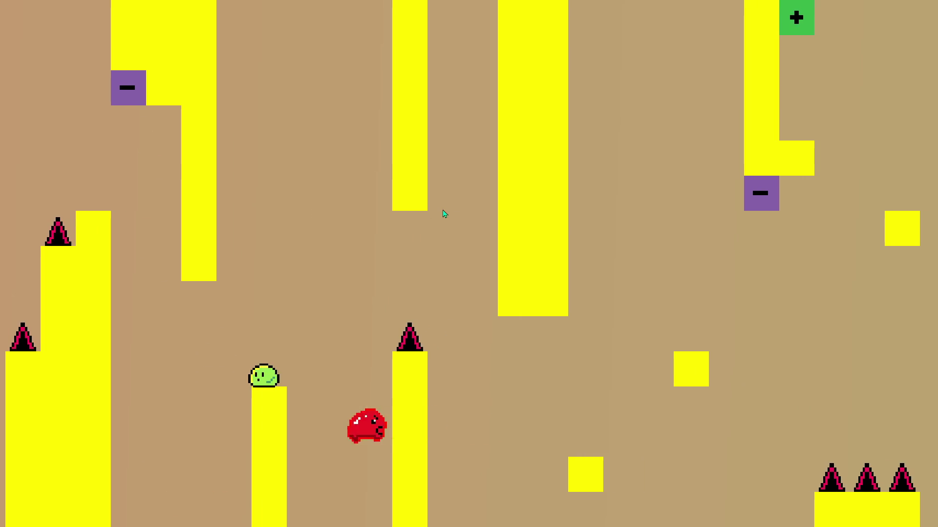
{"action": "key", "text": "space"}
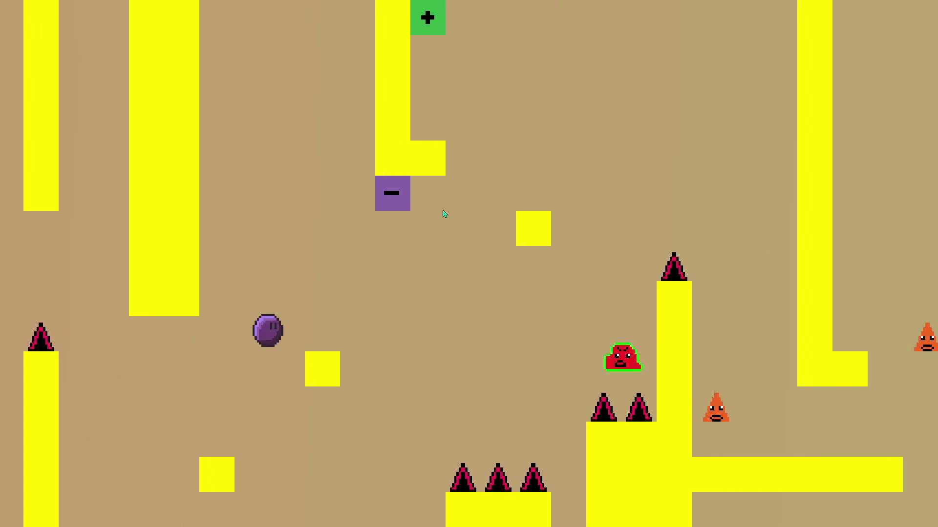
{"action": "key", "text": "space"}
{"action": "key", "text": "space"}
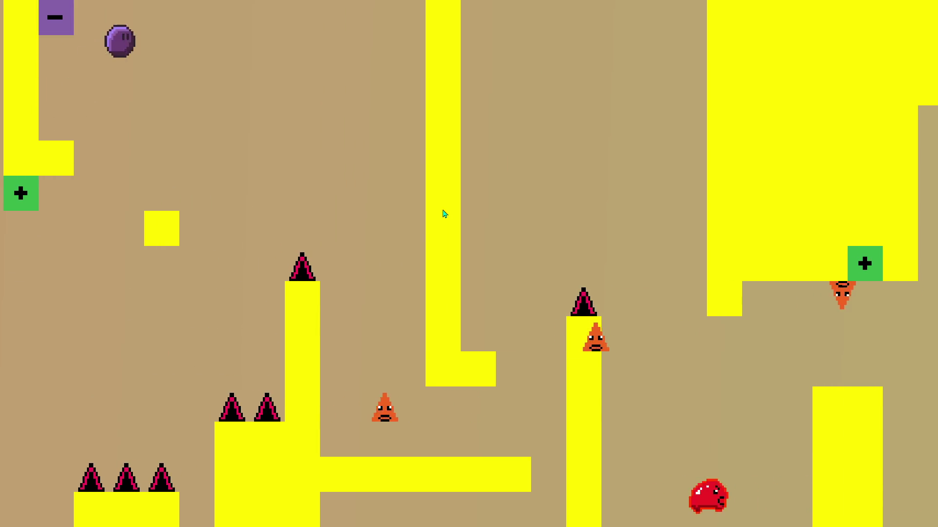
{"action": "key", "text": "space"}
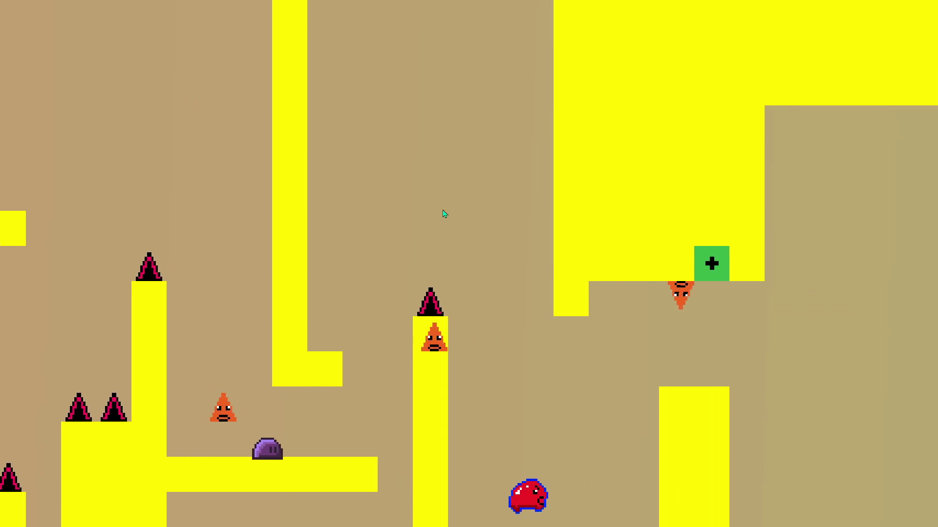
{"action": "key", "text": "space"}
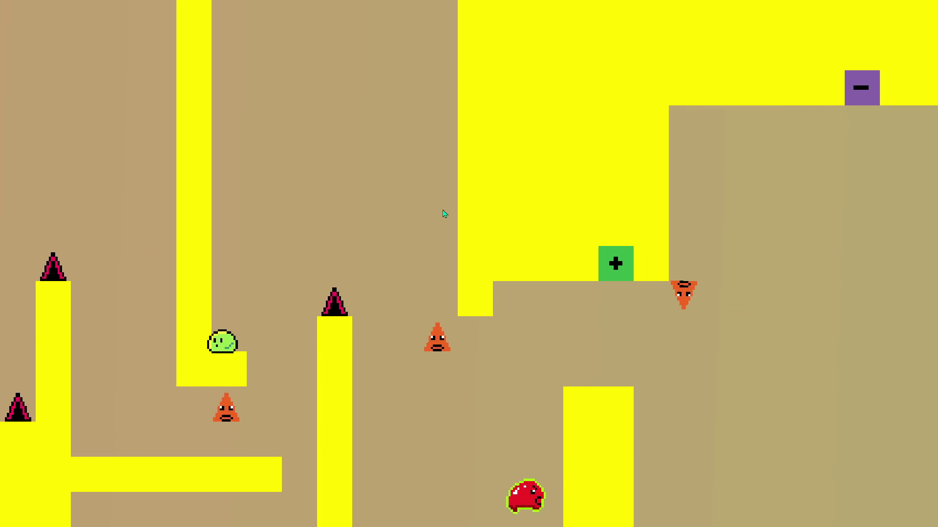
{"action": "key", "text": "space"}
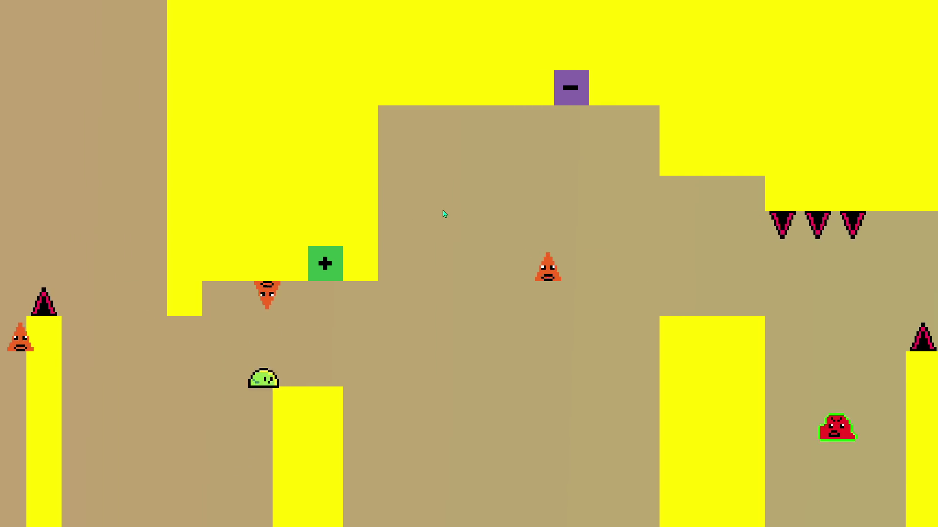
{"action": "key", "text": "space"}
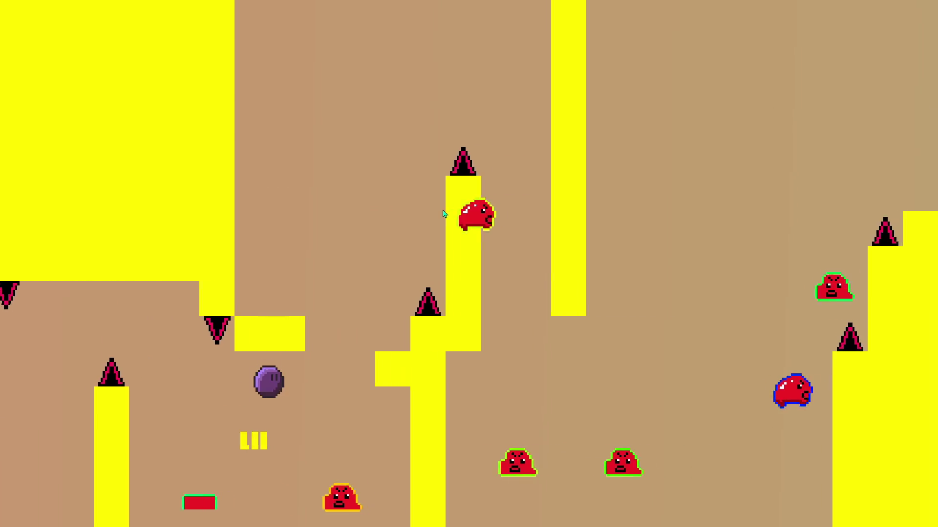
{"action": "key", "text": "space"}
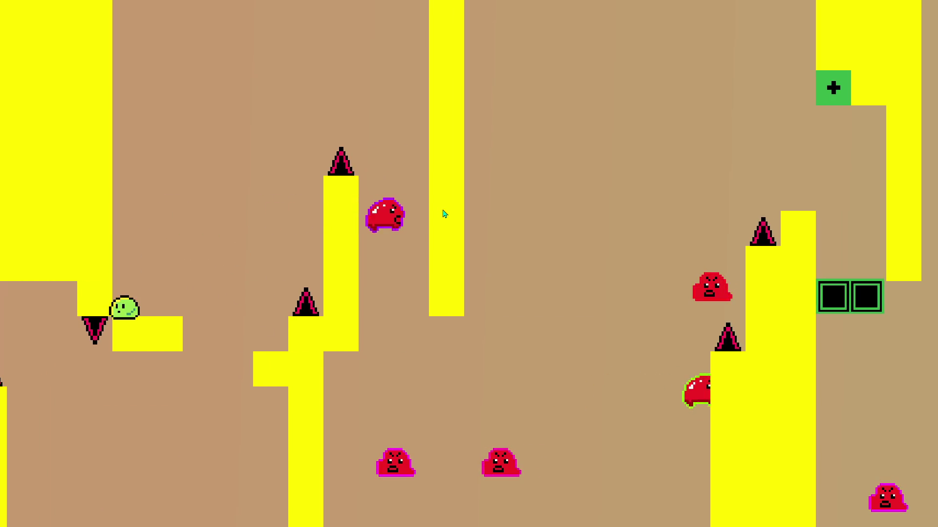
{"action": "key", "text": "space"}
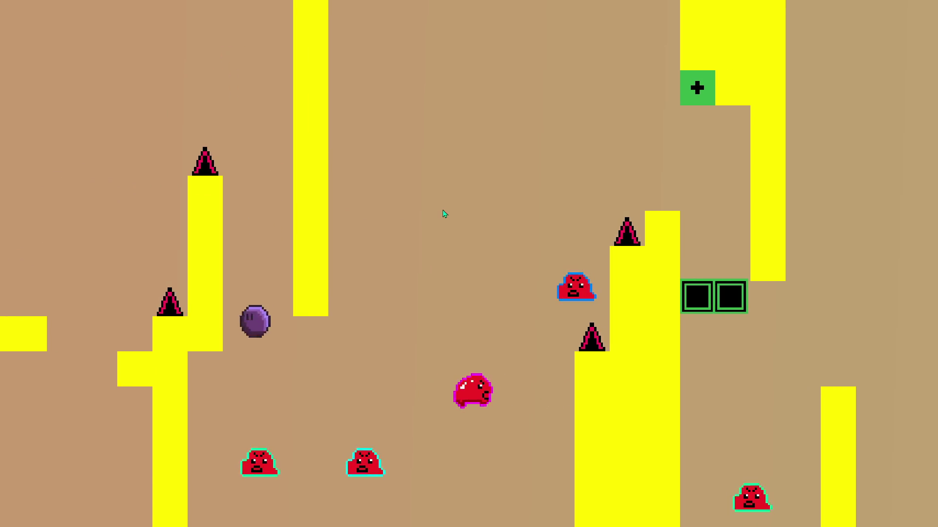
{"action": "key", "text": "space"}
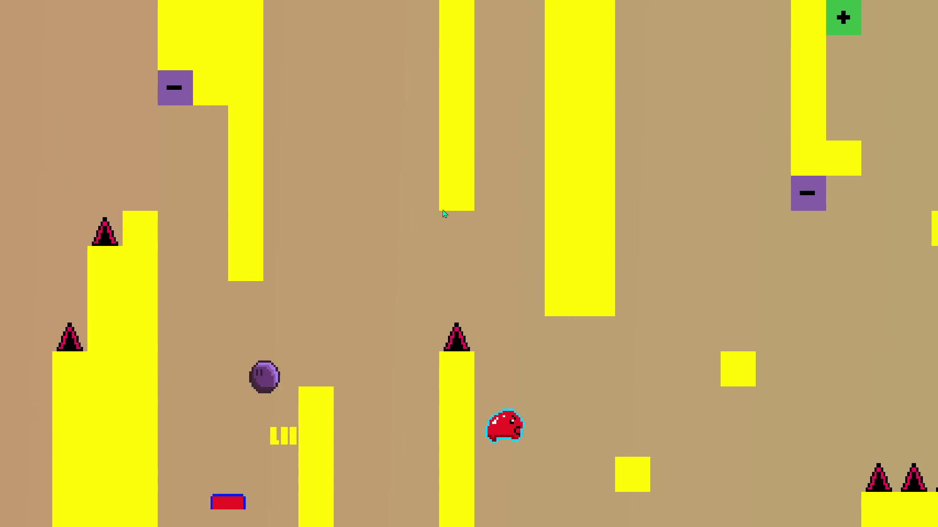
{"action": "key", "text": "space"}
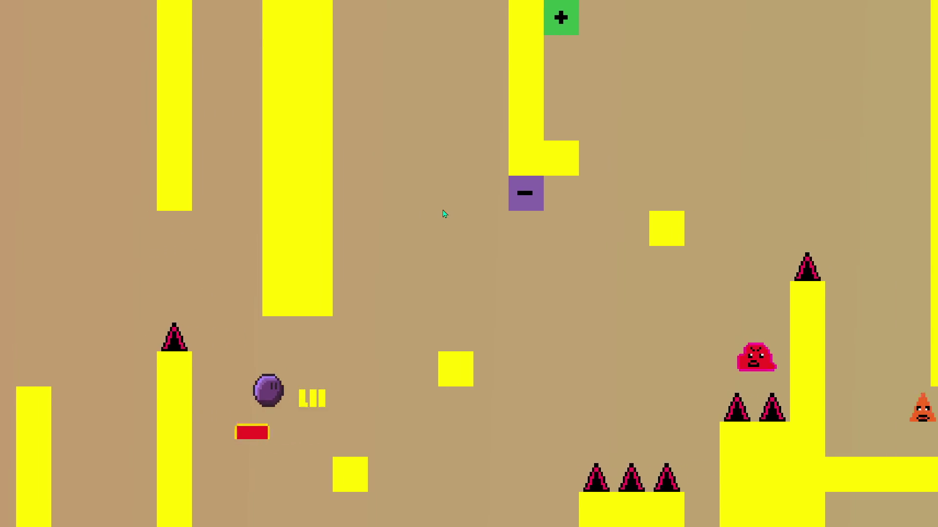
{"action": "key", "text": "space"}
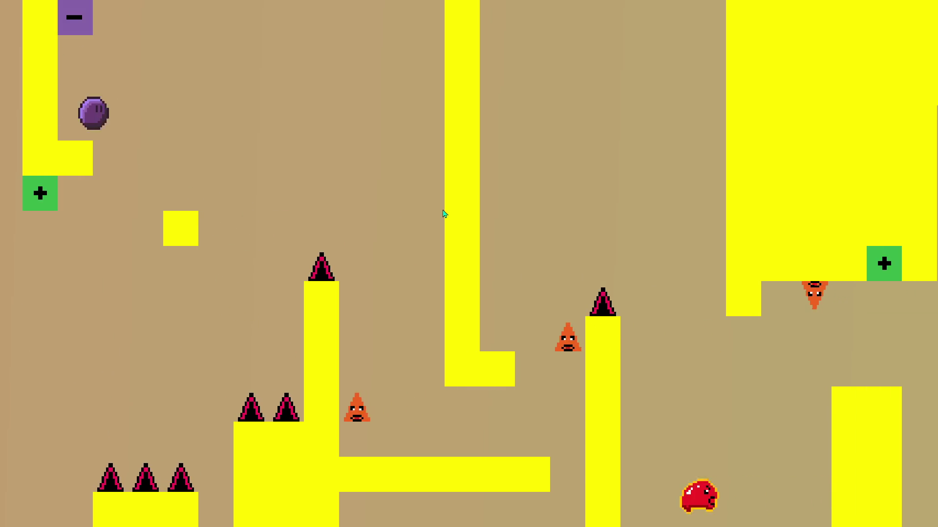
{"action": "key", "text": "space"}
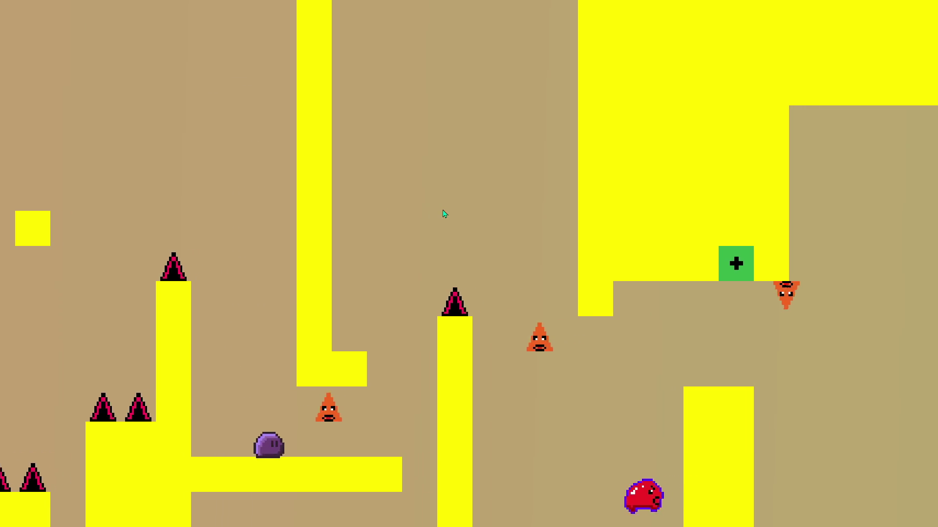
Step: Hit the plus switch to show the green blocks, then cross the L- and T-platforms
{"action": "key", "text": "Right"}
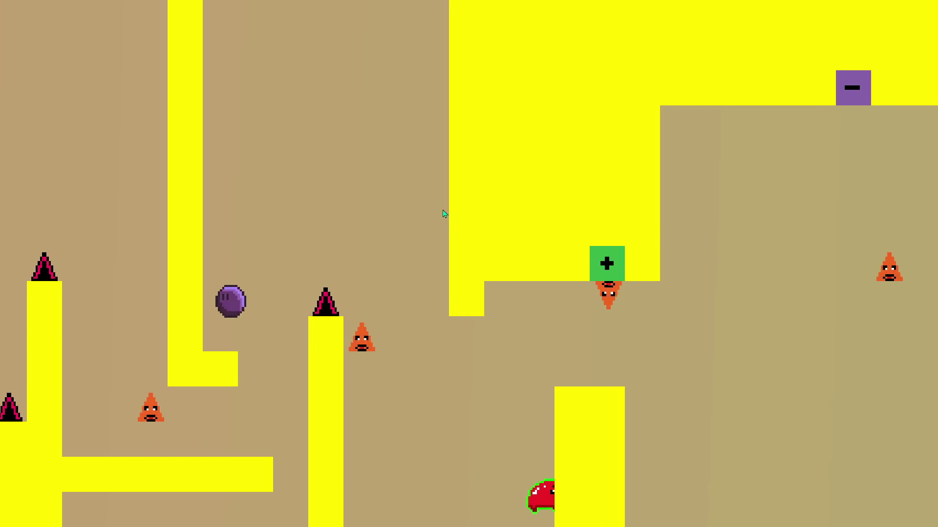
{"action": "key", "text": "Right"}
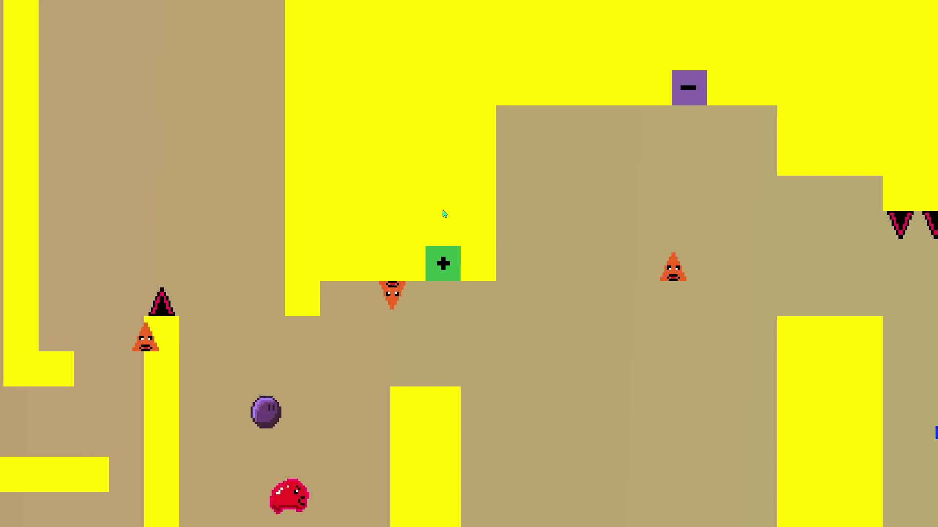
{"action": "key", "text": "space"}
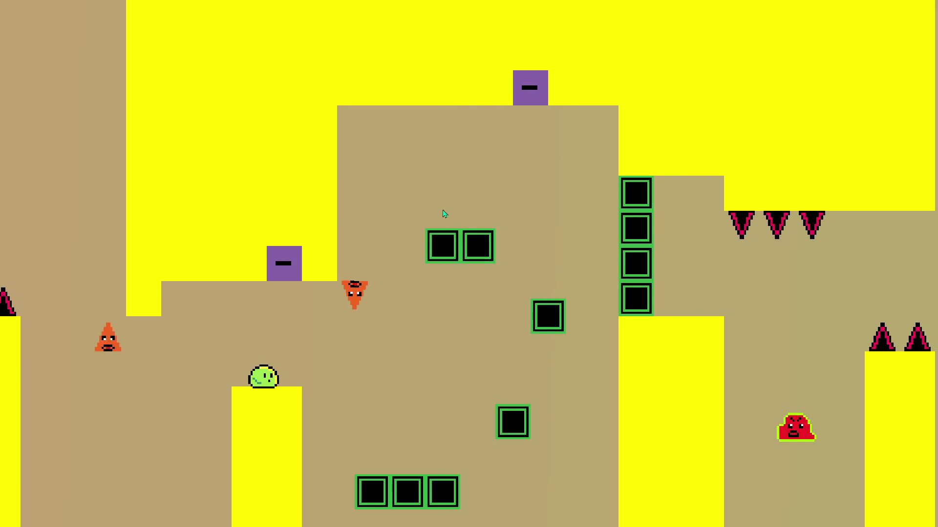
{"action": "key", "text": "Right"}
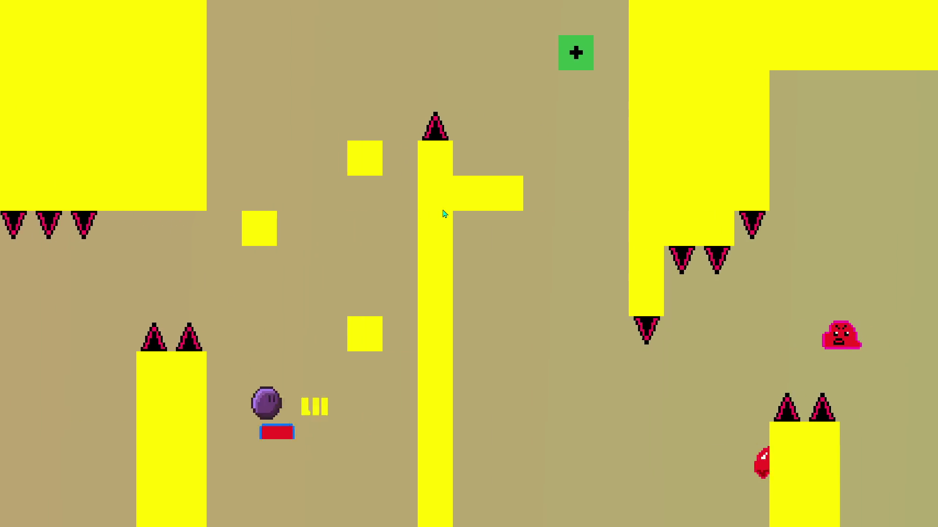
{"action": "key", "text": "Right"}
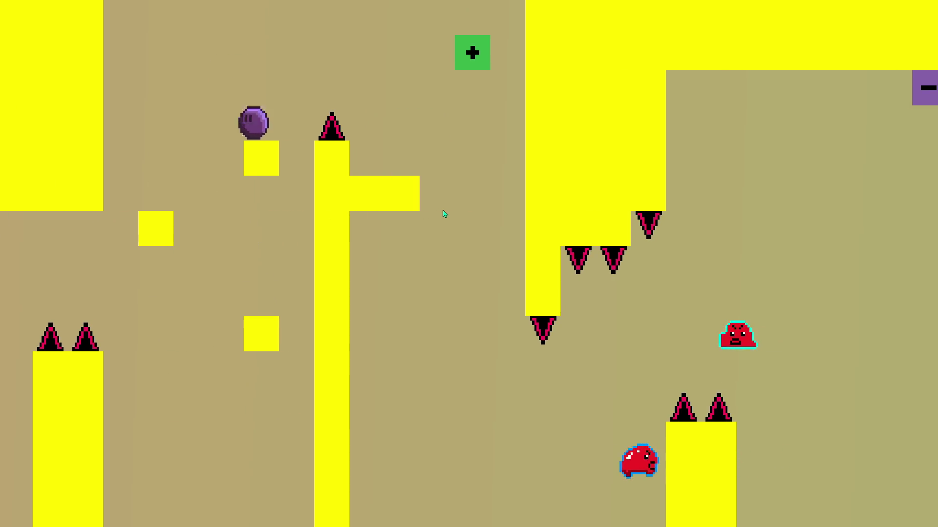
{"action": "key", "text": "Left"}
{"action": "key", "text": "Right"}
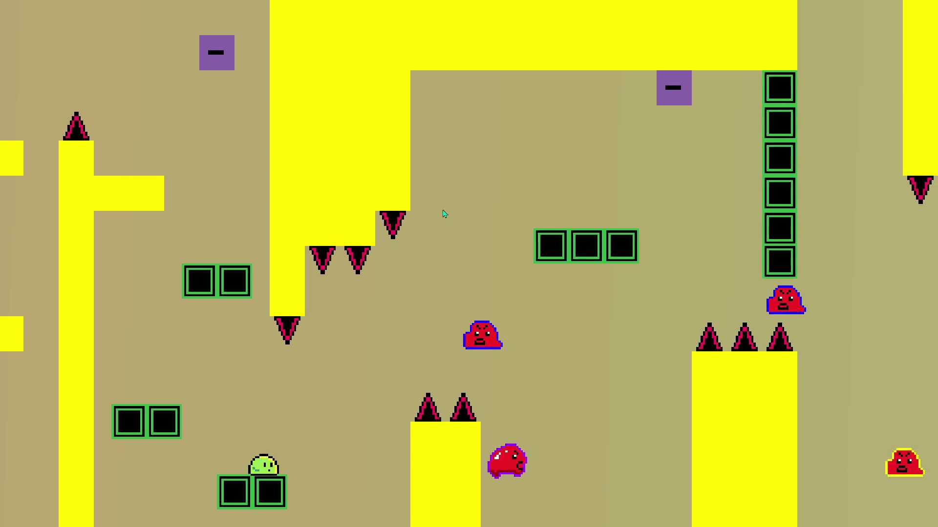
{"action": "key", "text": "Right"}
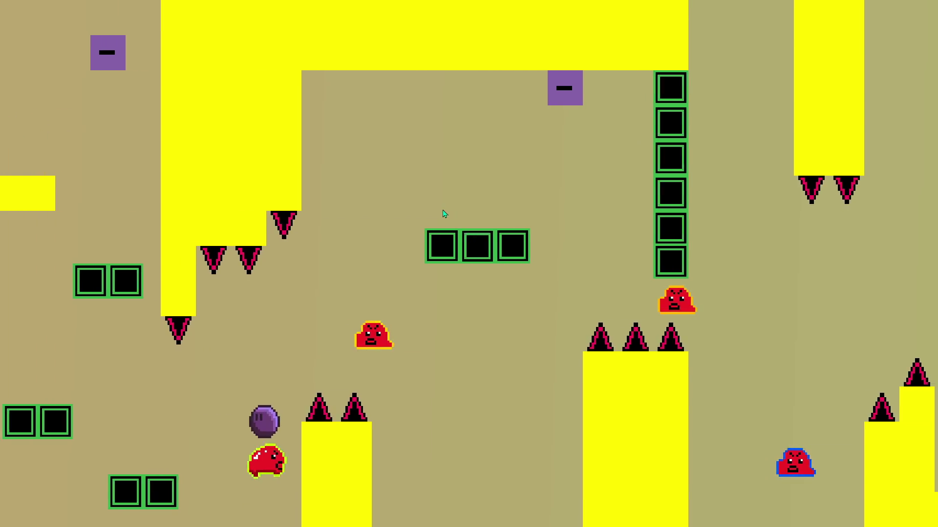
{"action": "key", "text": "Right"}
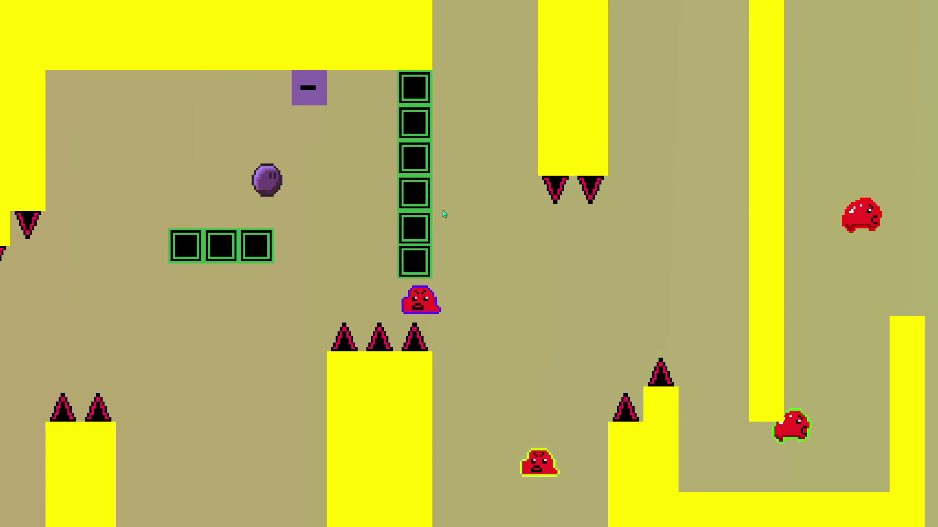
{"action": "key", "text": "Right"}
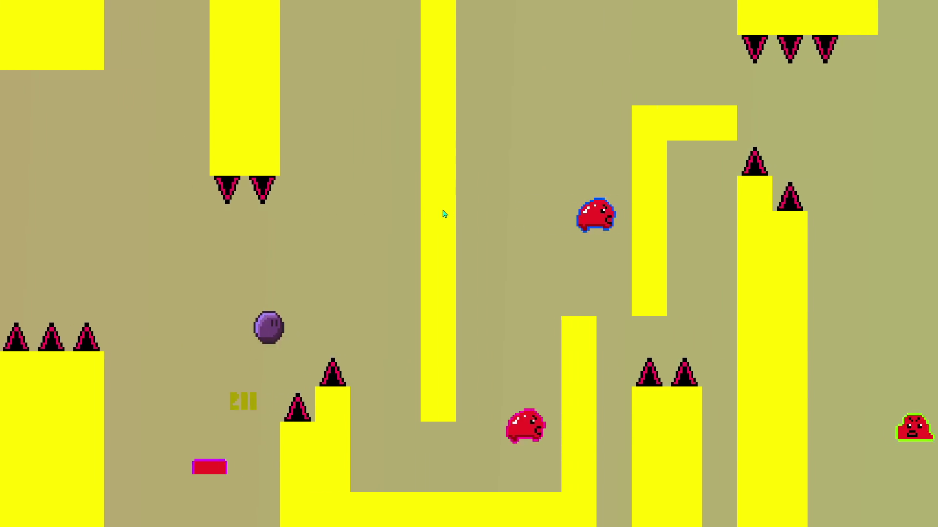
{"action": "key", "text": "Right"}
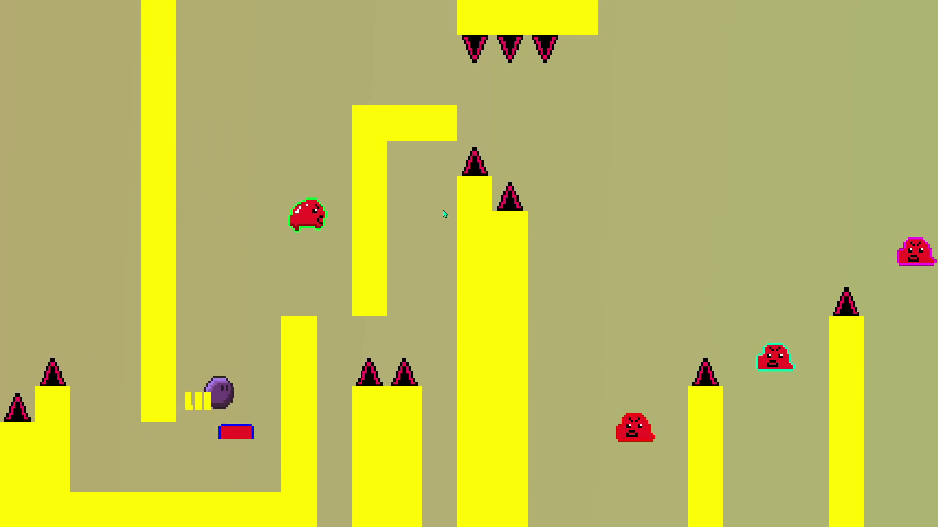
{"action": "key", "text": "Up"}
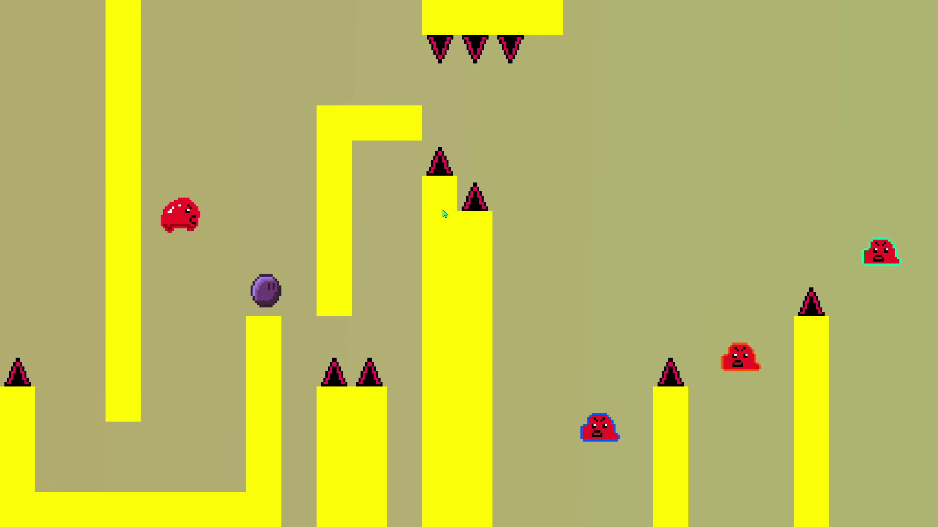
{"action": "key", "text": "Up"}
{"action": "key", "text": "Right"}
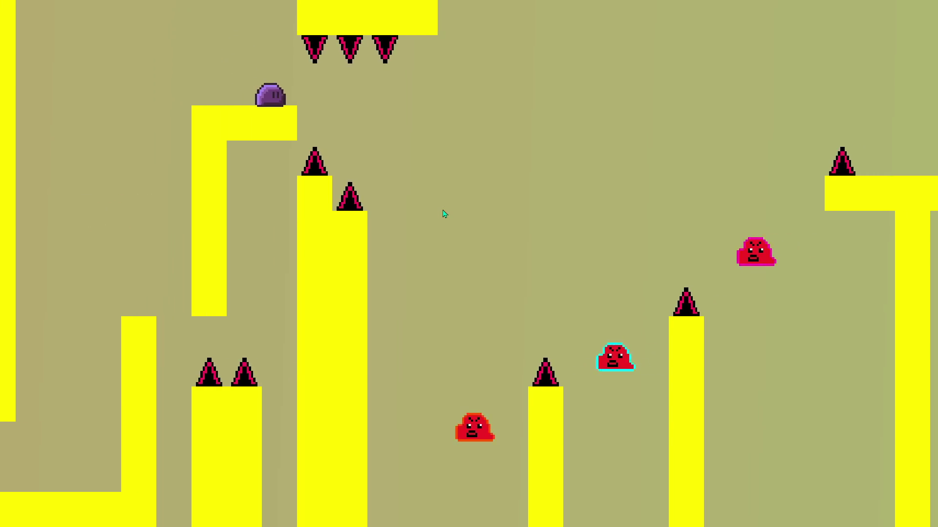
{"action": "key", "text": "Right"}
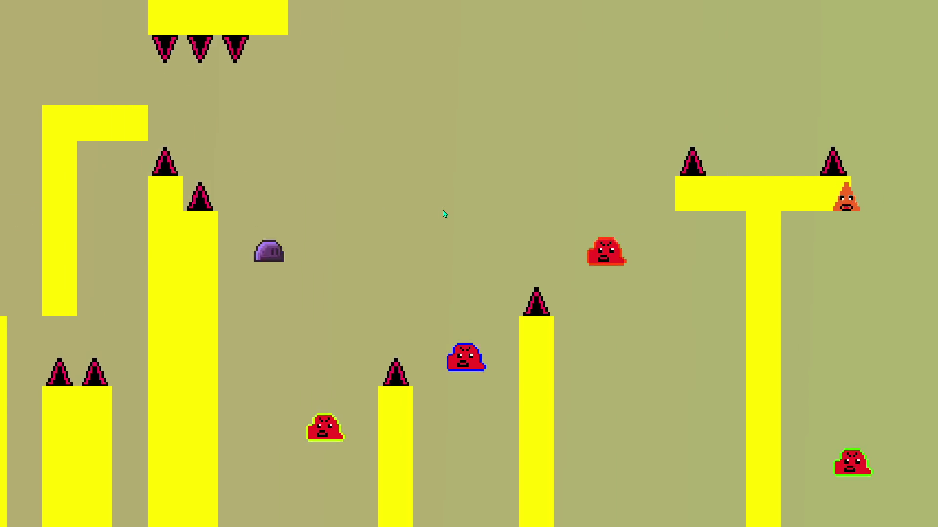
{"action": "key", "text": "Up"}
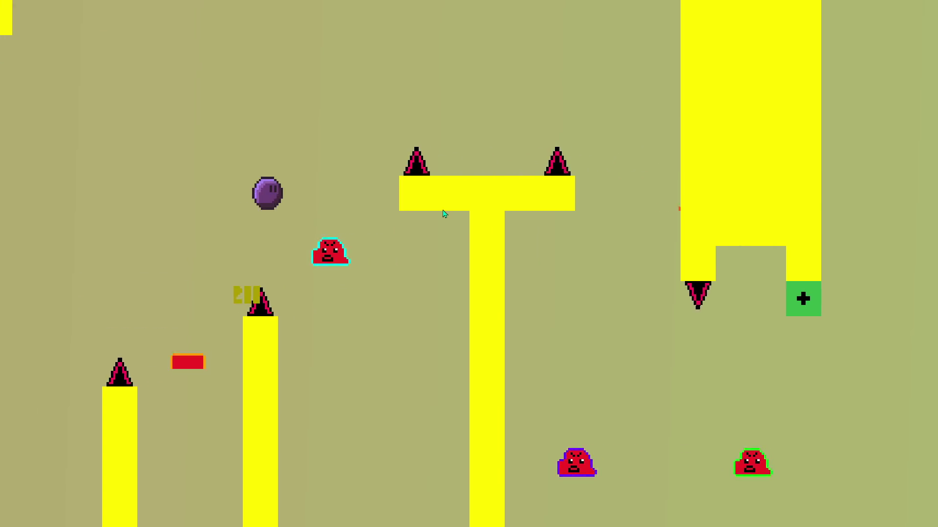
{"action": "key", "text": "Right"}
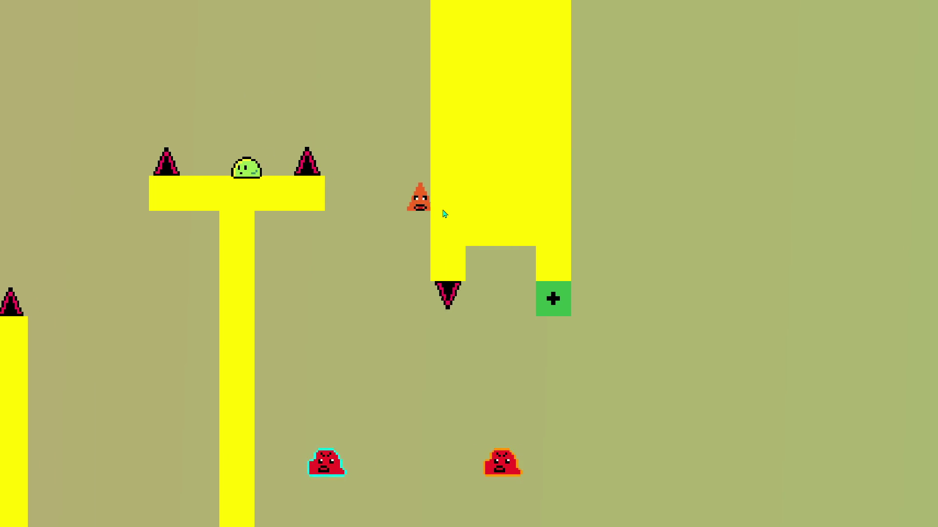
{"action": "key", "text": "Up"}
{"action": "key", "text": "Right"}
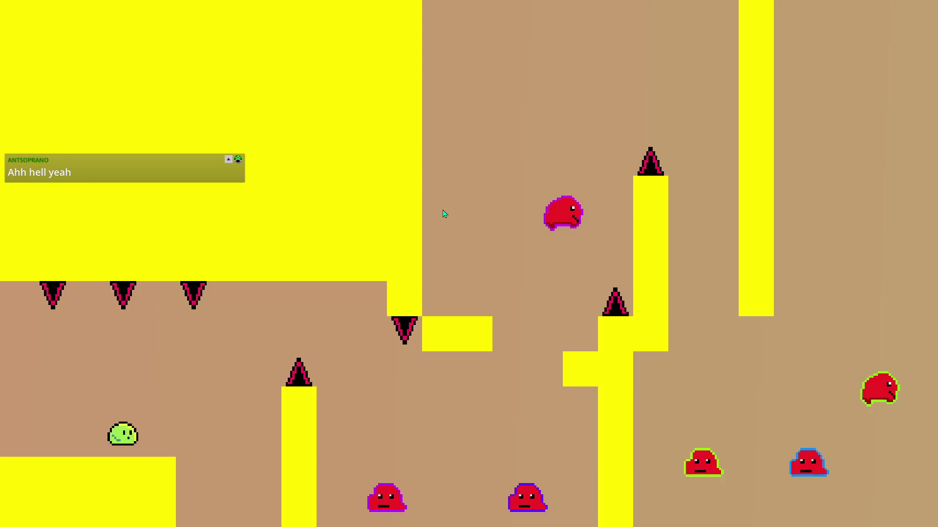
{"action": "key", "text": "Up"}
{"action": "key", "text": "Right"}
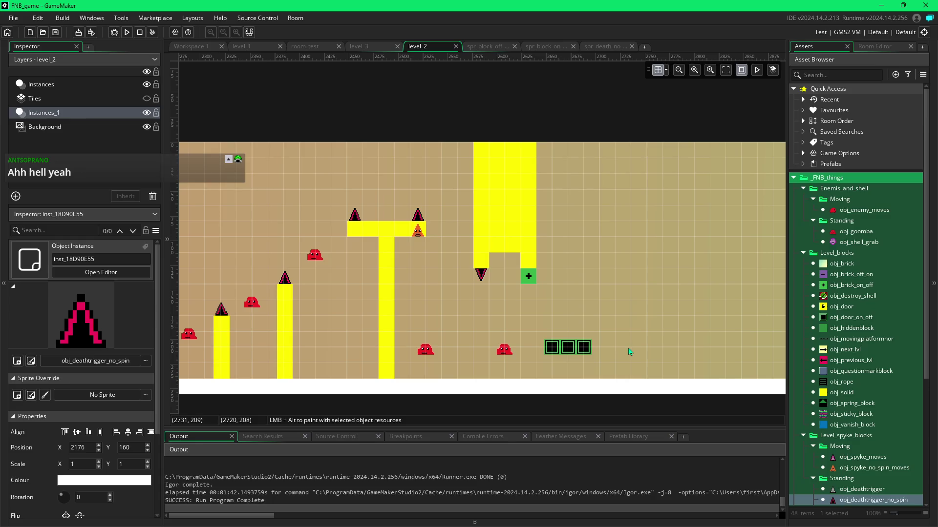
{"action": "scroll", "coordinate": [337, 316], "scroll_direction": "right", "scroll_amount": 10}
{"action": "scroll", "coordinate": [508, 308], "scroll_direction": "left", "scroll_amount": 10}
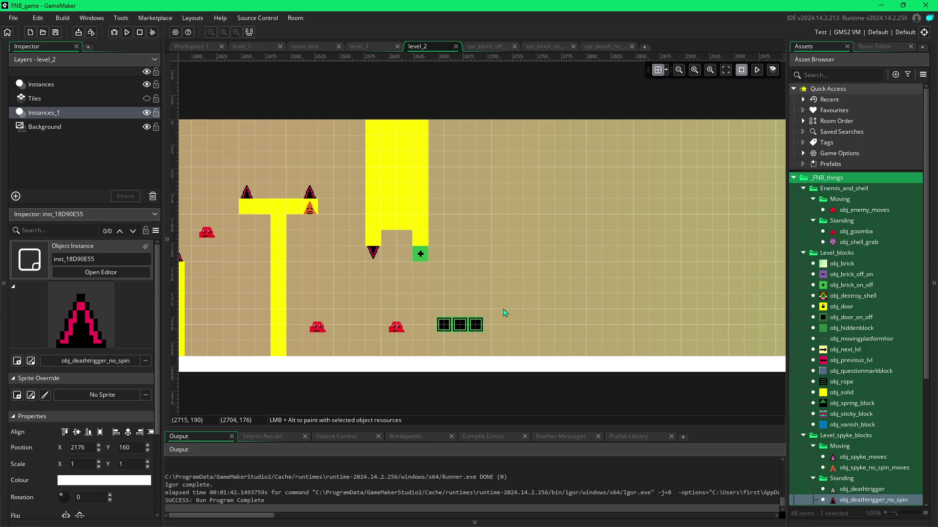
{"action": "scroll", "coordinate": [318, 293], "scroll_direction": "left", "scroll_amount": 3}
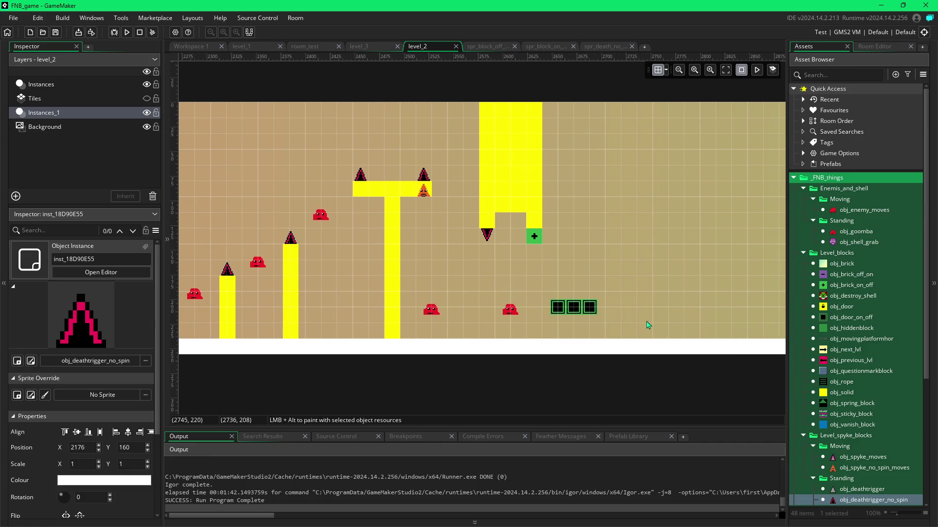
{"action": "scroll", "coordinate": [644, 323], "scroll_direction": "right", "scroll_amount": 1}
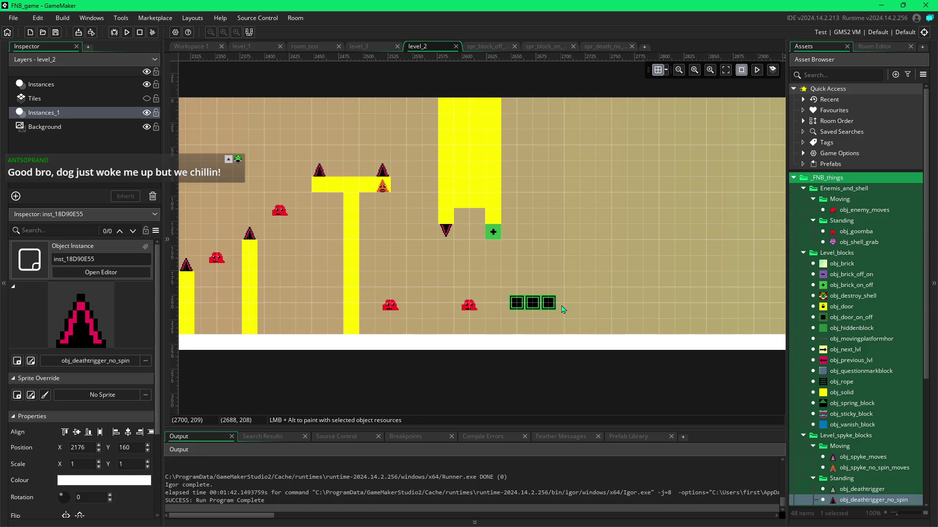
Step: Lower the floor goomba one grid cell and move the green on/off switch under the T-platform
{"action": "left_click", "coordinate": [391, 307]}
{"action": "left_click_drag", "start_coordinate": [391, 314], "coordinate": [391, 320]}
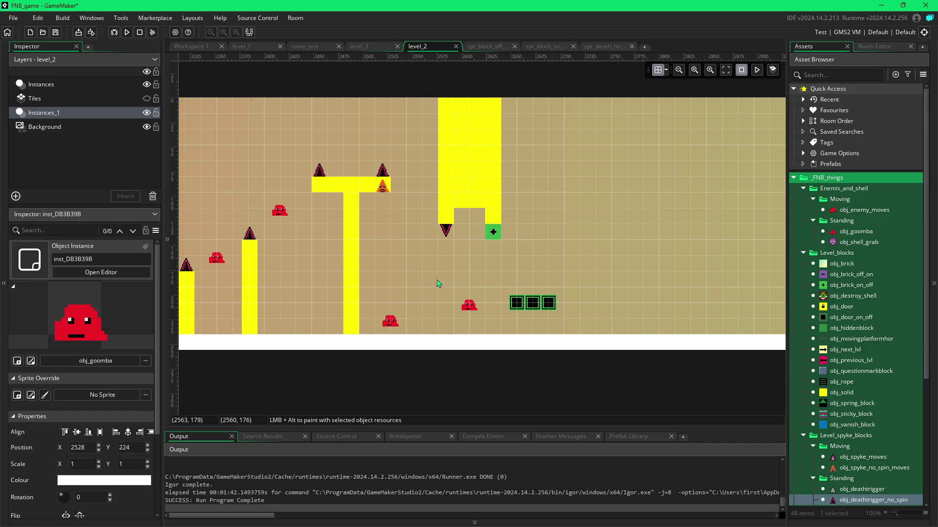
{"action": "left_click", "coordinate": [470, 307]}
{"action": "mouse_move", "coordinate": [494, 233]}
{"action": "left_mouse_down"}
{"action": "mouse_move", "coordinate": [472, 238]}
{"action": "mouse_move", "coordinate": [381, 211]}
{"action": "left_mouse_up"}
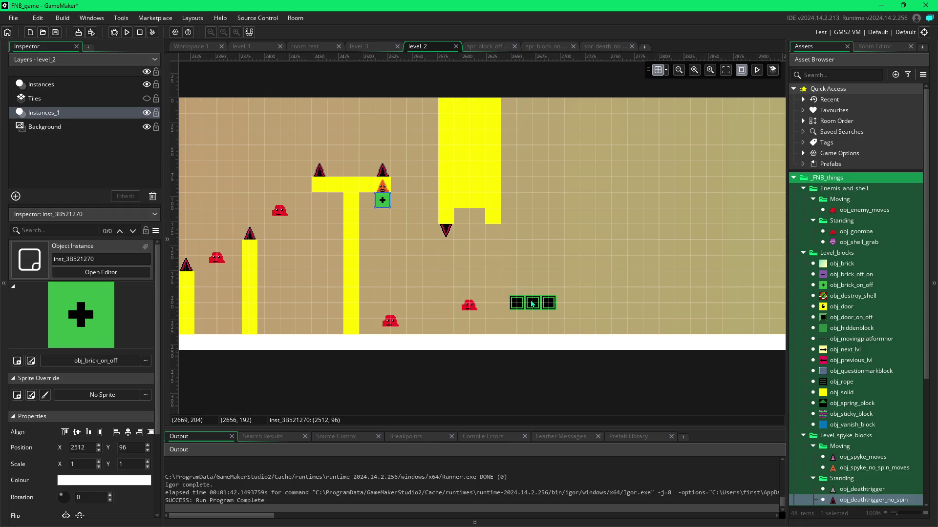
Step: Place a new obj_door_on_off block and drag it into position
{"action": "left_click", "coordinate": [533, 303]}
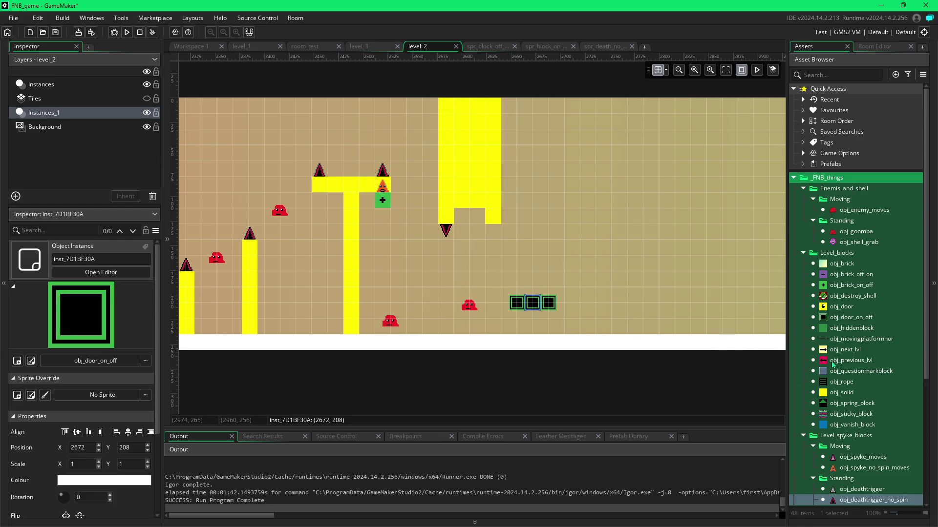
{"action": "left_click", "coordinate": [840, 318]}
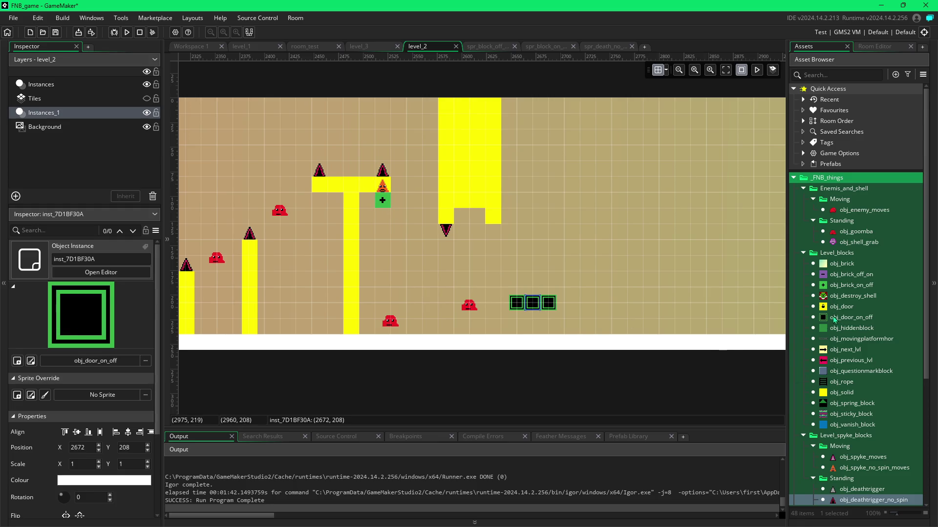
{"action": "left_click", "coordinate": [400, 226], "text": "alt"}
{"action": "mouse_move", "coordinate": [403, 227]}
{"action": "left_mouse_down"}
{"action": "mouse_move", "coordinate": [421, 227]}
{"action": "mouse_move", "coordinate": [423, 240]}
{"action": "left_mouse_up"}
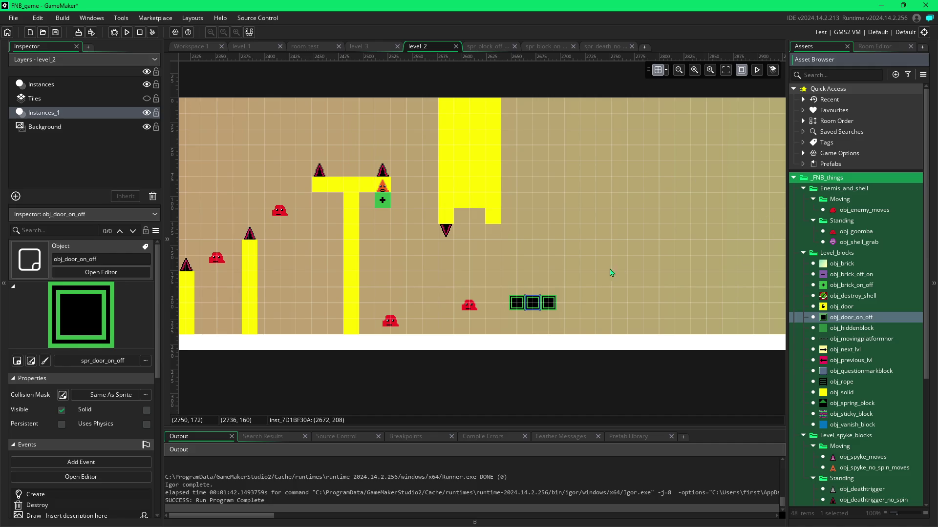
Step: Turn on the room grid and place the first obj_door_on_off block beside the T-pillar
{"action": "left_click", "coordinate": [659, 70]}
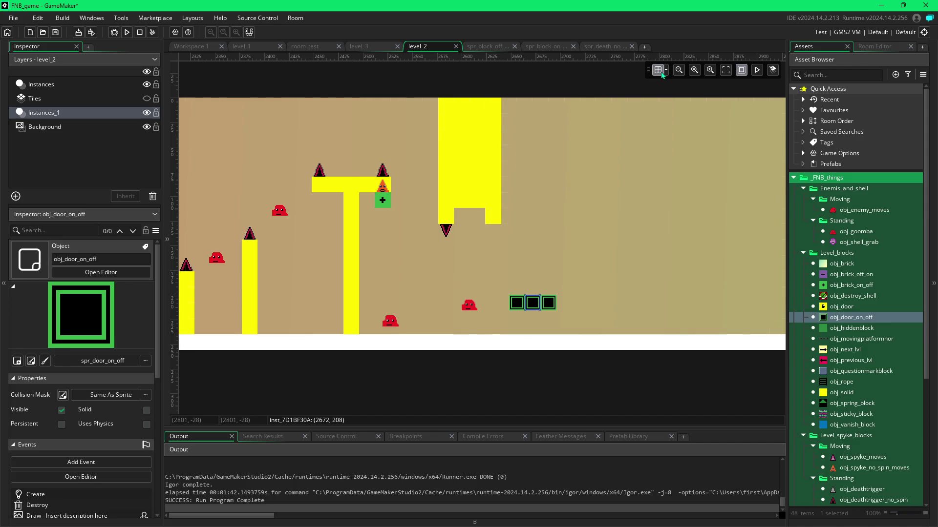
{"action": "left_click", "coordinate": [666, 71]}
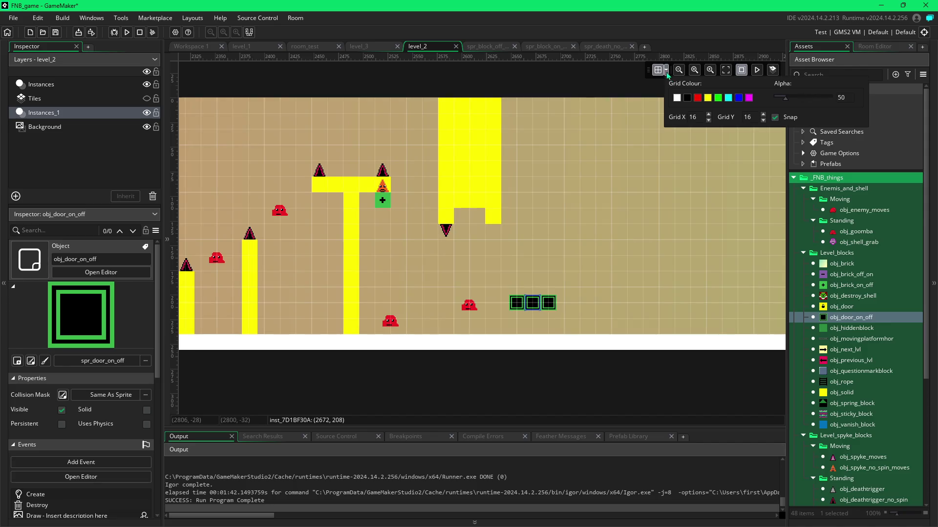
{"action": "left_click", "coordinate": [380, 221], "text": "alt"}
{"action": "mouse_move", "coordinate": [381, 221]}
{"action": "left_mouse_down"}
{"action": "mouse_move", "coordinate": [368, 237]}
{"action": "mouse_move", "coordinate": [416, 238]}
{"action": "left_mouse_up"}
Step: Add four more door blocks along Y 136 up to the hanging spike, then run the game
{"action": "left_click", "coordinate": [370, 237], "text": "alt"}
{"action": "left_click", "coordinate": [386, 238], "text": "alt"}
{"action": "left_click", "coordinate": [400, 238], "text": "alt"}
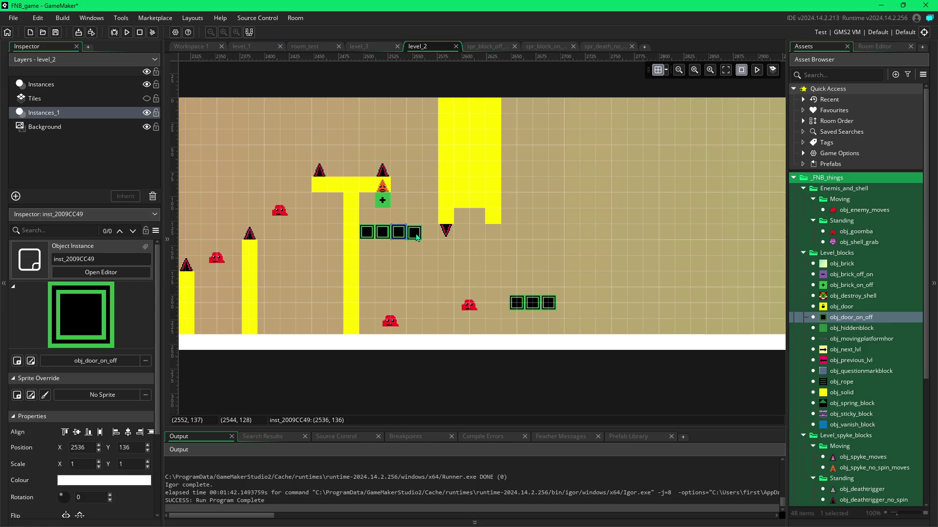
{"action": "left_click", "coordinate": [416, 238], "text": "alt"}
{"action": "left_click_drag", "start_coordinate": [416, 237], "coordinate": [433, 238]}
{"action": "left_click", "coordinate": [432, 238]}
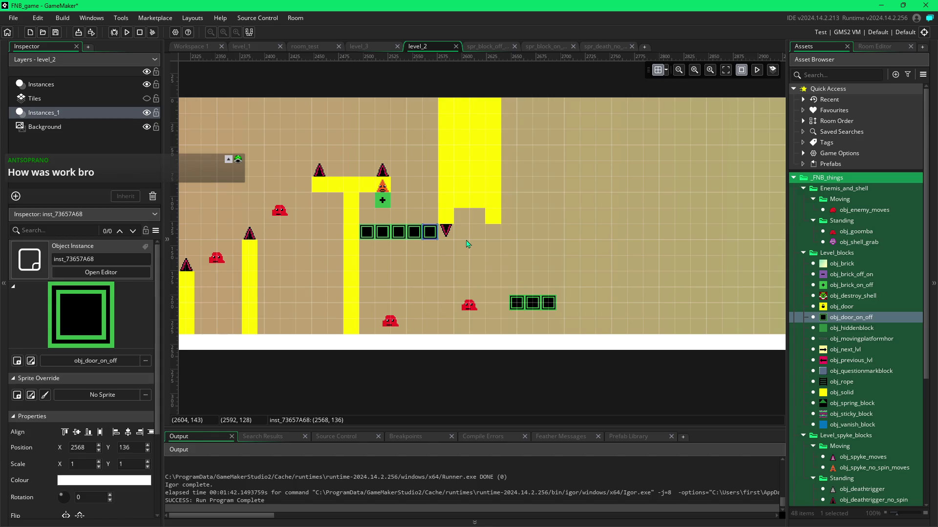
{"action": "key", "text": "F5"}
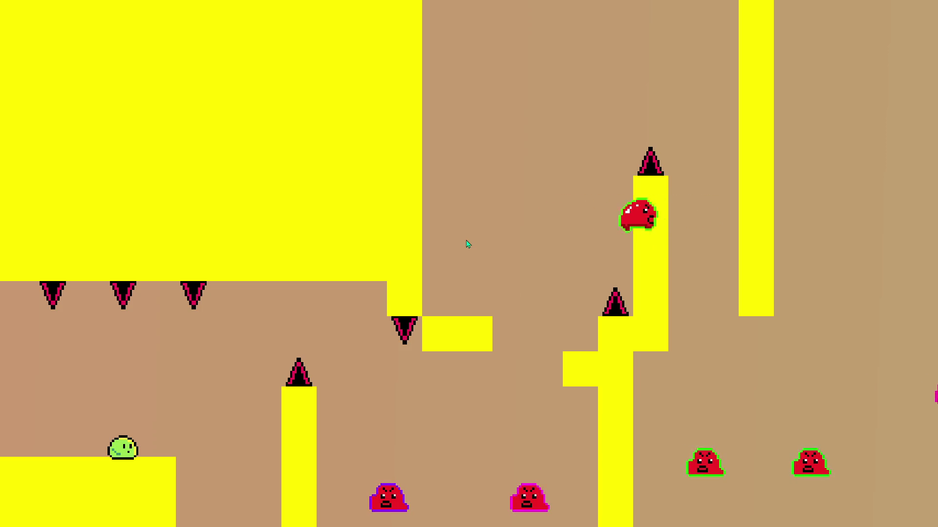
Step: Jump the player across the yellow pillars and hit the switch that toggles the green blocks
{"action": "key", "text": "space"}
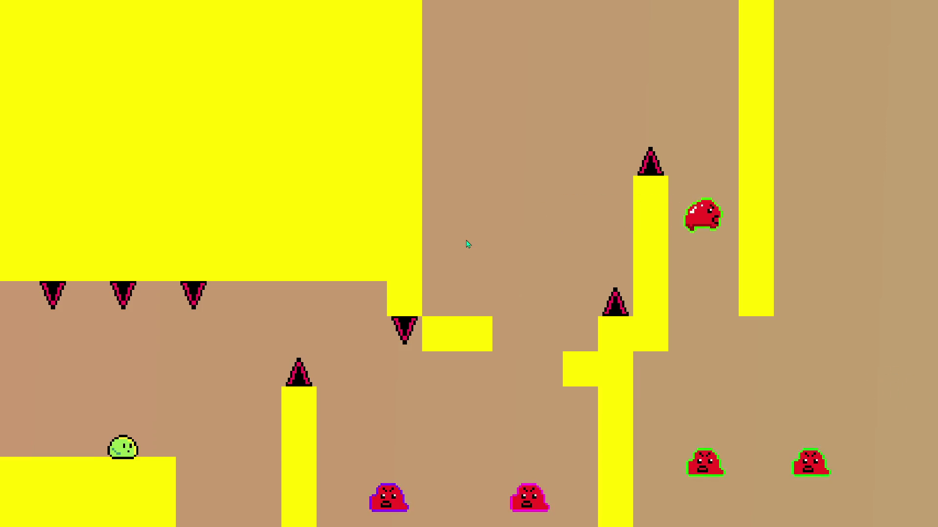
{"action": "key", "text": "Up"}
{"action": "key", "text": "Right"}
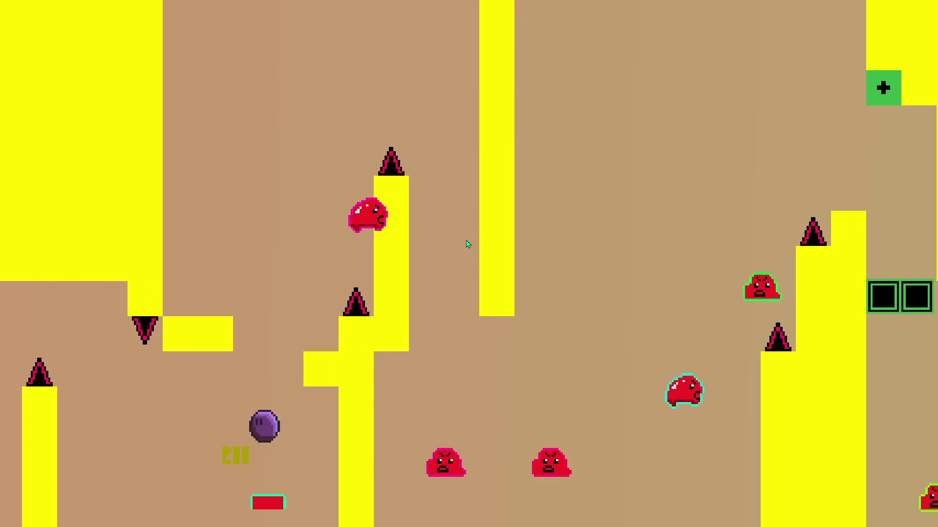
{"action": "key", "text": "Up"}
{"action": "key", "text": "Right"}
{"action": "key", "text": "space"}
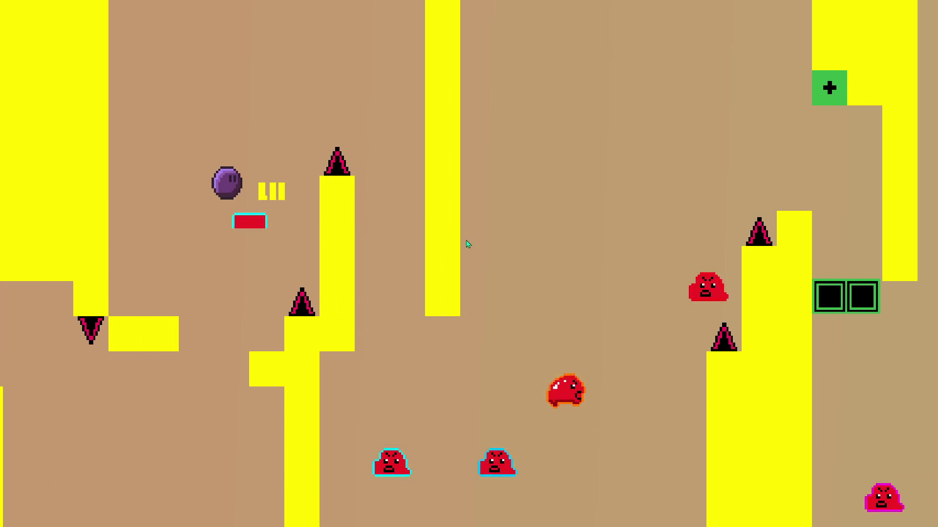
{"action": "key", "text": "Right"}
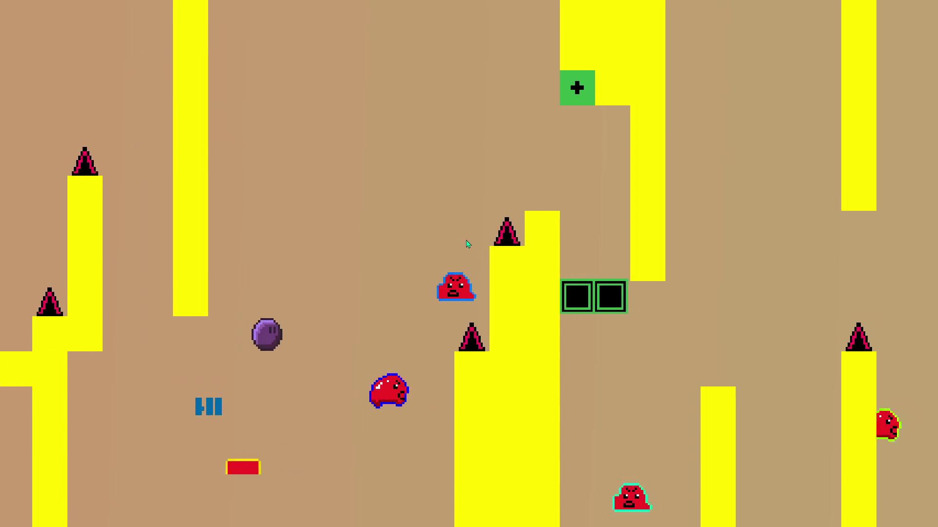
{"action": "key", "text": "space"}
{"action": "key", "text": "Right"}
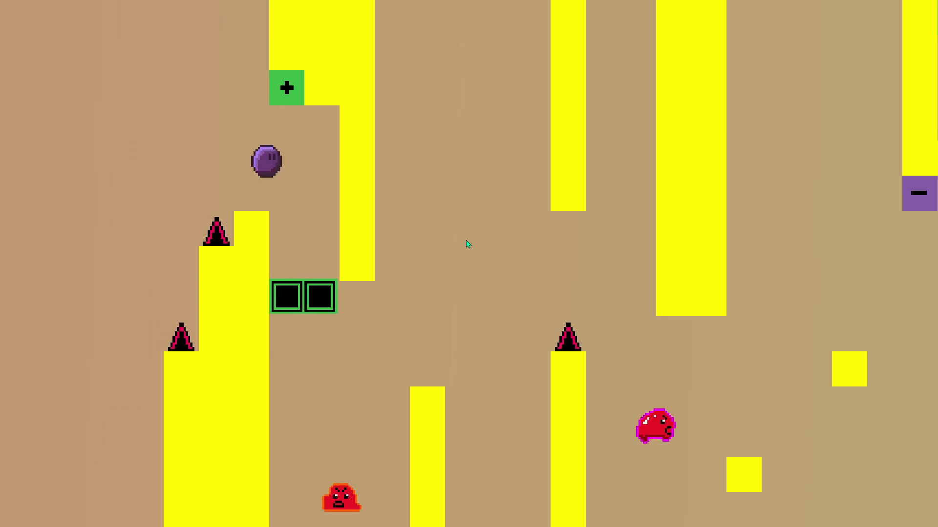
{"action": "key", "text": "space"}
{"action": "key", "text": "Right"}
{"action": "key", "text": "space"}
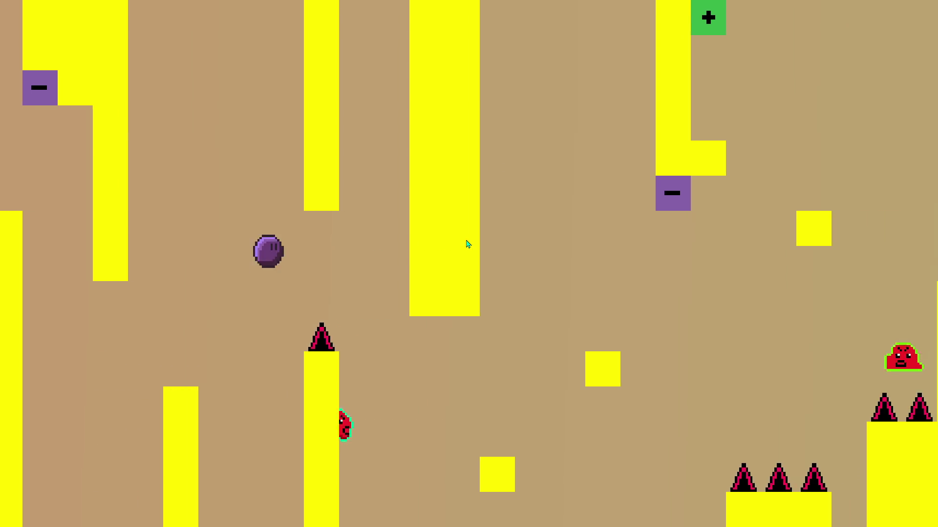
{"action": "key", "text": "space"}
{"action": "key", "text": "Right"}
{"action": "key", "text": "space"}
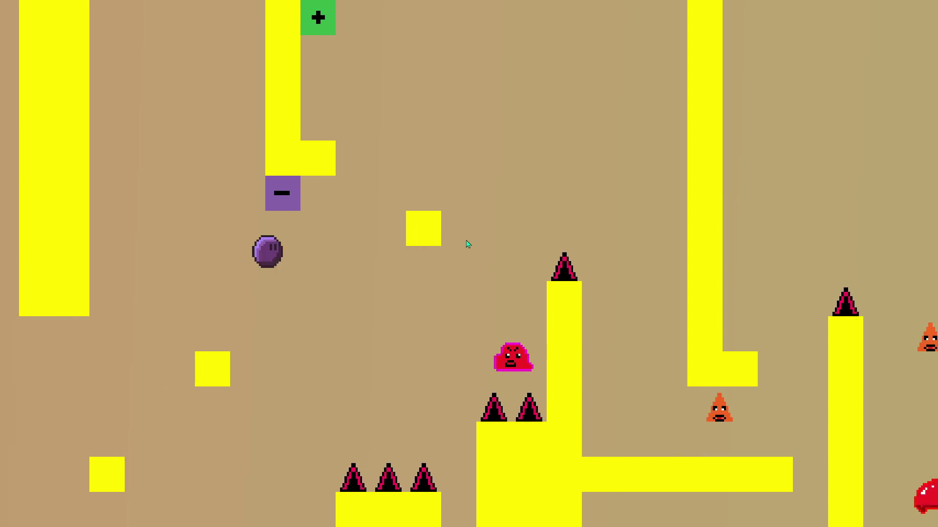
{"action": "key", "text": "space"}
{"action": "key", "text": "Left"}
{"action": "key", "text": "space"}
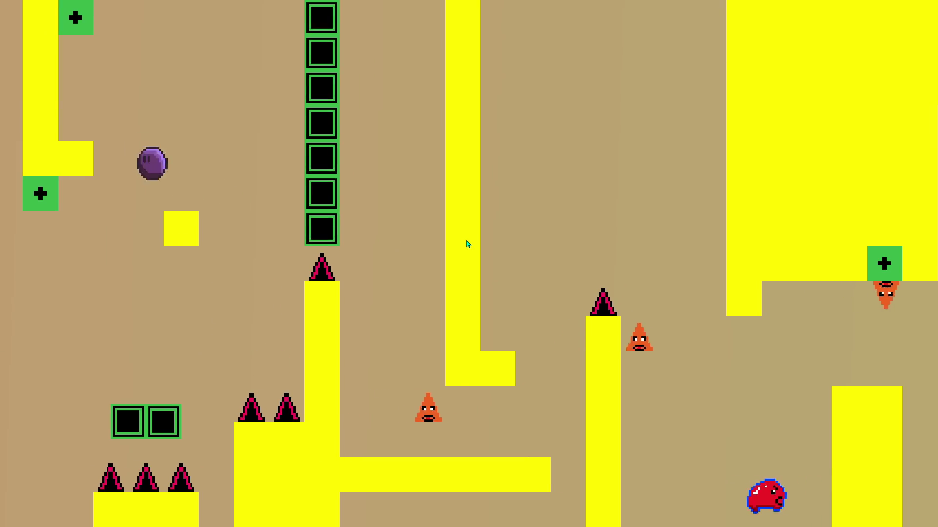
{"action": "key", "text": "Right"}
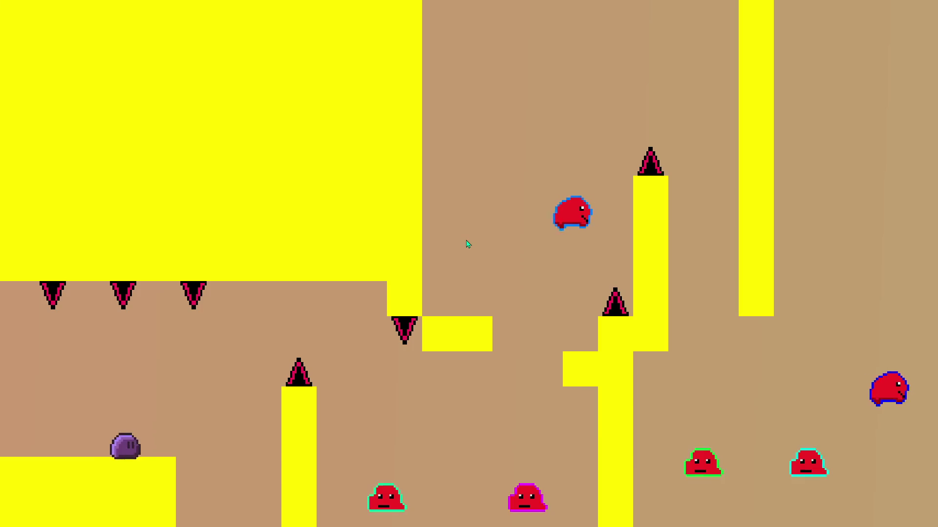
{"action": "key", "text": "Right"}
Step: After respawning, climb to the higher level, land on the green blocks and remove their column
{"action": "key", "text": "space"}
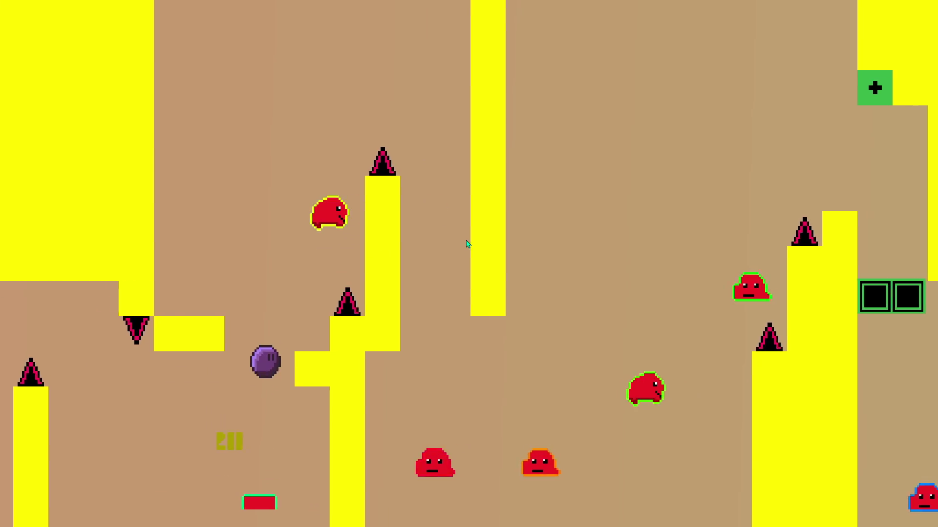
{"action": "key", "text": "space"}
{"action": "key", "text": "Left"}
{"action": "key", "text": "space"}
{"action": "key", "text": "Right"}
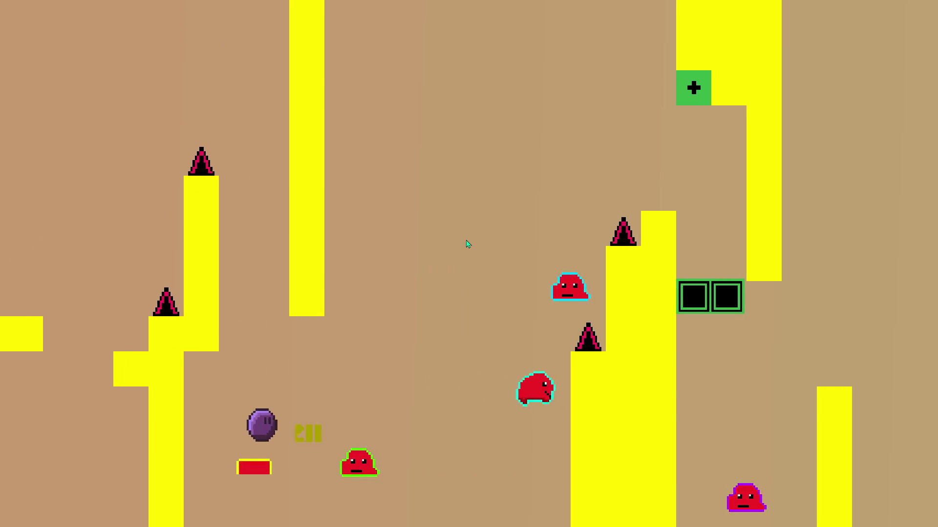
{"action": "key", "text": "Right"}
{"action": "key", "text": "space"}
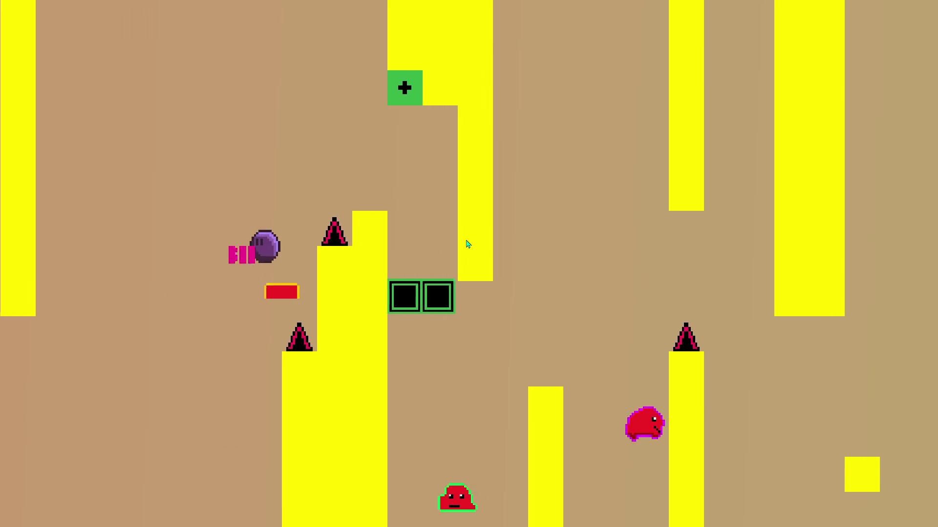
{"action": "key", "text": "space"}
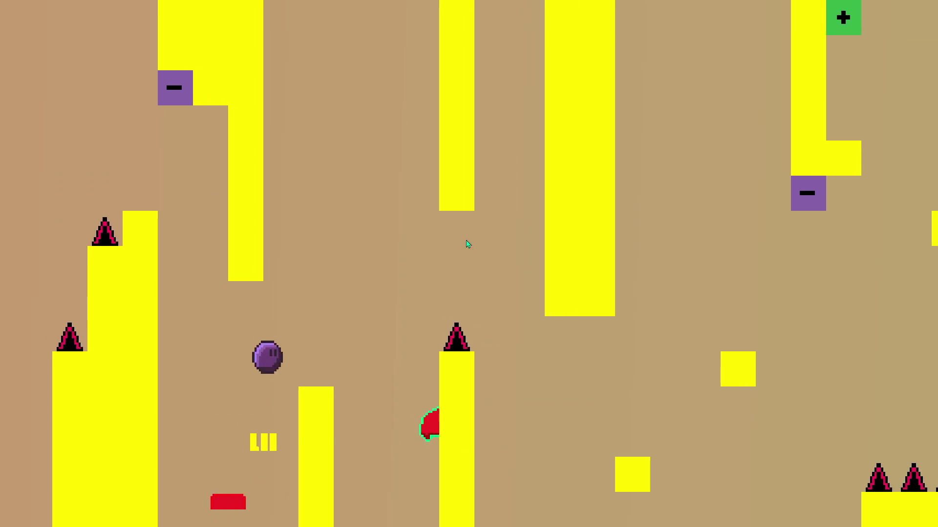
{"action": "key", "text": "space"}
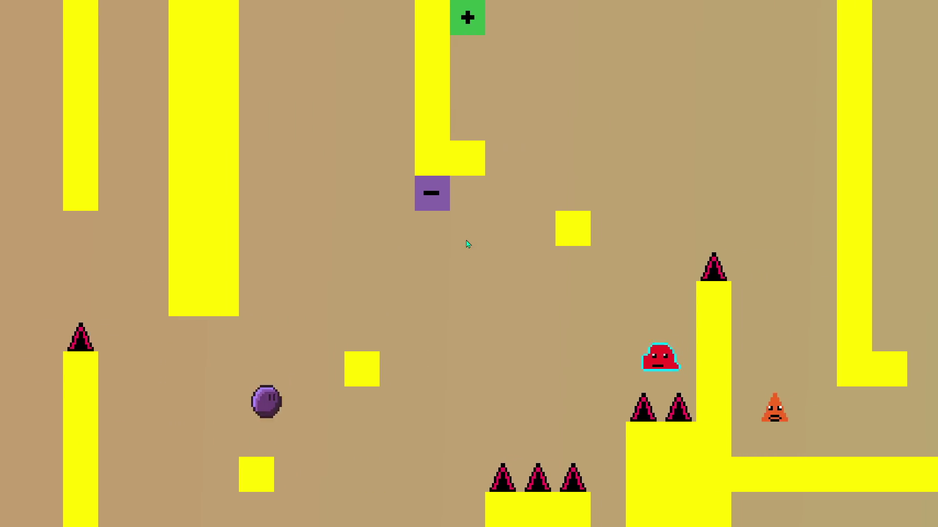
{"action": "key", "text": "space"}
{"action": "key", "text": "space"}
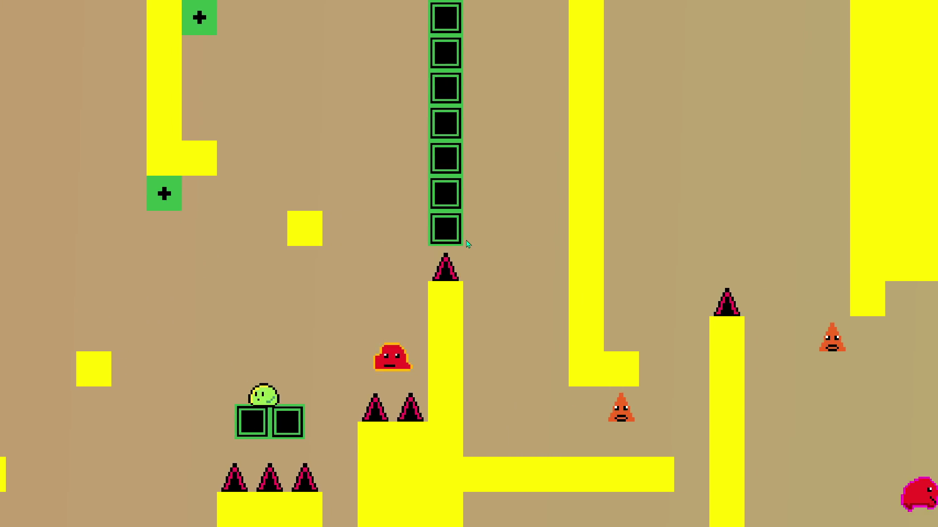
{"action": "key", "text": "space"}
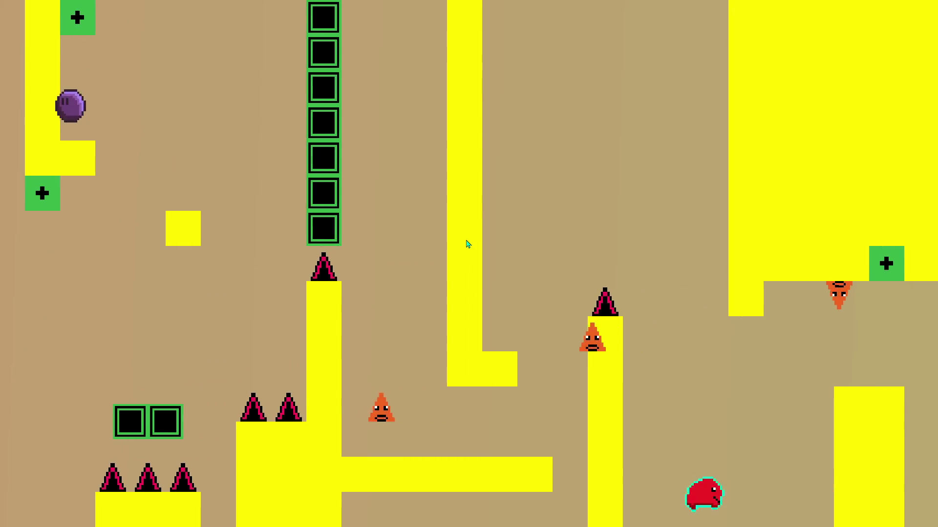
{"action": "key", "text": "space"}
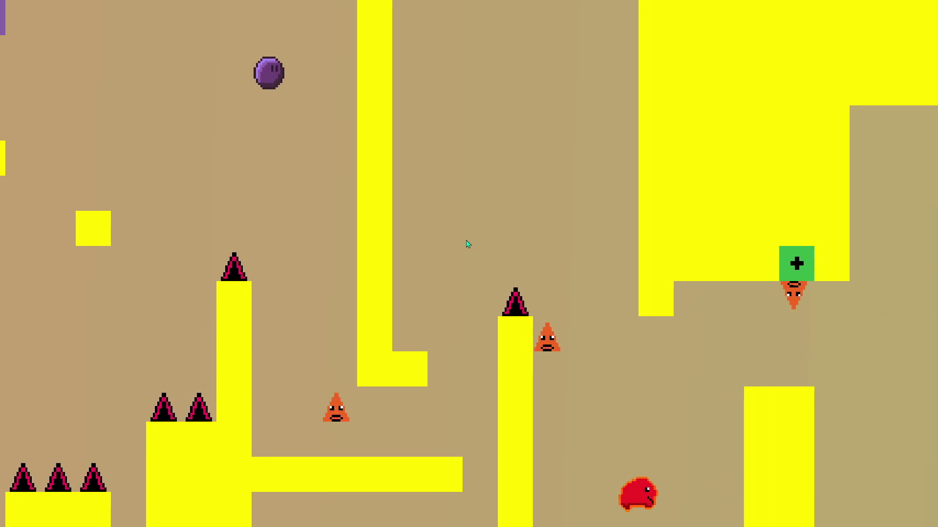
{"action": "key", "text": "space"}
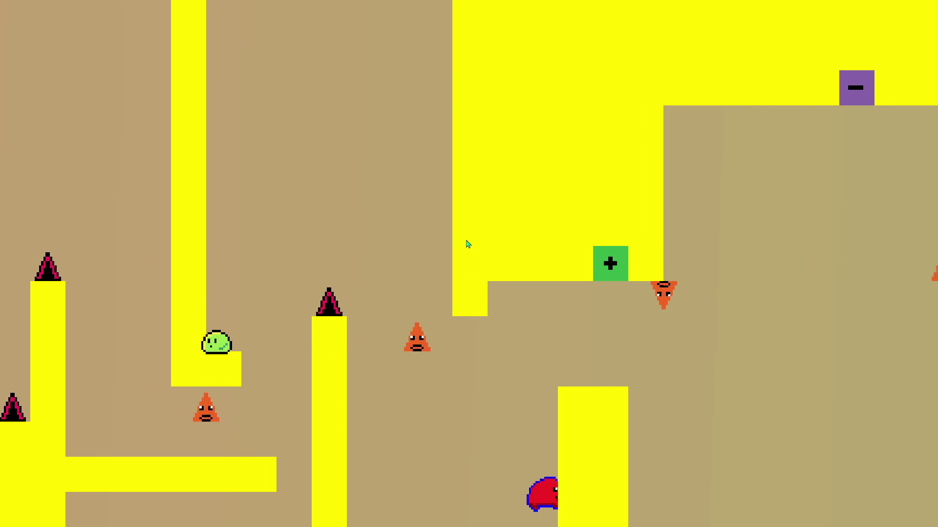
{"action": "key", "text": "space"}
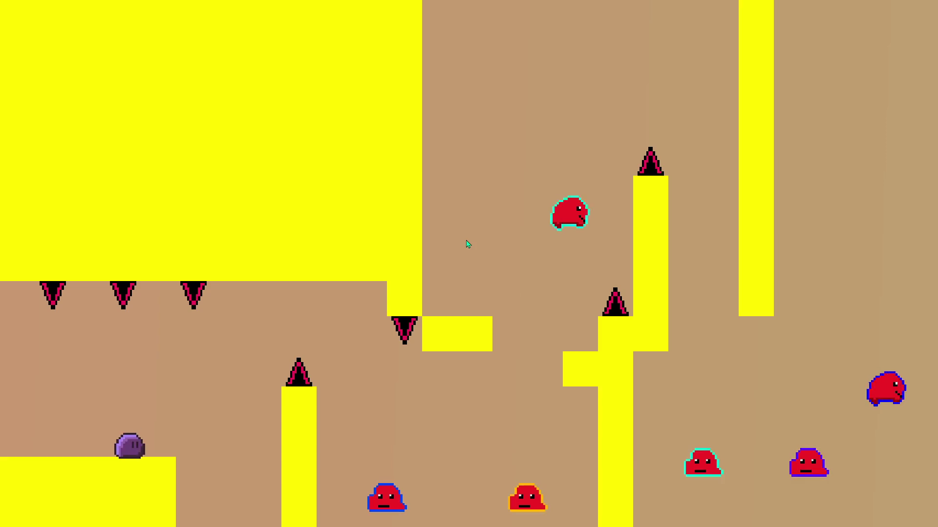
Step: Jump the ball past the spike pillar and floating block, onto the green block, toward the twin spikes
{"action": "key", "text": "space"}
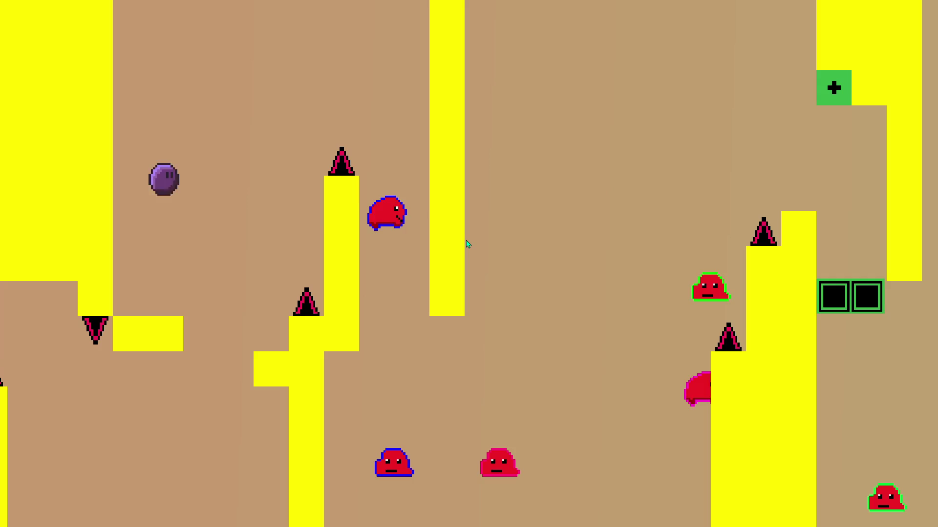
{"action": "key", "text": "space"}
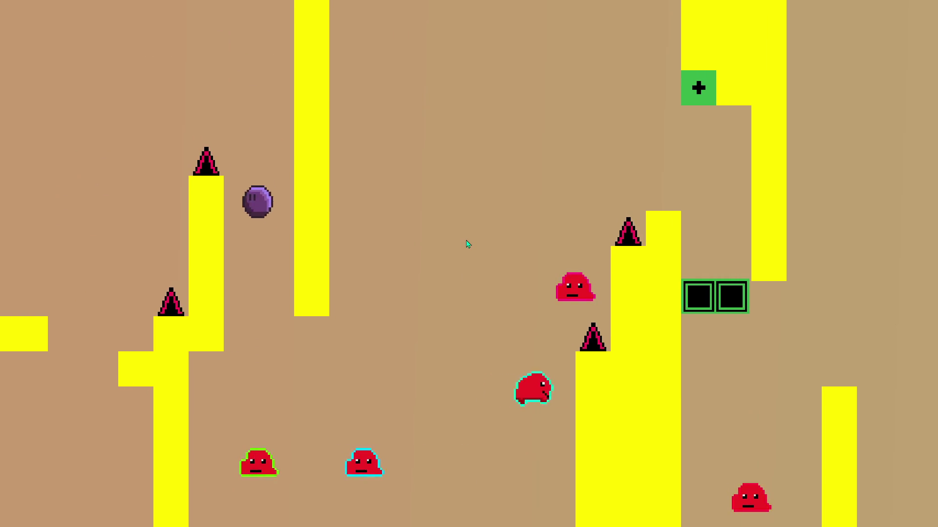
{"action": "key", "text": "space"}
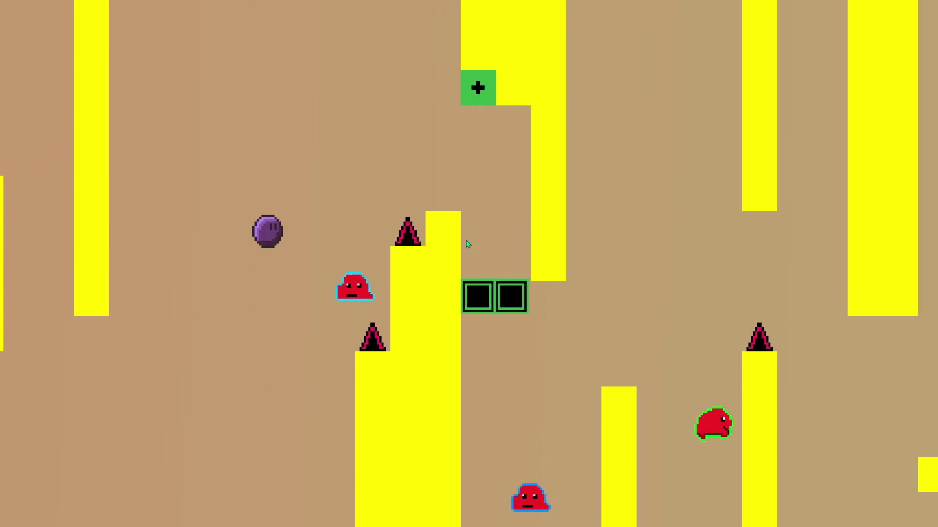
{"action": "key", "text": "space"}
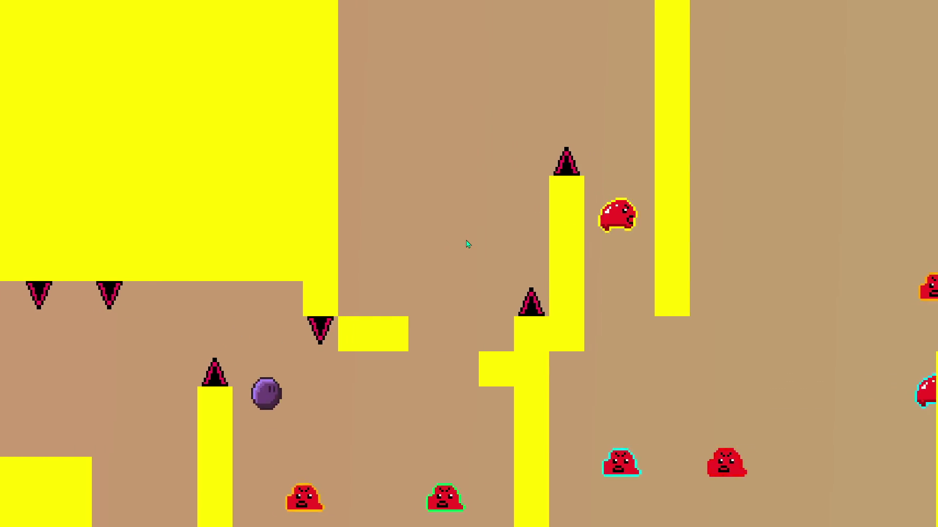
{"action": "key", "text": "space"}
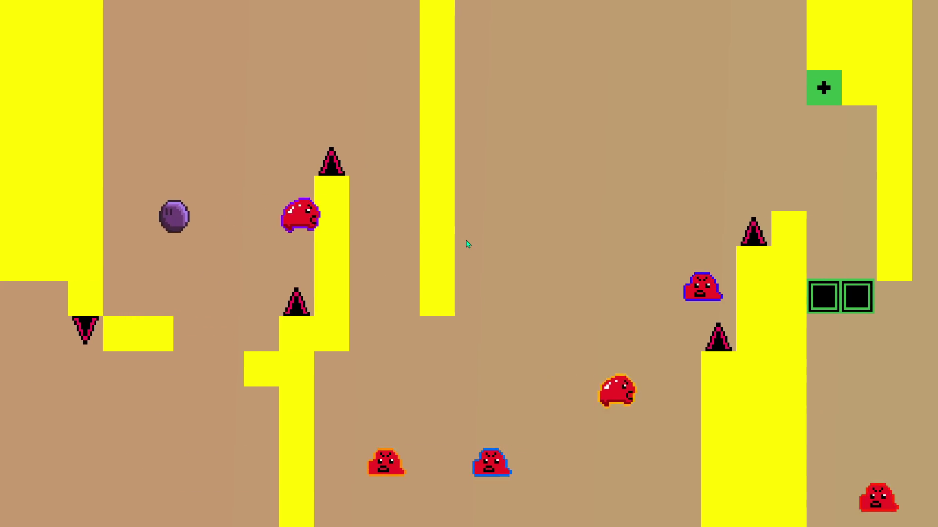
{"action": "key", "text": "Left"}
{"action": "key", "text": "space"}
{"action": "key", "text": "Right"}
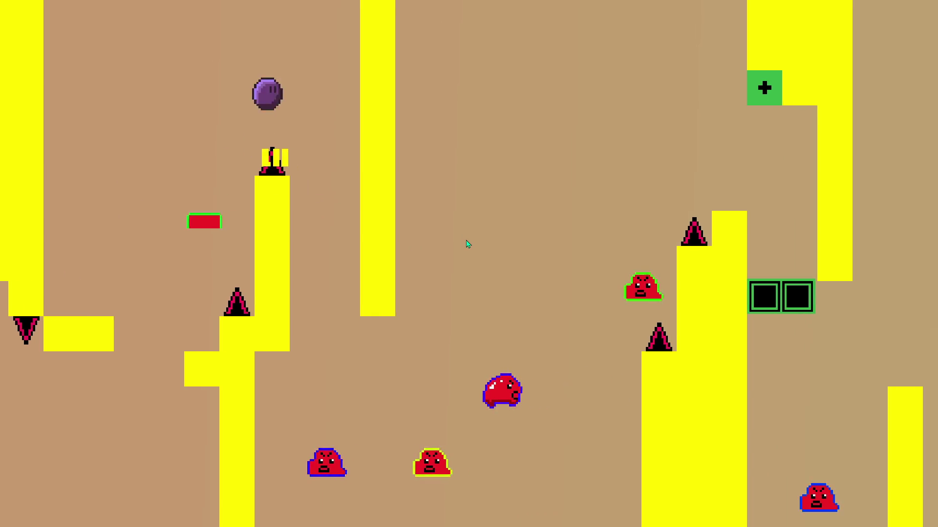
{"action": "key", "text": "space"}
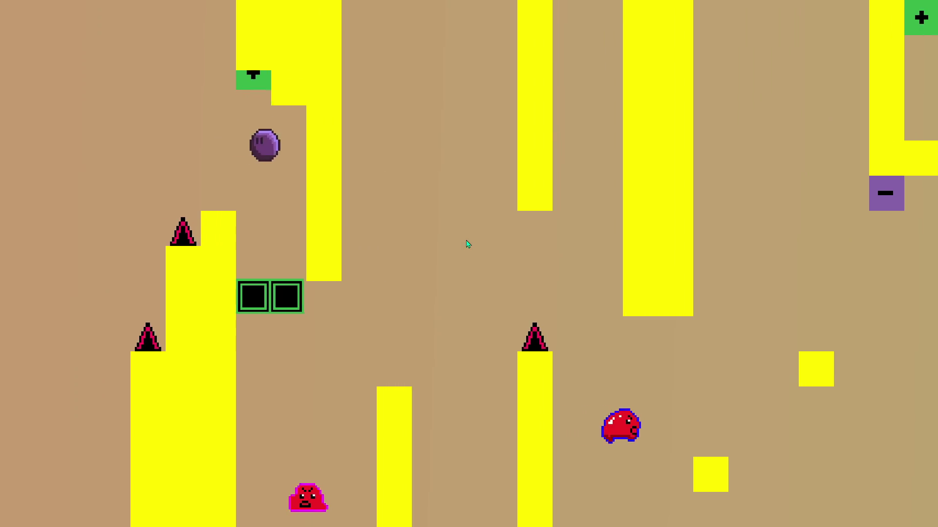
{"action": "key", "text": "space"}
{"action": "key", "text": "space"}
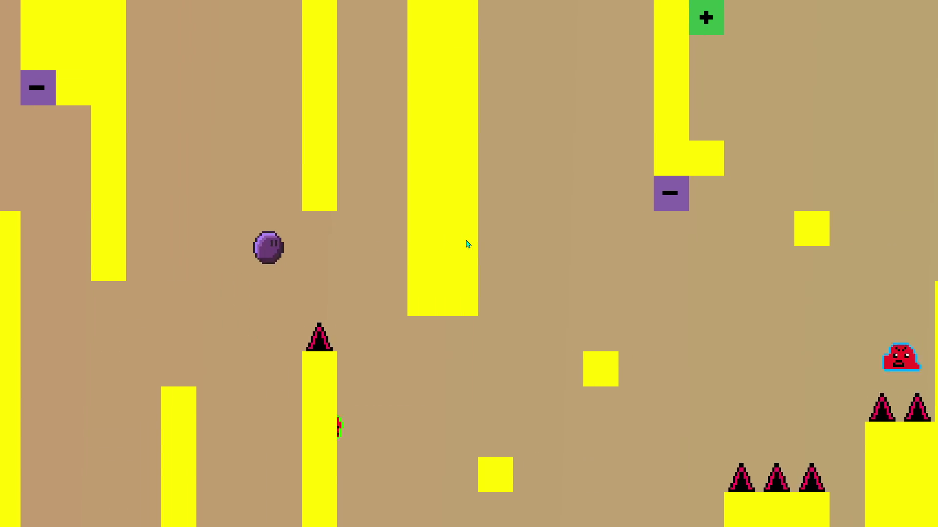
{"action": "key", "text": "space"}
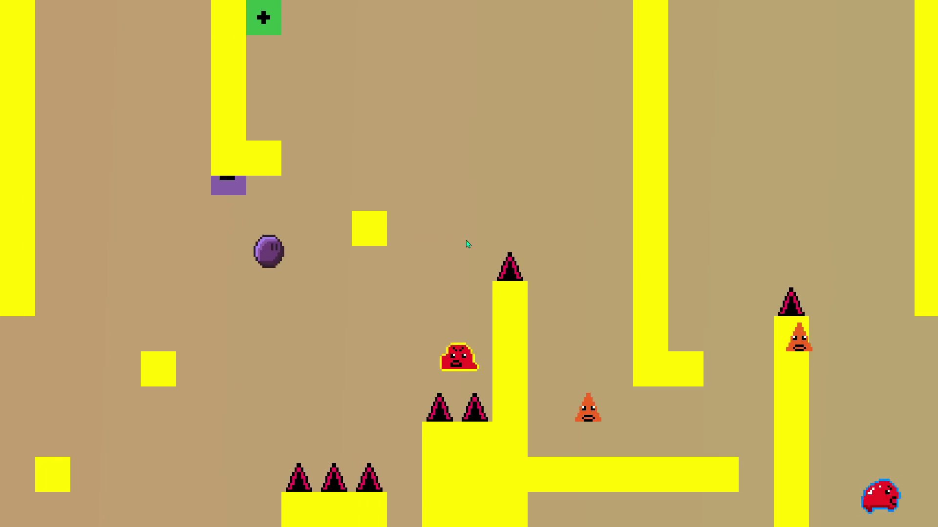
{"action": "key", "text": "space"}
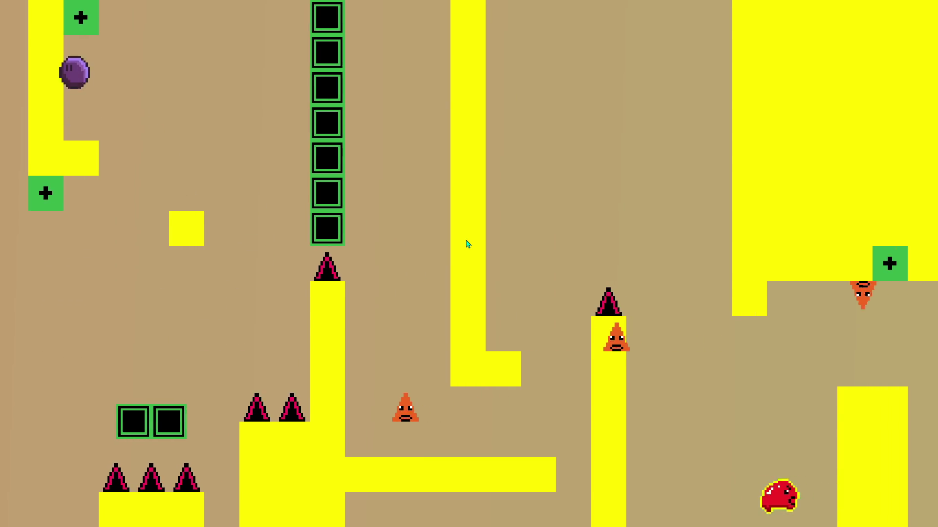
{"action": "key", "text": "space"}
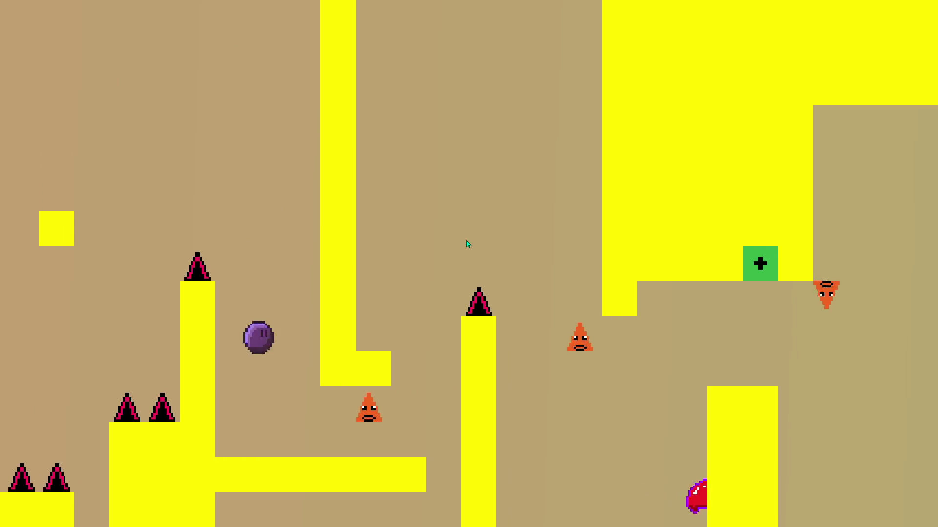
{"action": "key", "text": "space"}
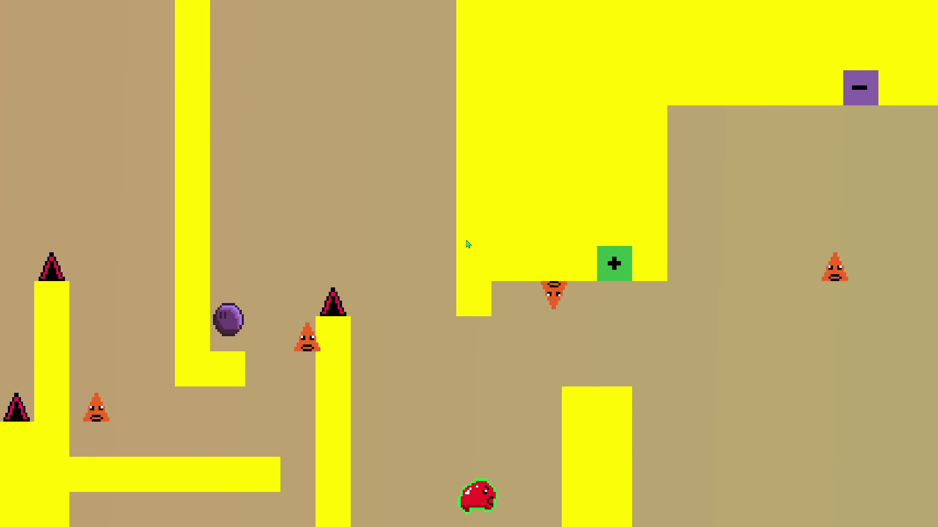
{"action": "key", "text": "space"}
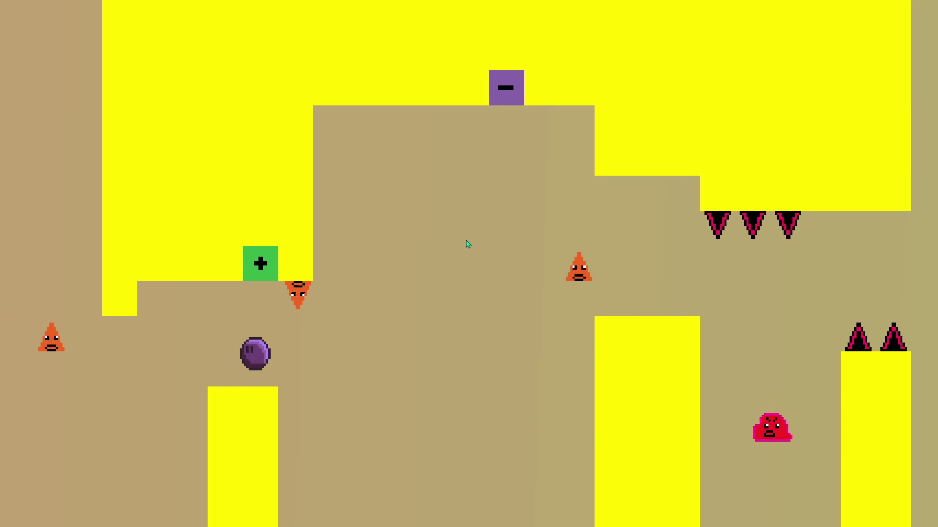
{"action": "key", "text": "space"}
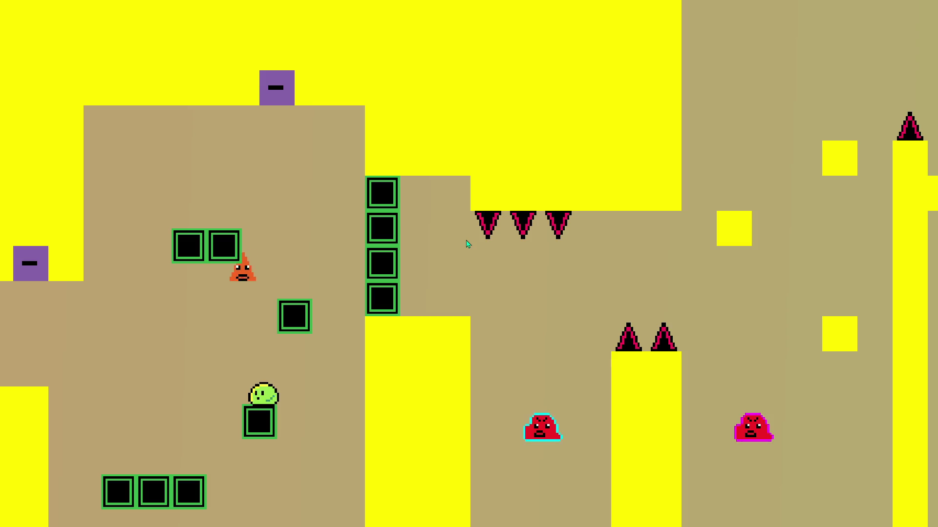
{"action": "key", "text": "space"}
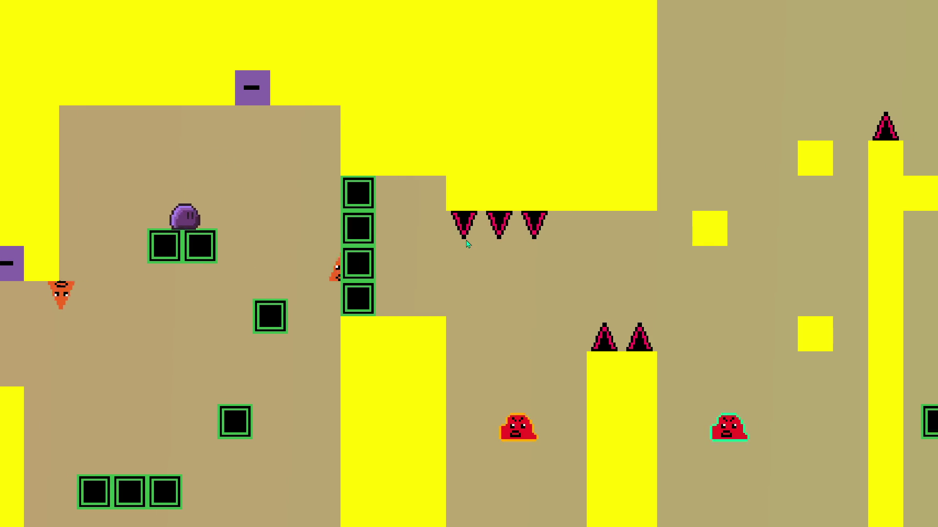
{"action": "key", "text": "space"}
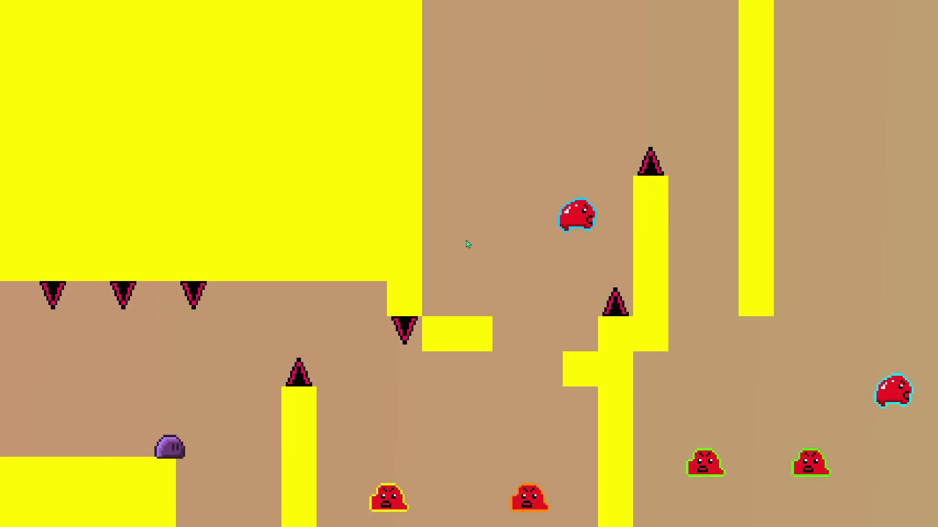
Step: Restart the run and jump up through the pillars to hit the on/off switch
{"action": "key", "text": "space"}
{"action": "key", "text": "space"}
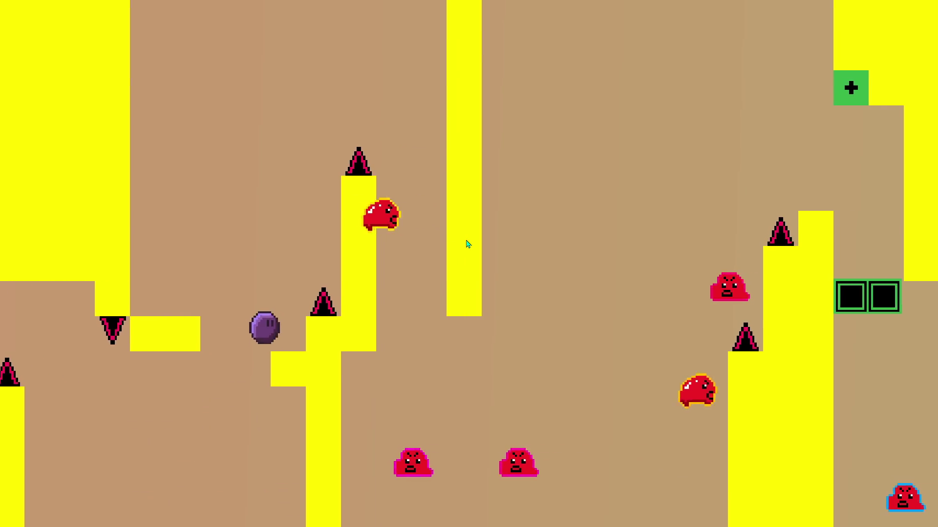
{"action": "key", "text": "space"}
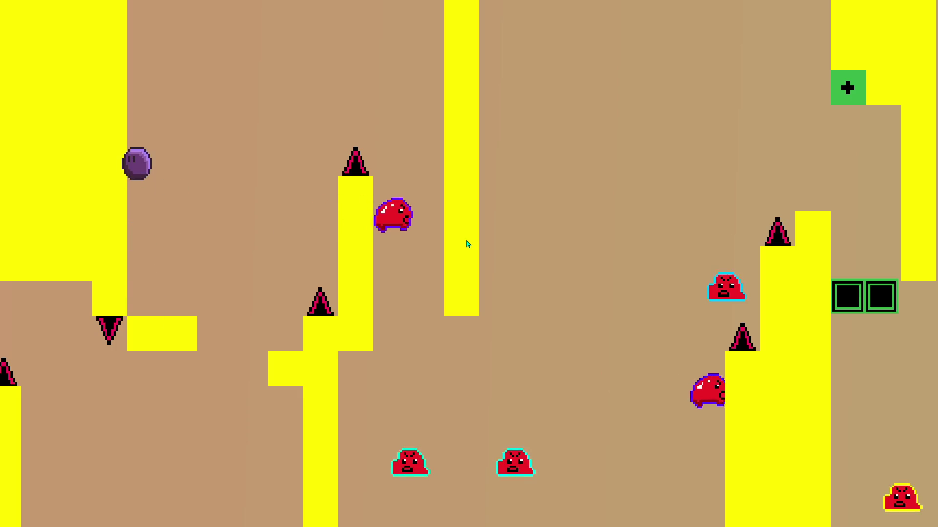
{"action": "key", "text": "space"}
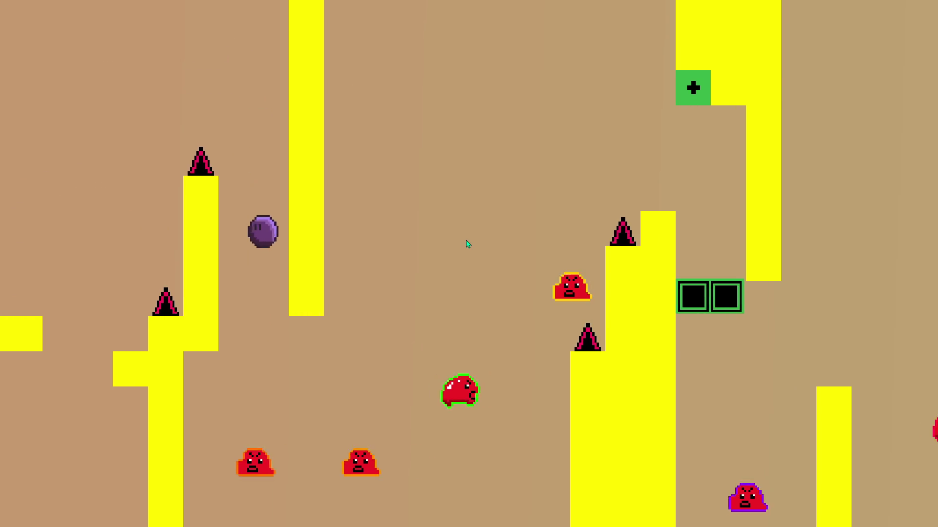
{"action": "key", "text": "space"}
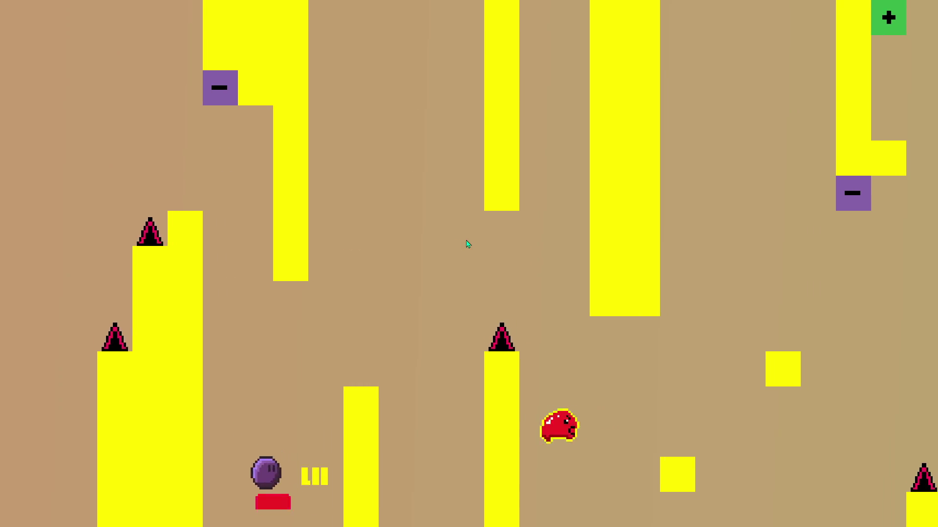
{"action": "key", "text": "space"}
{"action": "key", "text": "space"}
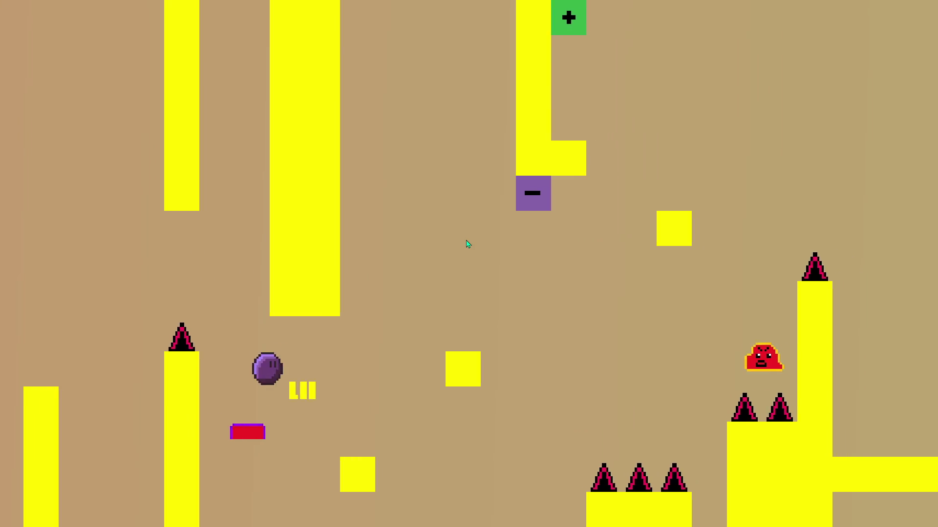
{"action": "key", "text": "space"}
{"action": "key", "text": "space"}
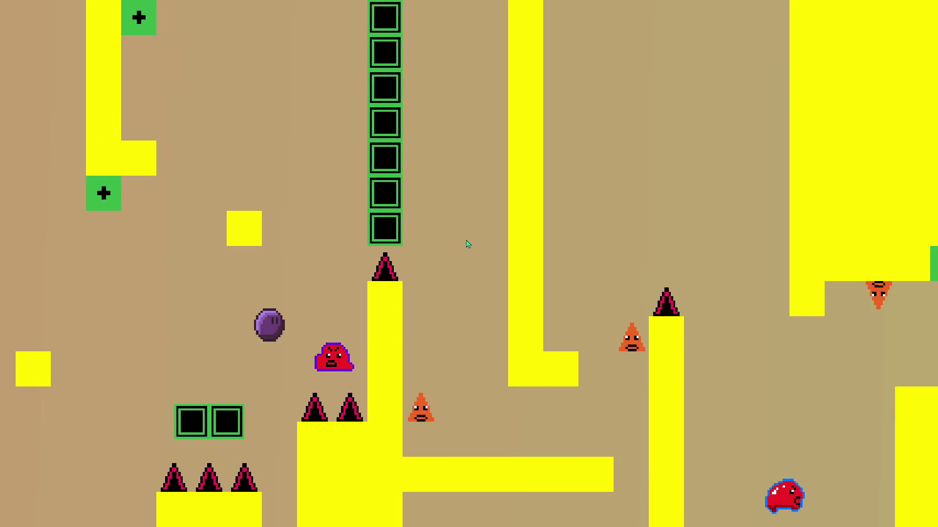
{"action": "key", "text": "space"}
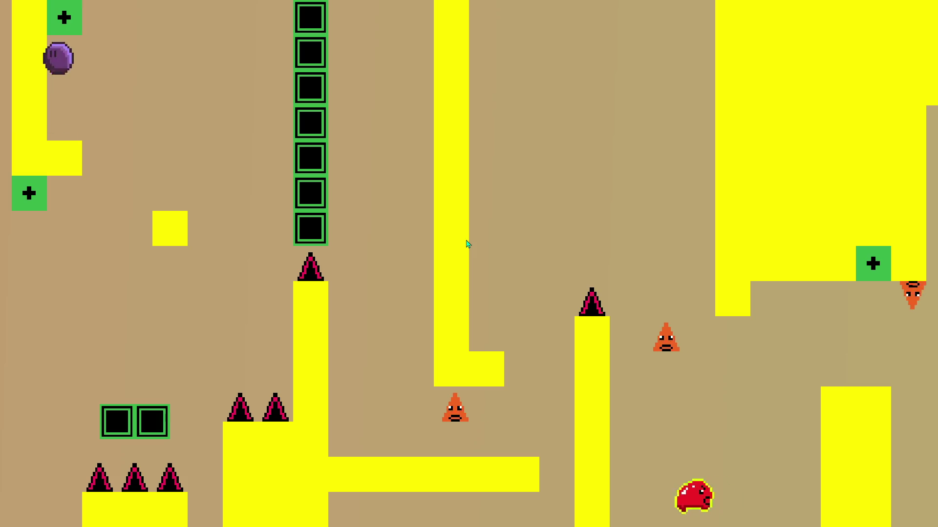
{"action": "key", "text": "space"}
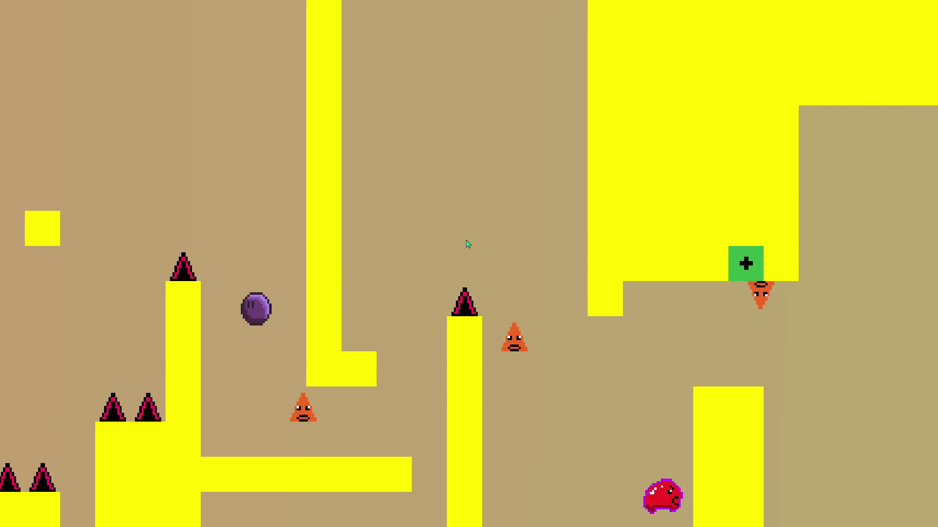
{"action": "key", "text": "space"}
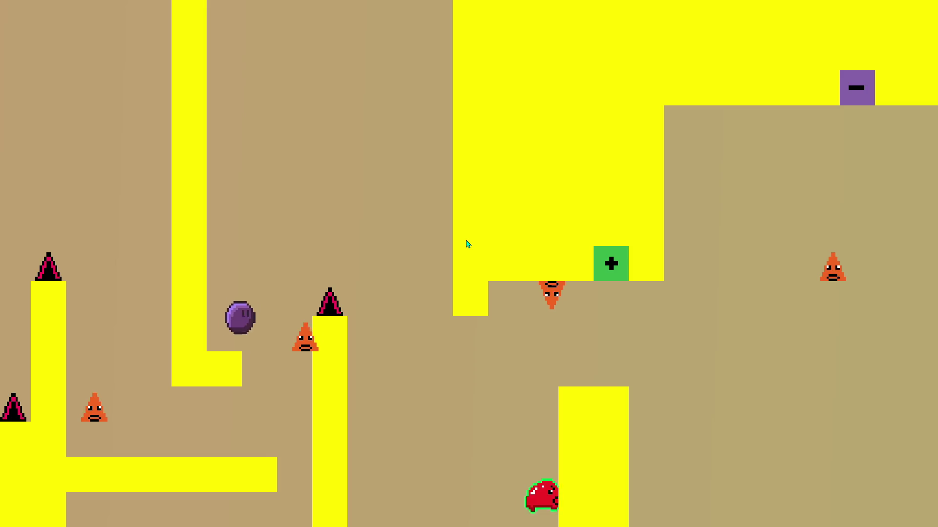
{"action": "key", "text": "space"}
Step: Toggle the green blocks on and off repeatedly while climbing toward the T-shaped platform
{"action": "key", "text": "space"}
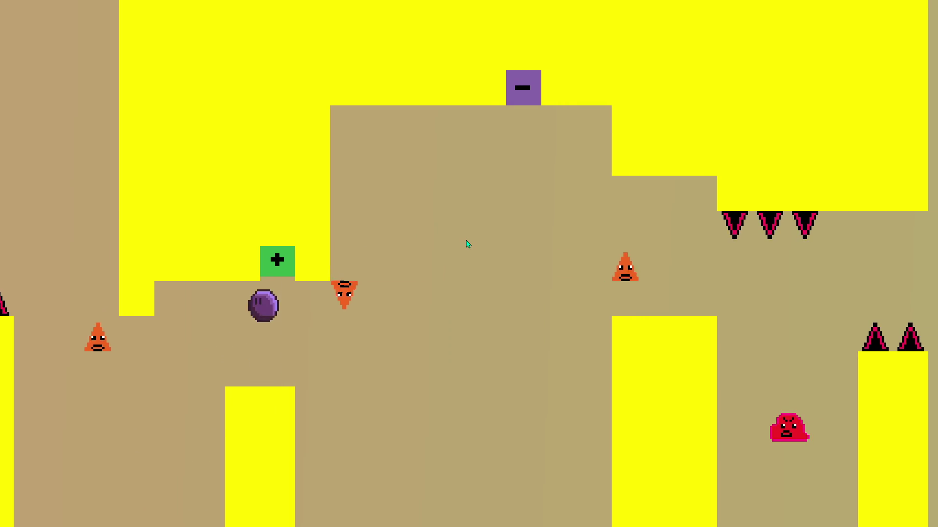
{"action": "key", "text": "space"}
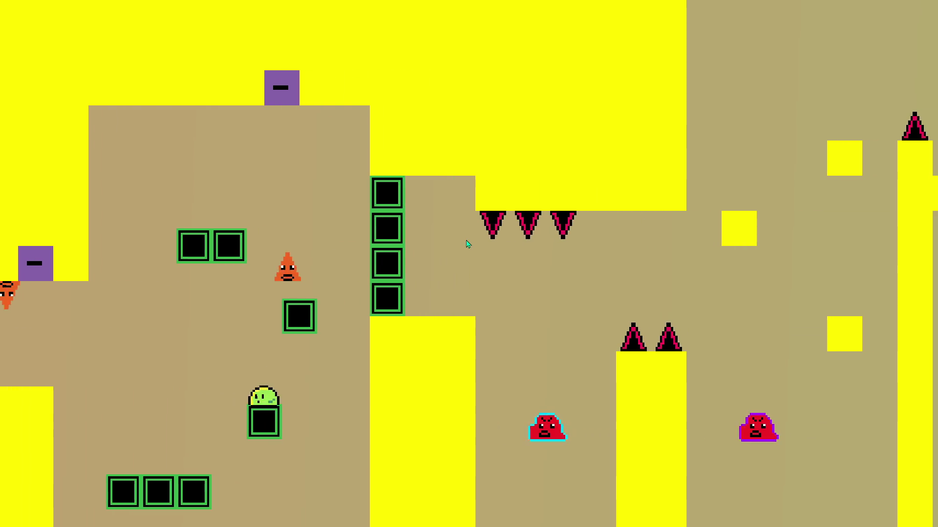
{"action": "key", "text": "space"}
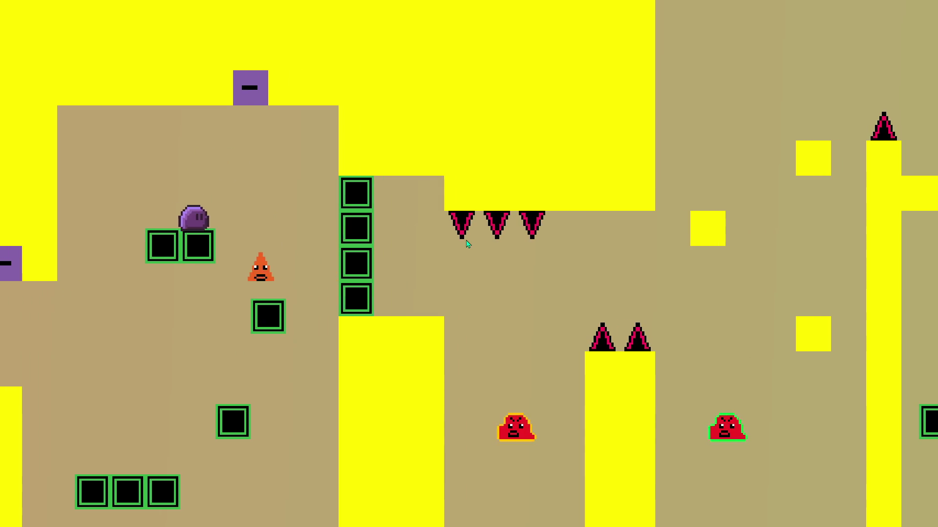
{"action": "key", "text": "space"}
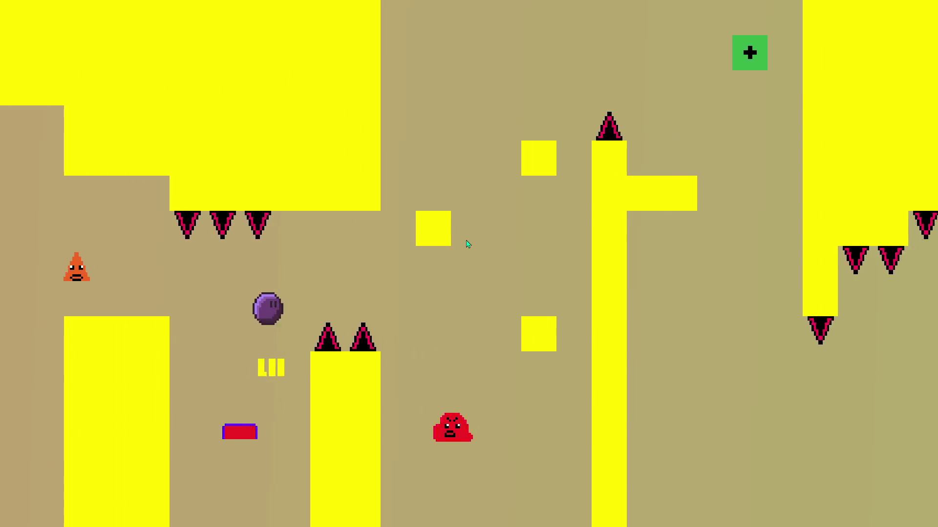
{"action": "key", "text": "space"}
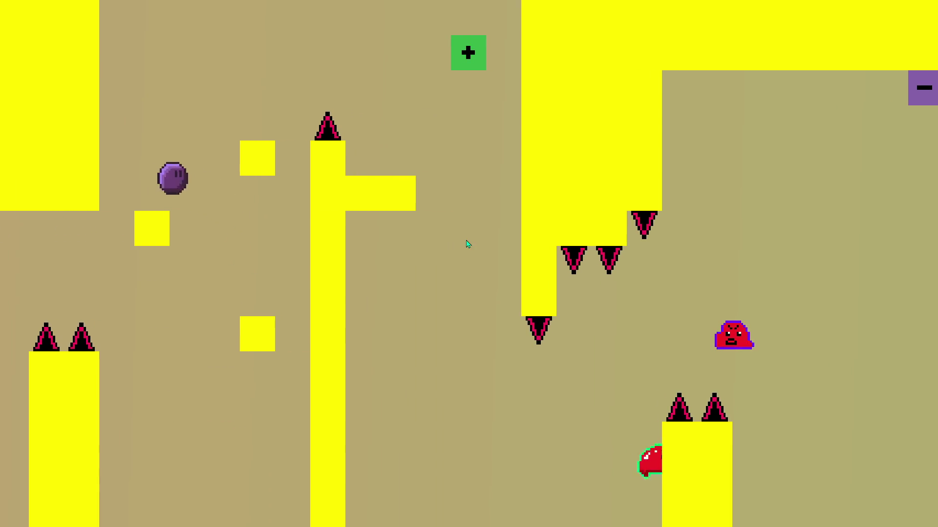
{"action": "key", "text": "space"}
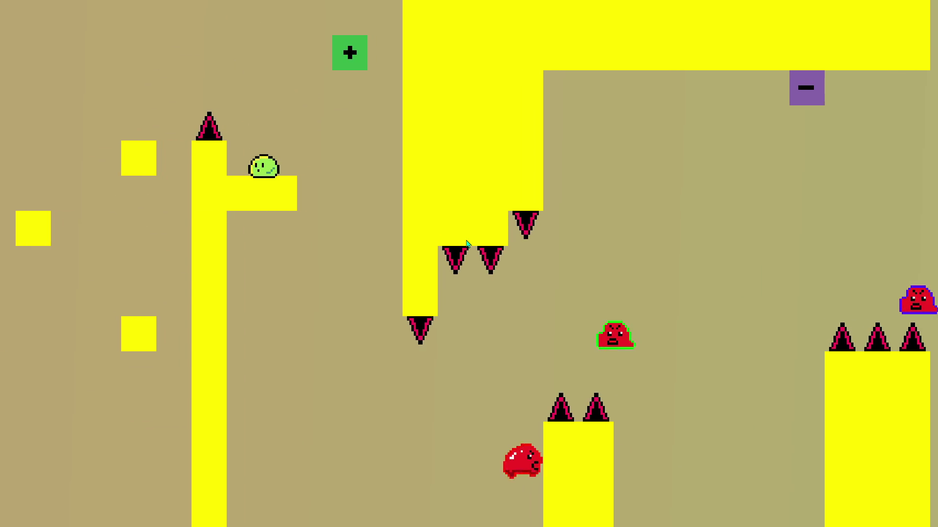
{"action": "key", "text": "space"}
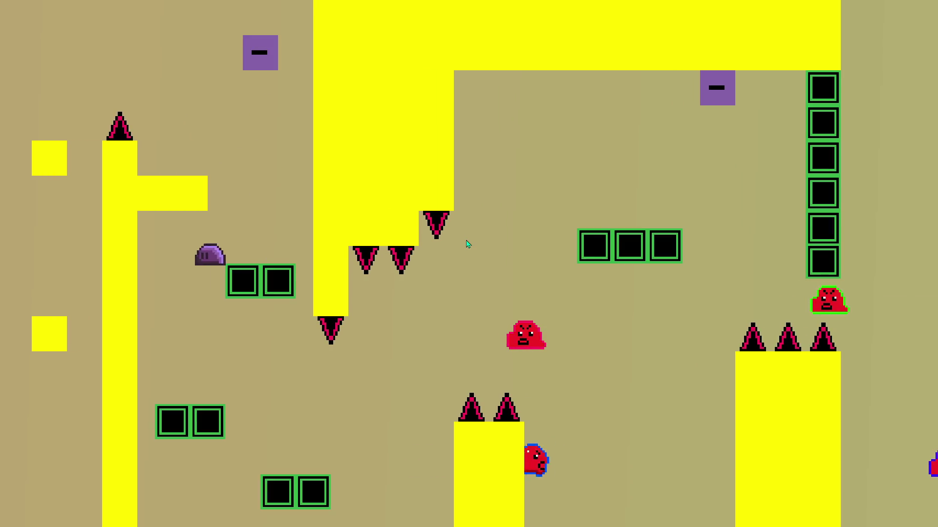
{"action": "key", "text": "space"}
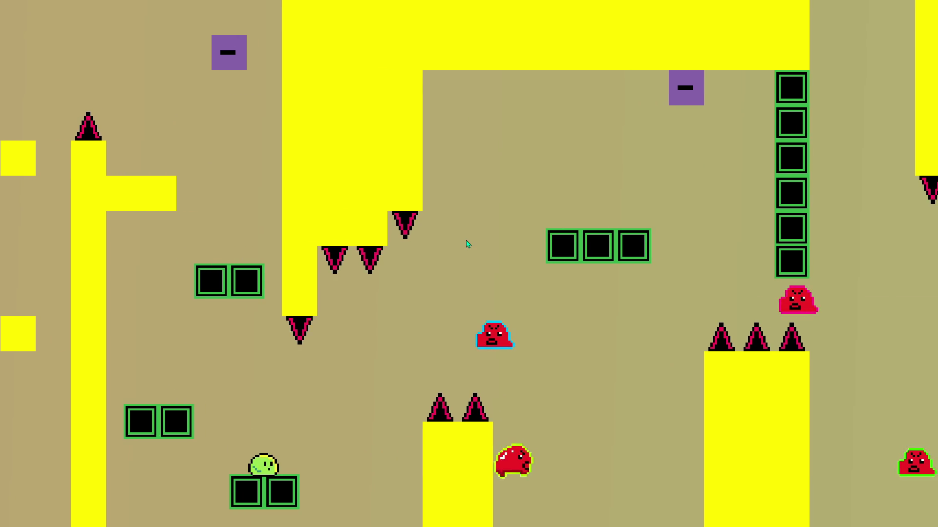
{"action": "key", "text": "space"}
{"action": "key", "text": "space"}
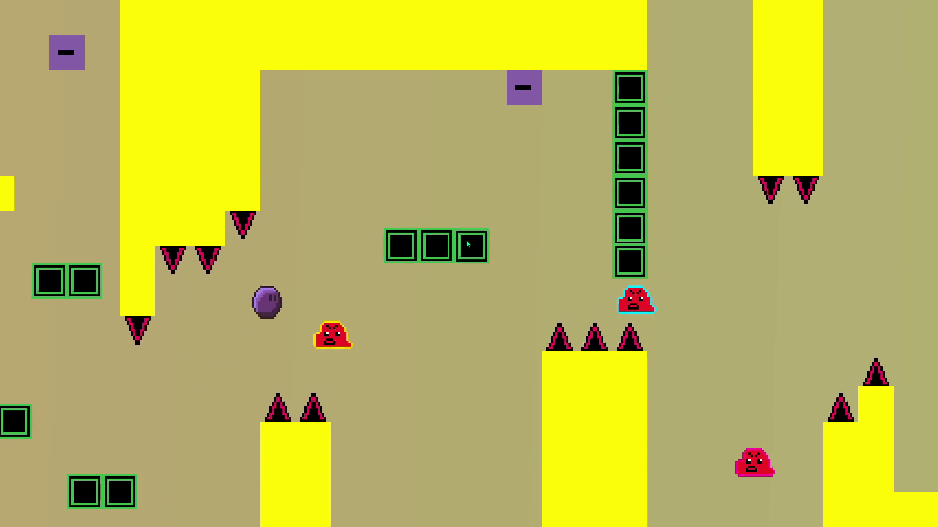
{"action": "key", "text": "space"}
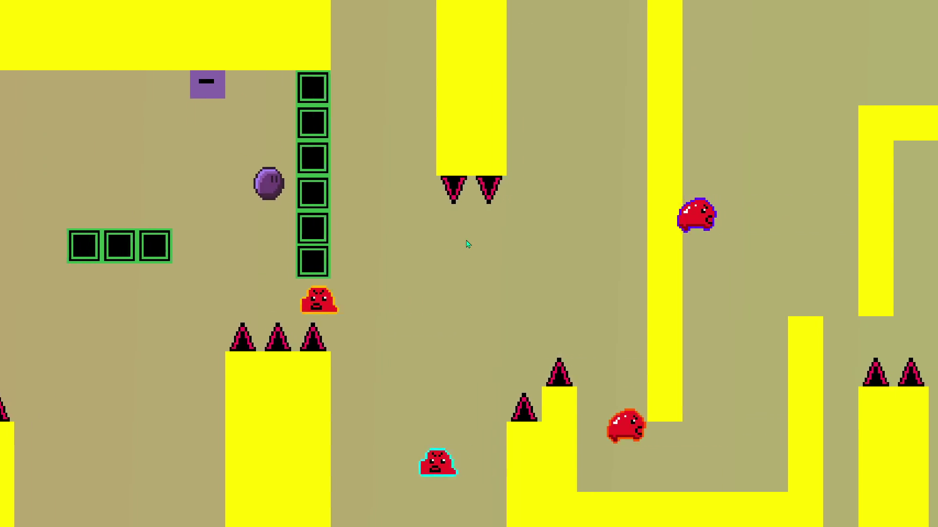
{"action": "key", "text": "space"}
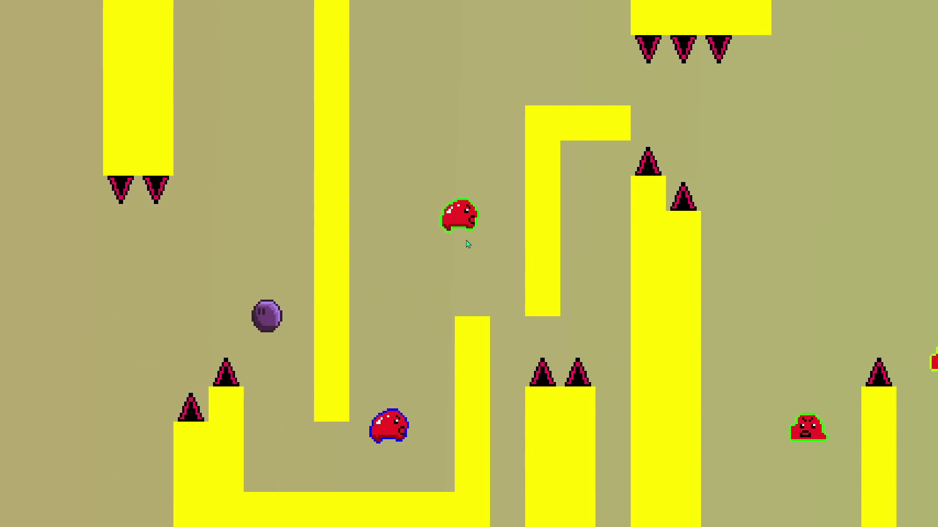
{"action": "key", "text": "space"}
{"action": "key", "text": "space"}
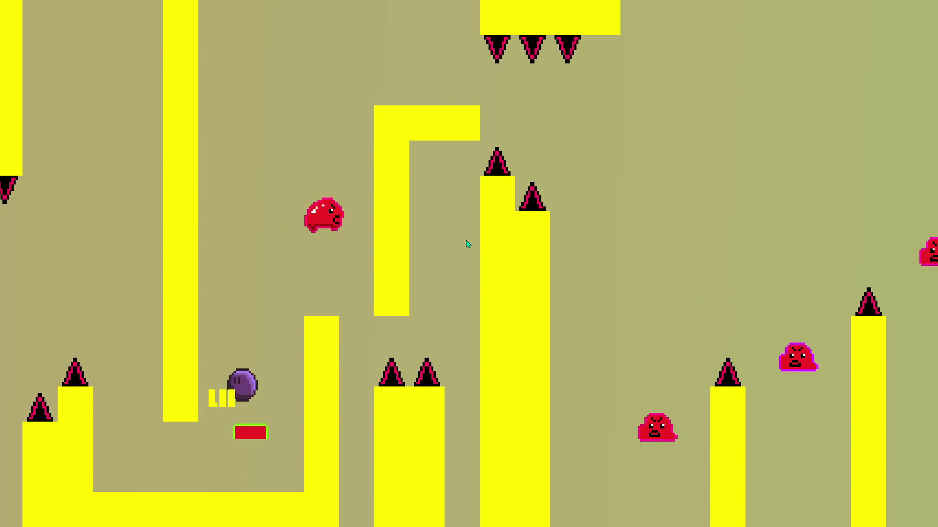
{"action": "key", "text": "space"}
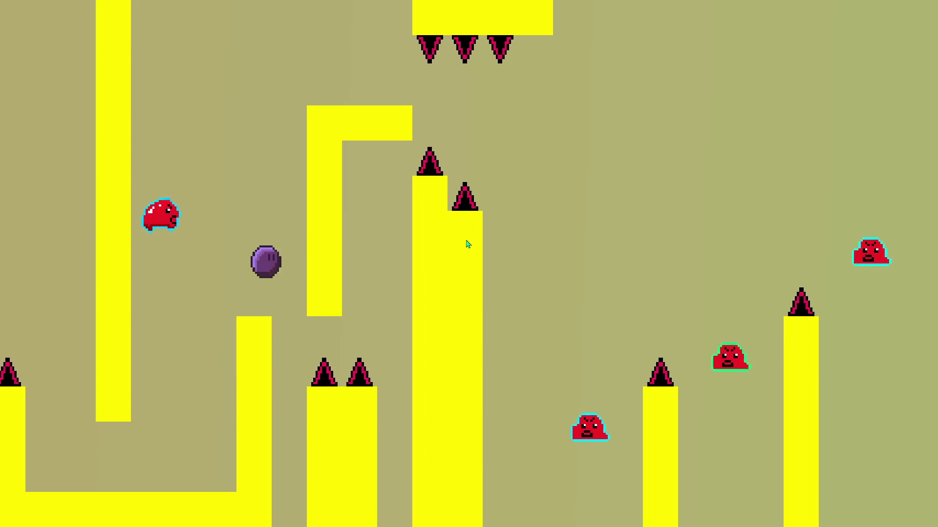
{"action": "key", "text": "space"}
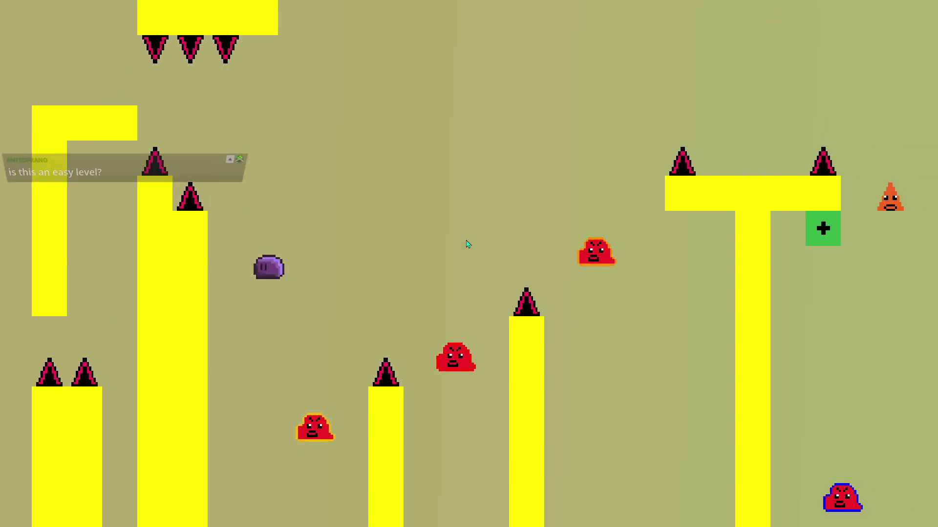
{"action": "key", "text": "space"}
{"action": "key", "text": "space"}
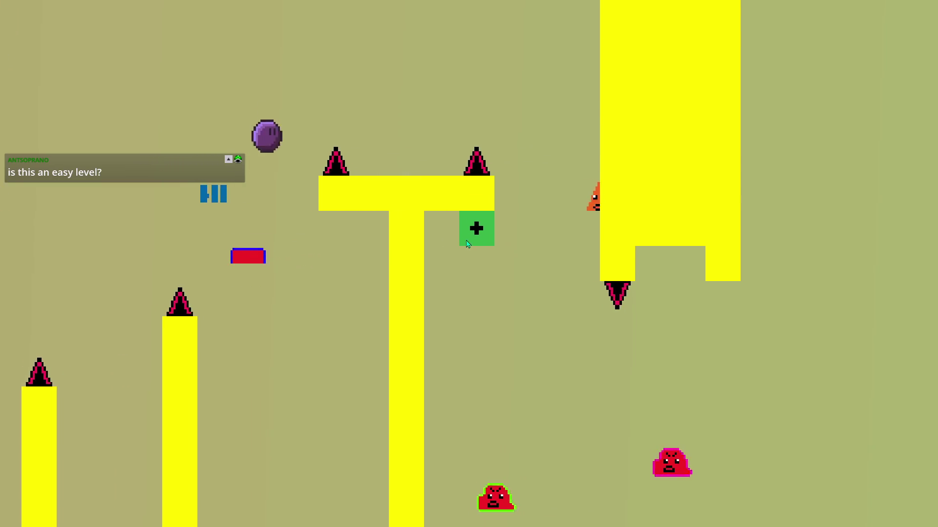
{"action": "key", "text": "space"}
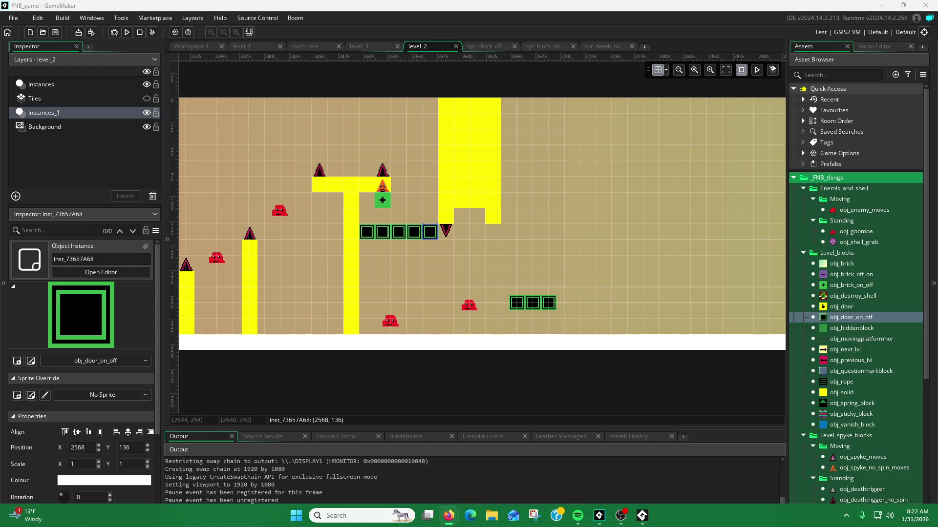
Step: Return from the game to the level_2 room editor and drag the green switch block higher
{"action": "left_click", "coordinate": [641, 517]}
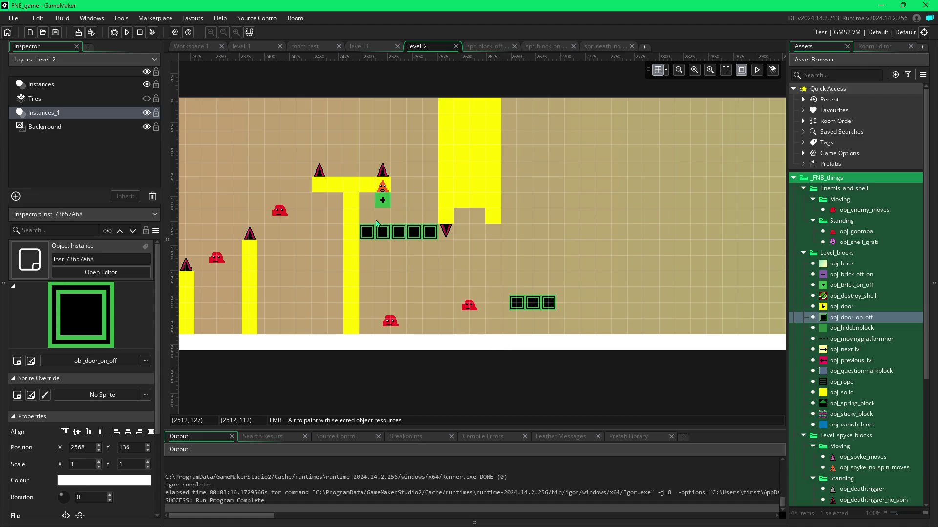
{"action": "scroll", "coordinate": [433, 305], "scroll_direction": "left", "scroll_amount": 10}
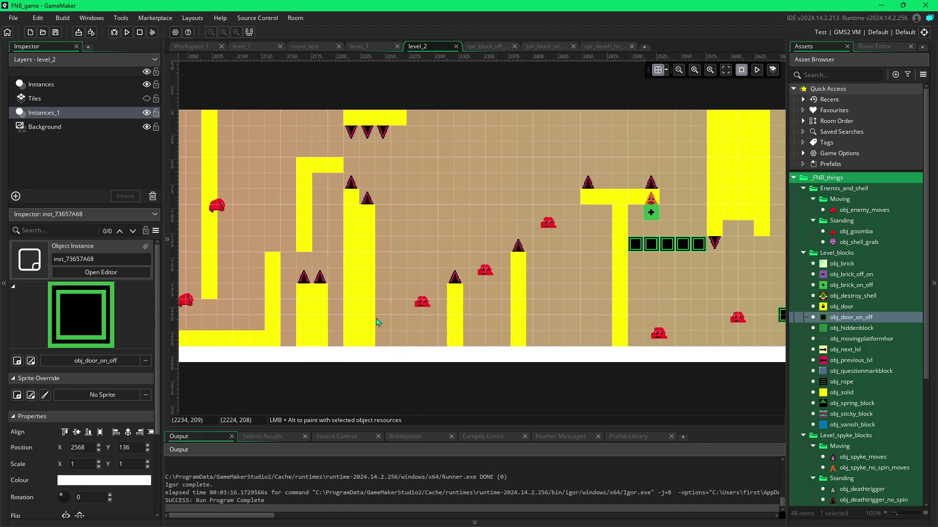
{"action": "scroll", "coordinate": [509, 330], "scroll_direction": "right", "scroll_amount": 5}
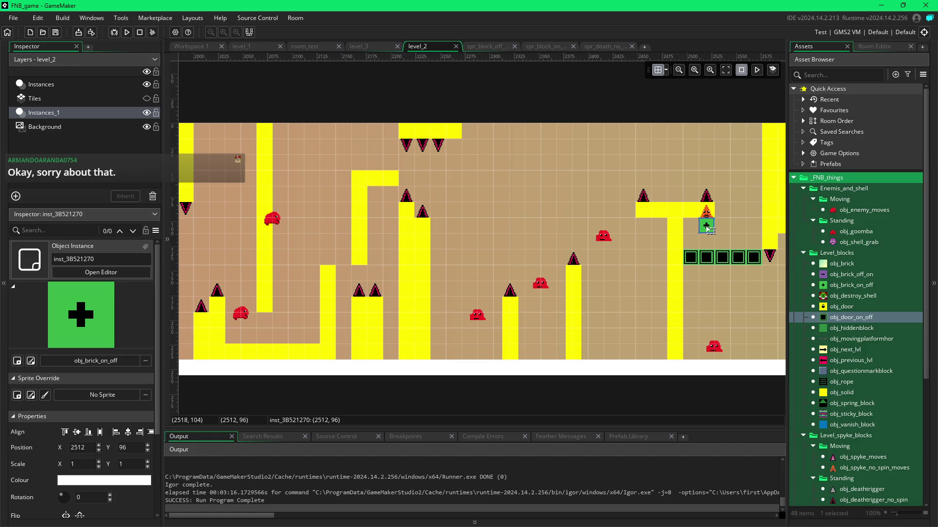
{"action": "left_click_drag", "start_coordinate": [705, 227], "coordinate": [675, 159]}
Step: Place a purple obj_brick_off_on switch under the T-platform at (2512,96)
{"action": "left_click", "coordinate": [740, 154]}
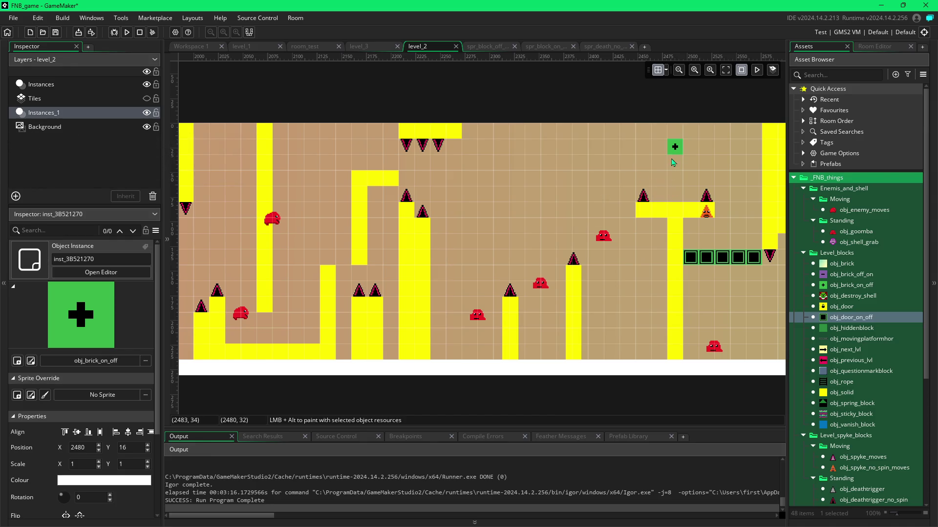
{"action": "left_click", "coordinate": [832, 274]}
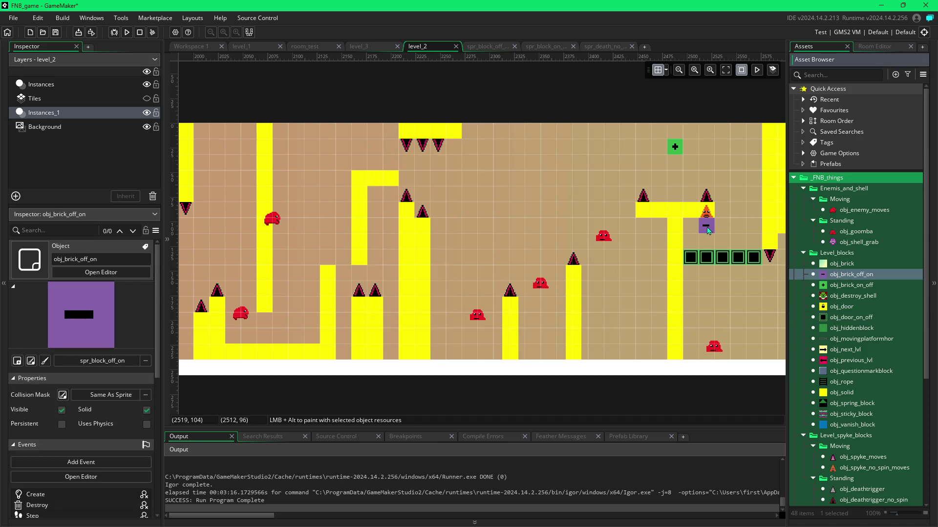
{"action": "left_click", "coordinate": [709, 230]}
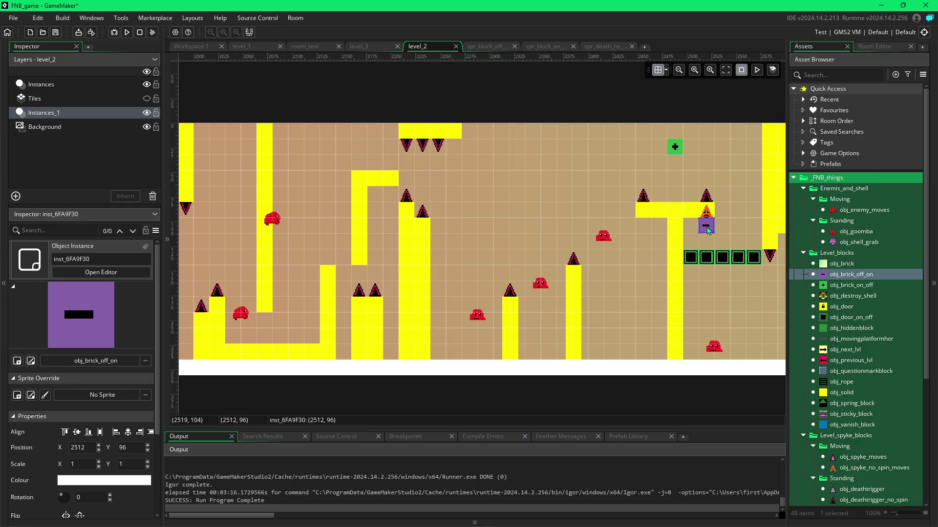
{"action": "scroll", "coordinate": [722, 324], "scroll_direction": "right", "scroll_amount": 3}
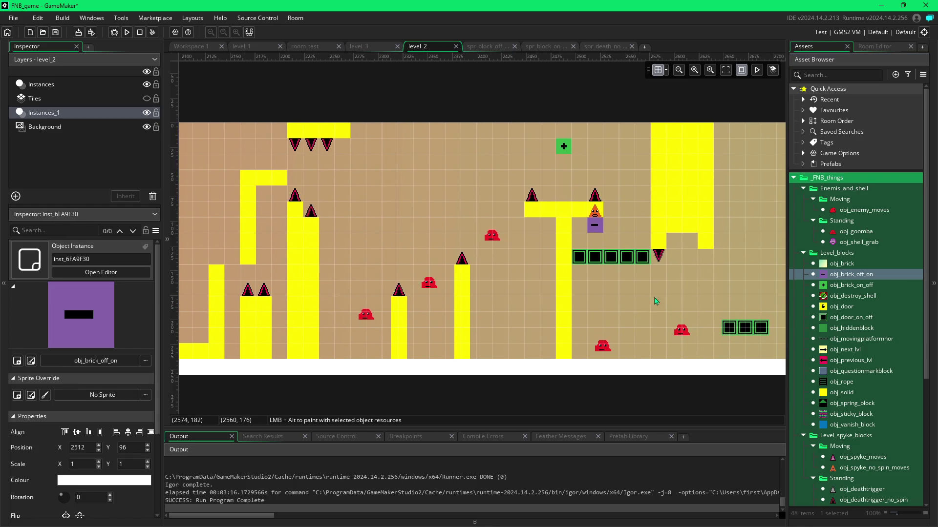
Step: Delete the small yellow block above the spike and move the spike up into its cell
{"action": "left_click", "coordinate": [659, 245]}
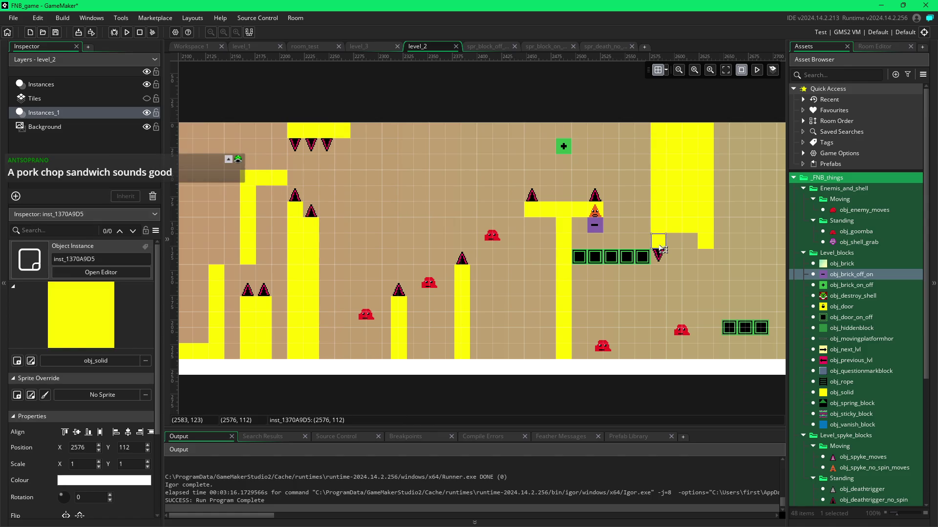
{"action": "key", "text": "Delete"}
{"action": "left_click", "coordinate": [663, 257]}
{"action": "left_click_drag", "start_coordinate": [662, 257], "coordinate": [663, 243]}
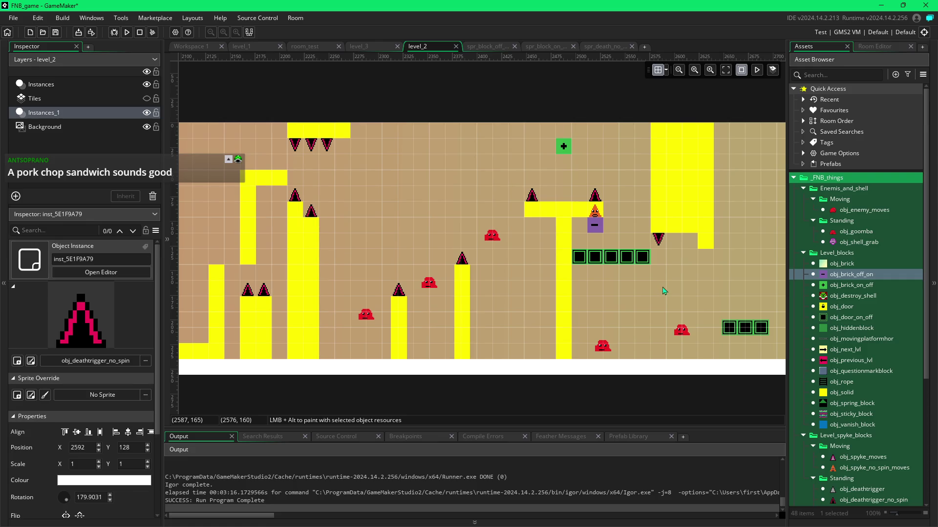
Step: Add a green obj_brick_on_off switch block under the overhang at (2624,128)
{"action": "left_click", "coordinate": [568, 151]}
{"action": "left_click", "coordinate": [830, 285]}
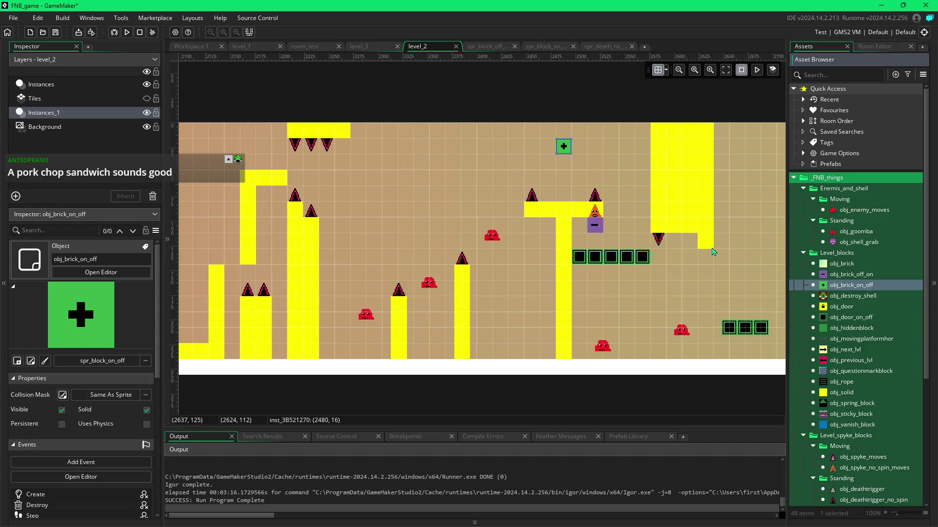
{"action": "left_click", "coordinate": [710, 262], "text": "alt"}
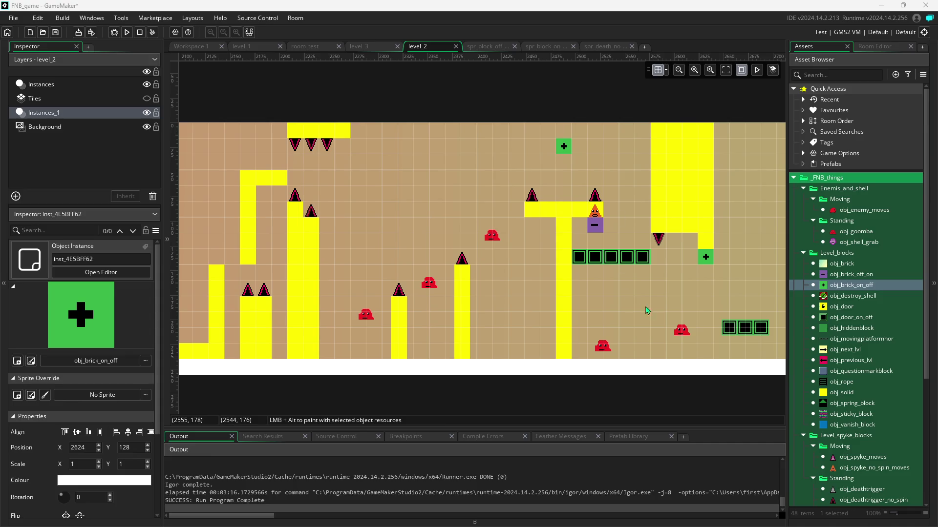
{"action": "left_click_drag", "start_coordinate": [684, 322], "coordinate": [623, 322]}
{"action": "scroll", "coordinate": [623, 322], "scroll_direction": "left", "scroll_amount": 5}
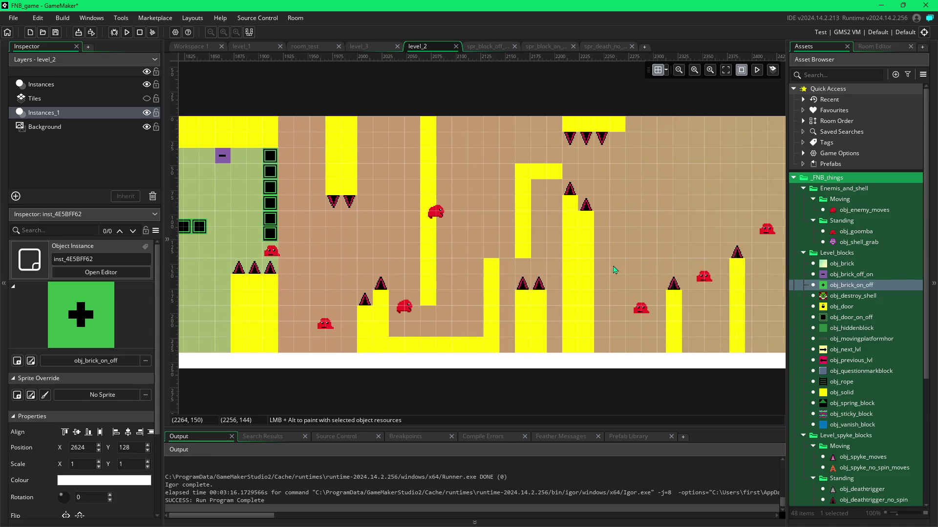
{"action": "scroll", "coordinate": [386, 266], "scroll_direction": "right", "scroll_amount": 4}
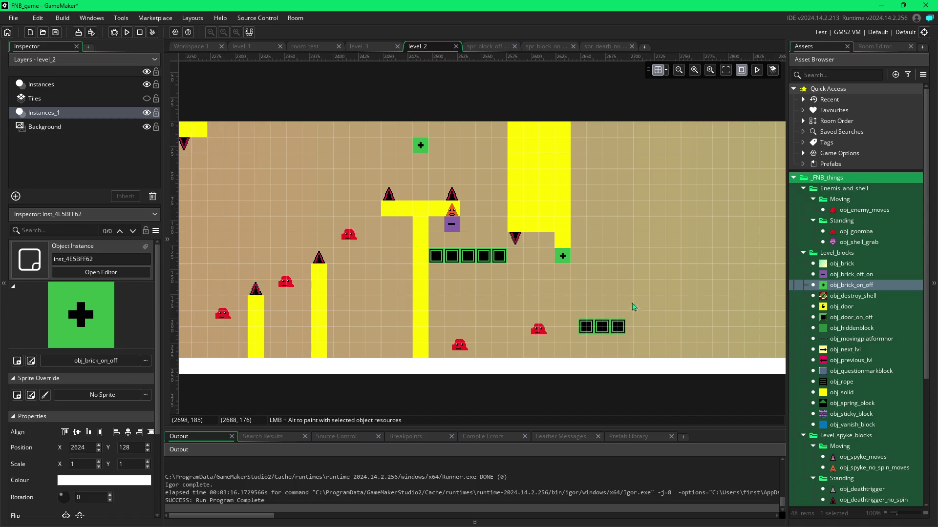
{"action": "scroll", "coordinate": [628, 310], "scroll_direction": "right", "scroll_amount": 8}
{"action": "scroll", "coordinate": [376, 273], "scroll_direction": "left", "scroll_amount": 6}
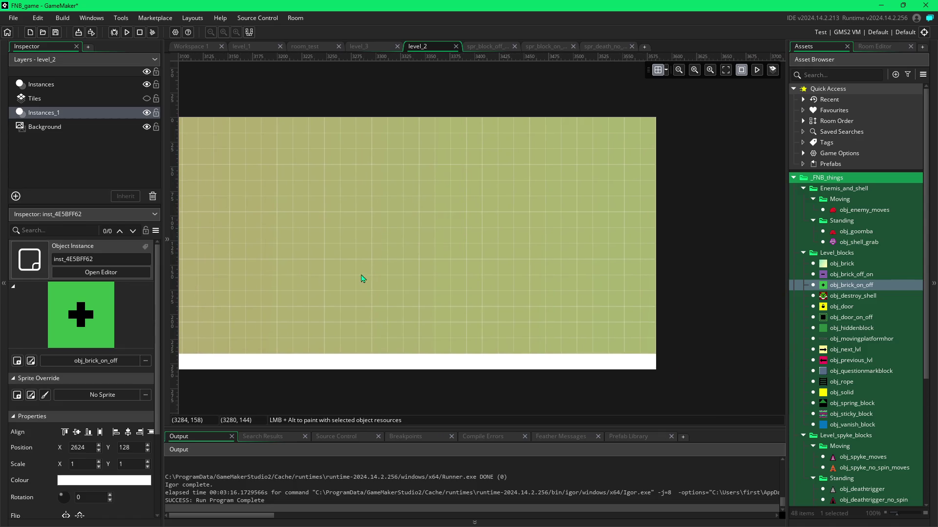
{"action": "scroll", "coordinate": [510, 263], "scroll_direction": "left", "scroll_amount": 1}
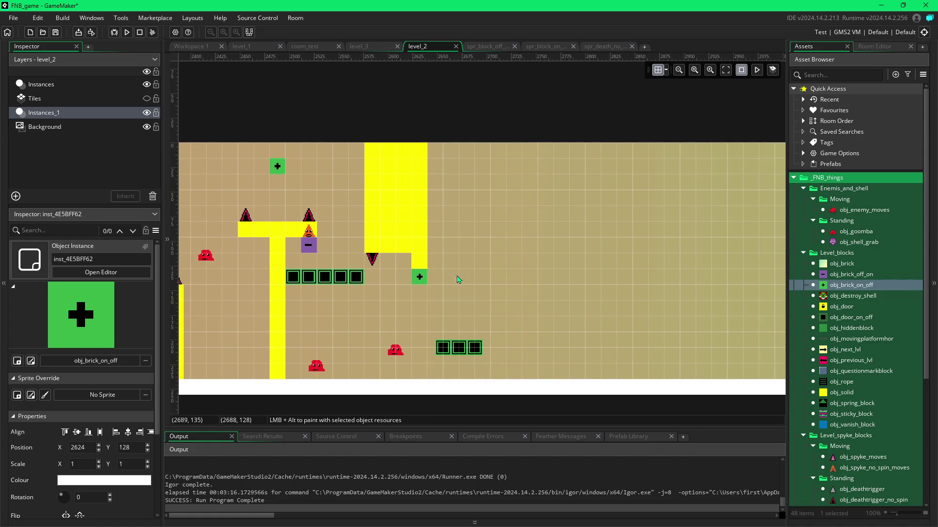
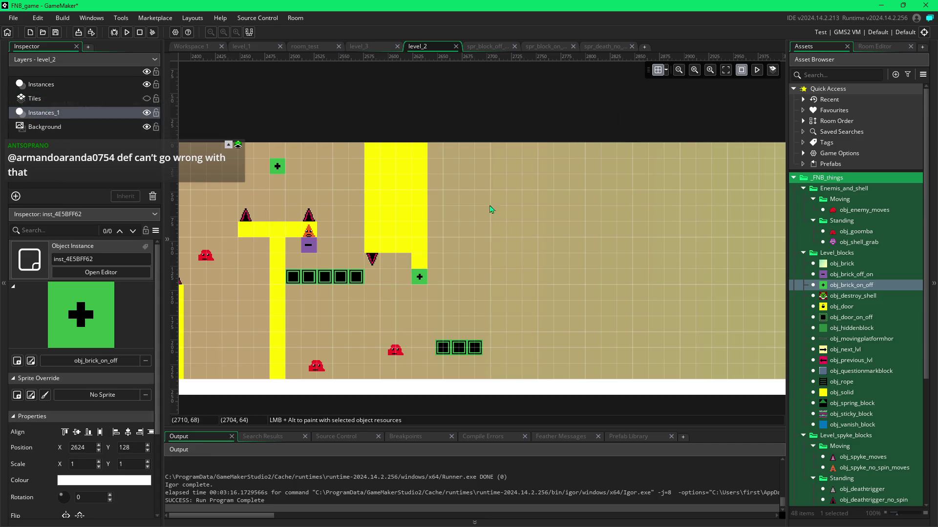
Step: Place three goombas to the right of the hanging yellow wall, stepping upward and rightward
{"action": "left_click_drag", "start_coordinate": [346, 313], "coordinate": [459, 342]}
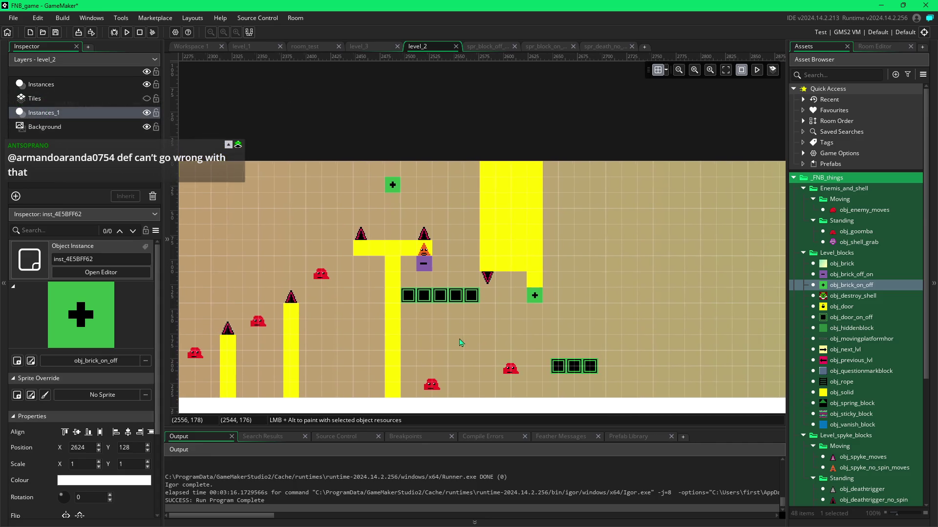
{"action": "scroll", "coordinate": [462, 342], "scroll_direction": "left", "scroll_amount": 5}
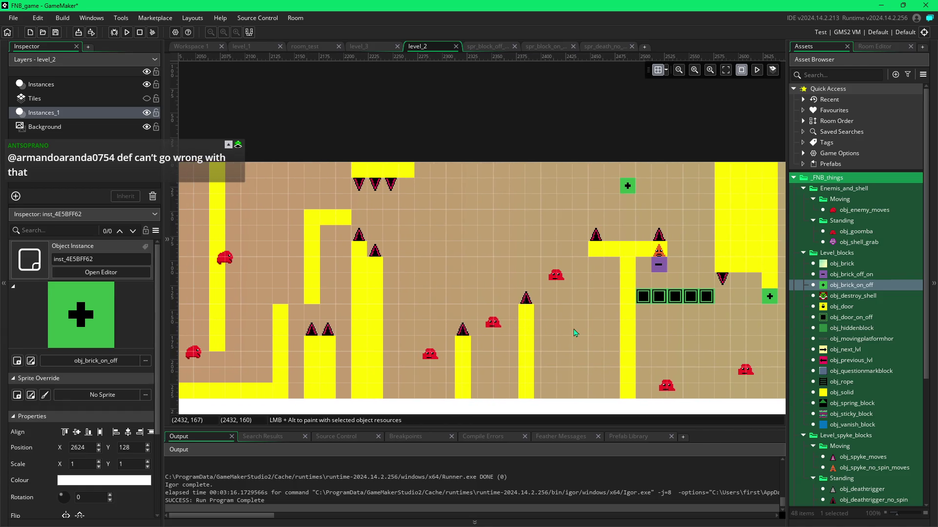
{"action": "scroll", "coordinate": [586, 337], "scroll_direction": "right", "scroll_amount": 1}
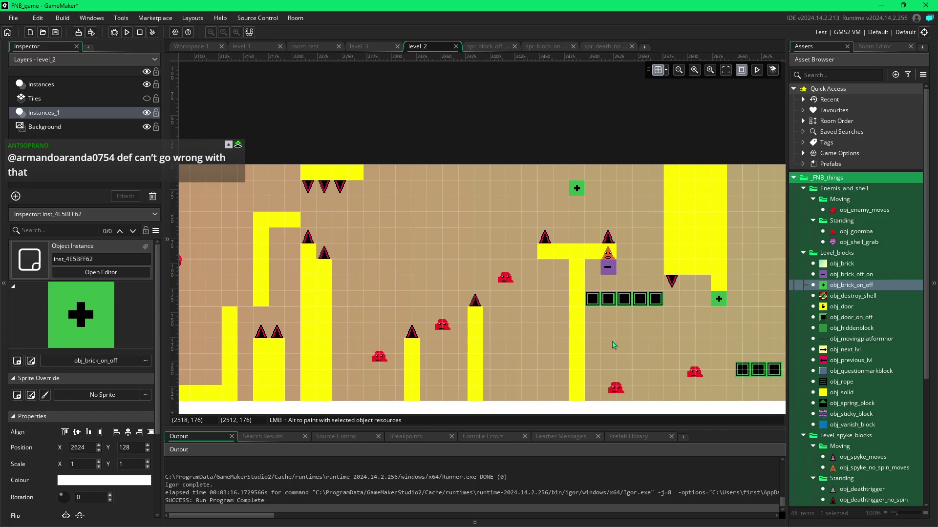
{"action": "scroll", "coordinate": [615, 344], "scroll_direction": "right", "scroll_amount": 1}
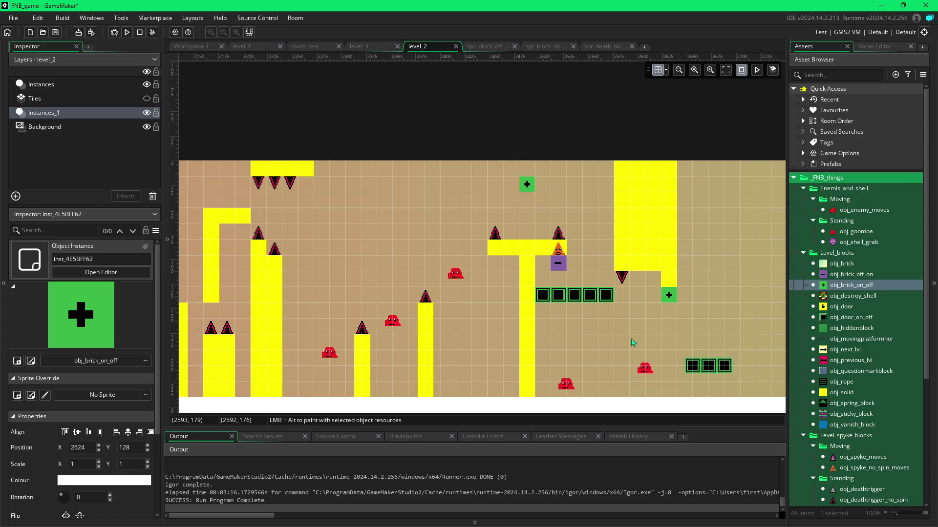
{"action": "scroll", "coordinate": [632, 342], "scroll_direction": "right", "scroll_amount": 1}
{"action": "scroll", "coordinate": [600, 344], "scroll_direction": "right", "scroll_amount": 1}
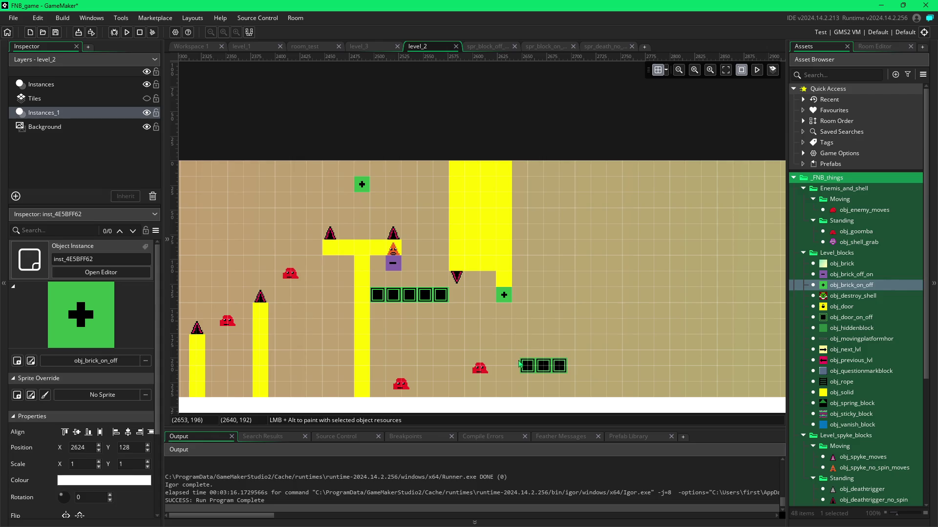
{"action": "left_click", "coordinate": [486, 372]}
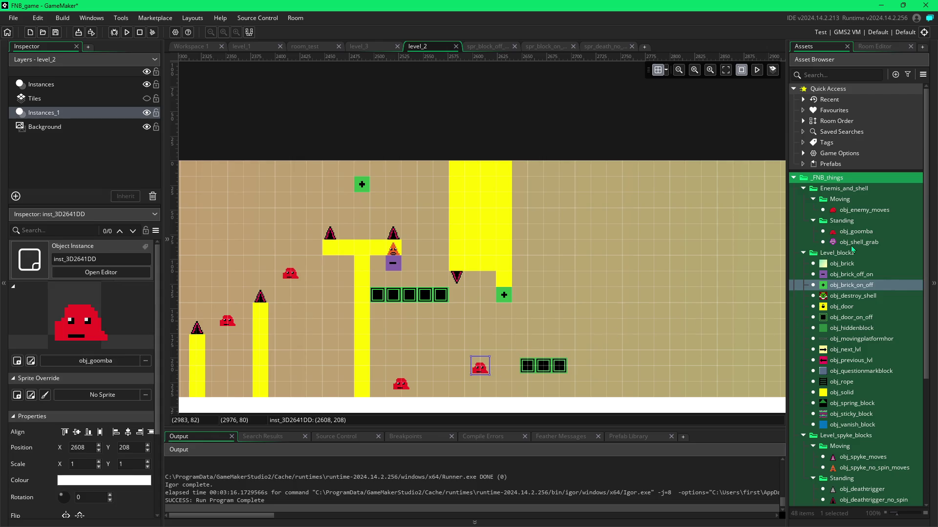
{"action": "mouse_move", "coordinate": [852, 232]}
{"action": "left_mouse_down"}
{"action": "mouse_move", "coordinate": [816, 247]}
{"action": "mouse_move", "coordinate": [720, 239]}
{"action": "mouse_move", "coordinate": [559, 282]}
{"action": "mouse_move", "coordinate": [587, 318]}
{"action": "left_mouse_up"}
{"action": "left_click", "coordinate": [528, 289], "text": "alt"}
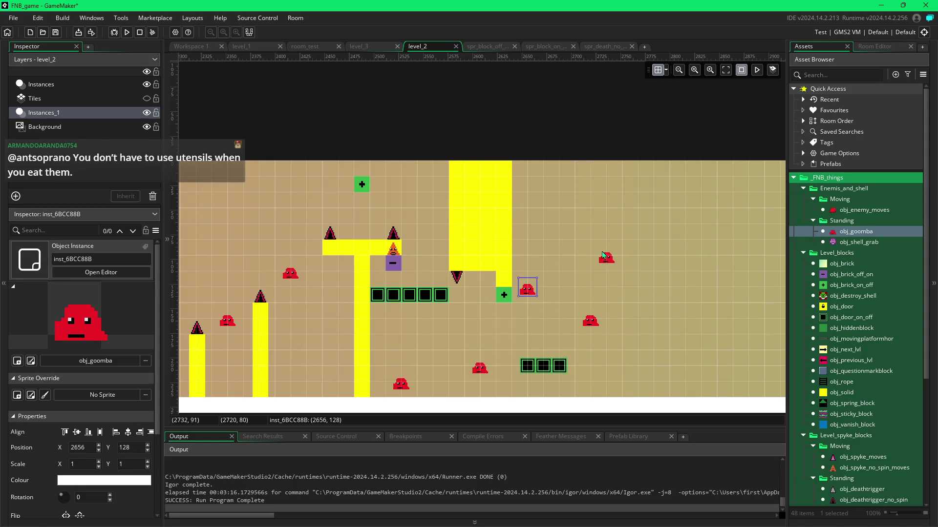
{"action": "left_click", "coordinate": [596, 251], "text": "alt"}
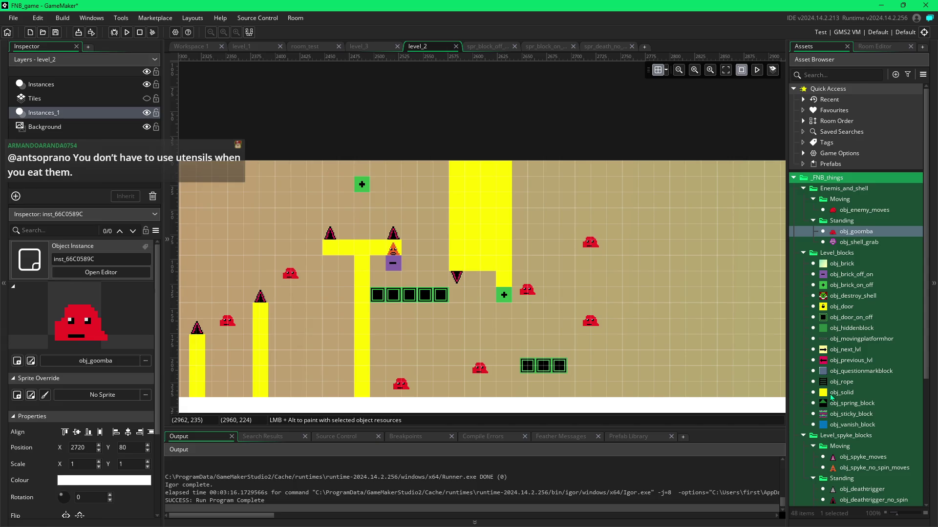
Step: Paint a tall vertical pillar of yellow solid blocks further right
{"action": "left_click", "coordinate": [841, 393]}
{"action": "mouse_move", "coordinate": [622, 282]}
{"action": "left_mouse_down"}
{"action": "mouse_move", "coordinate": [621, 267]}
{"action": "mouse_move", "coordinate": [617, 391]}
{"action": "left_mouse_up"}
{"action": "left_click_drag", "start_coordinate": [616, 248], "coordinate": [615, 236]}
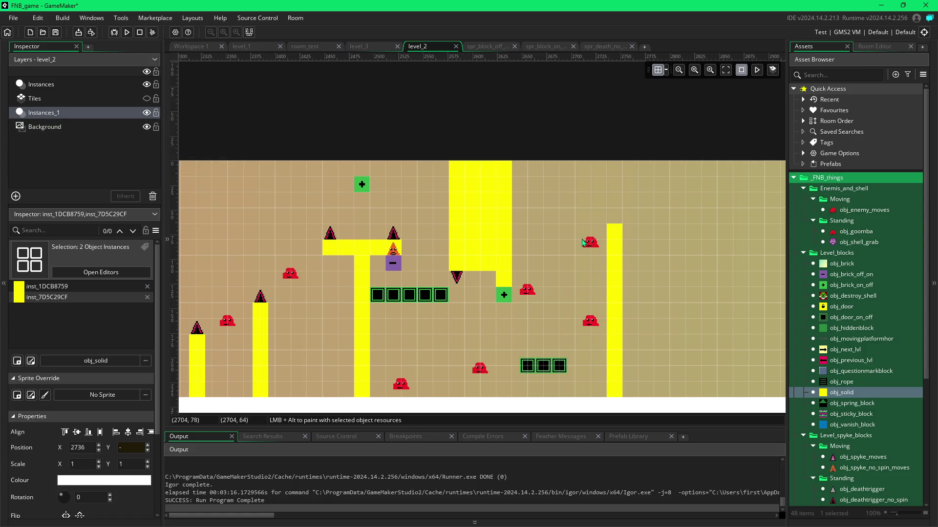
Step: Cap the yellow pillar with an obj_deathtrigger_no_spin spike and shift the nearby goomba one cell left
{"action": "left_click_drag", "start_coordinate": [842, 500], "coordinate": [615, 217]}
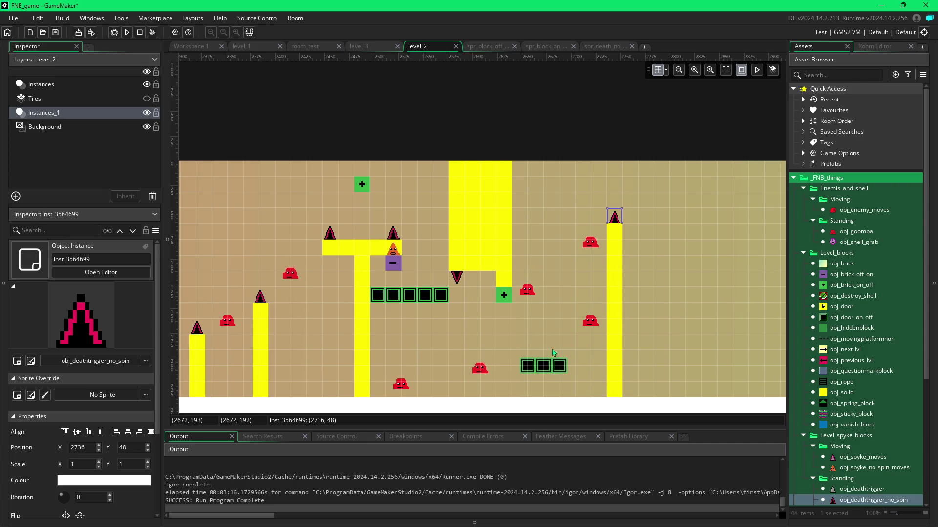
{"action": "left_click", "coordinate": [591, 324]}
{"action": "left_click_drag", "start_coordinate": [591, 324], "coordinate": [576, 324]}
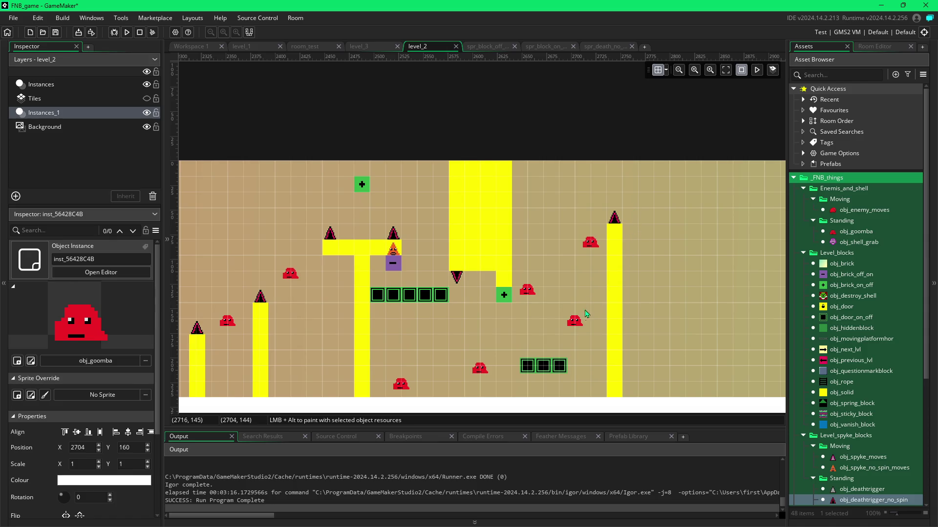
{"action": "left_click", "coordinate": [839, 233]}
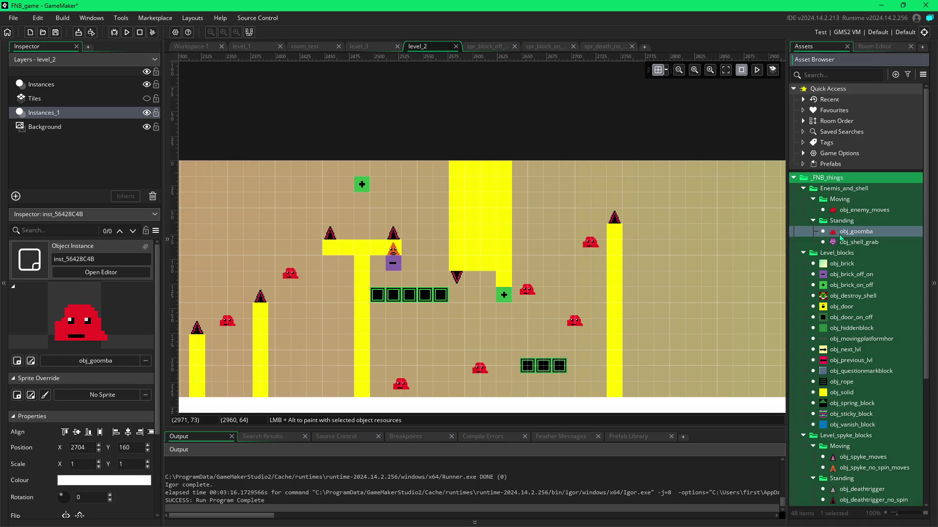
Step: Place three goombas along the lower right floor and nudge the rightmost into position
{"action": "left_click", "coordinate": [653, 370], "text": "alt"}
{"action": "left_click", "coordinate": [716, 367], "text": "alt"}
{"action": "left_click", "coordinate": [764, 370], "text": "alt"}
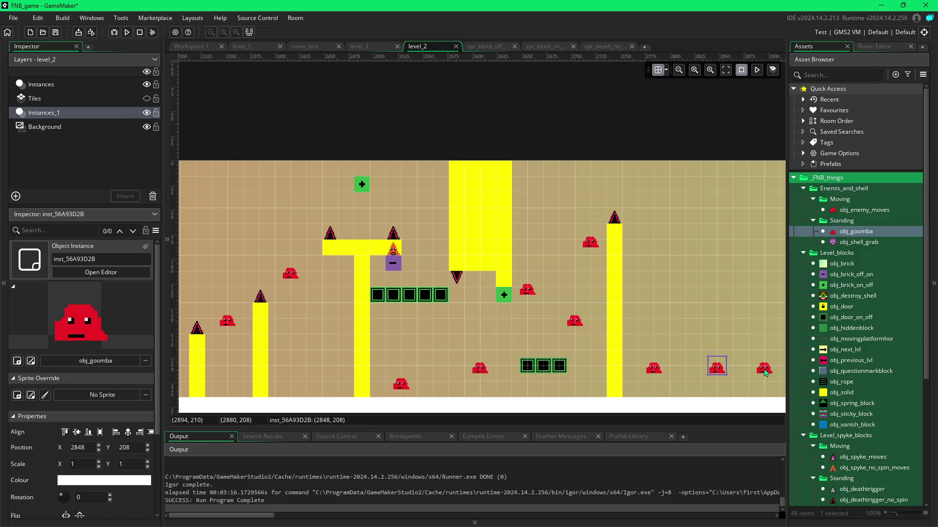
{"action": "left_click_drag", "start_coordinate": [773, 371], "coordinate": [789, 371]}
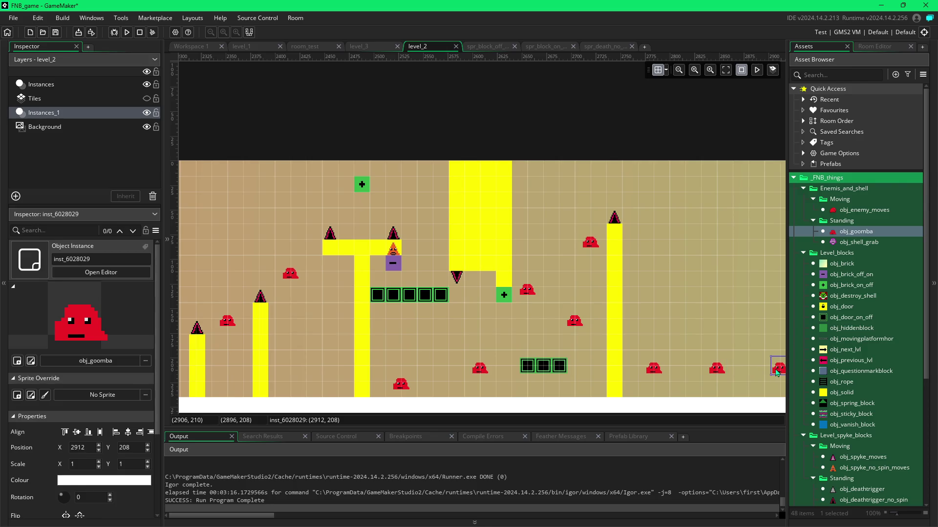
{"action": "left_click_drag", "start_coordinate": [754, 325], "coordinate": [649, 328]}
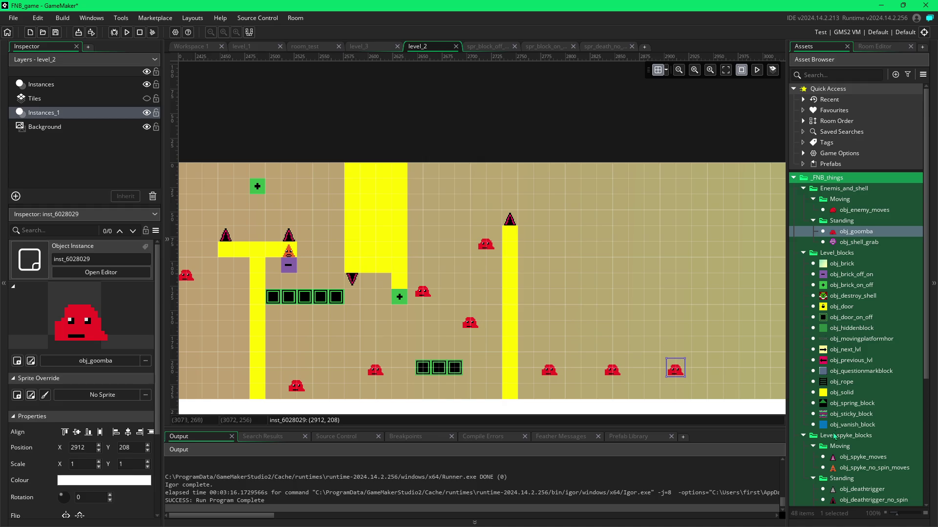
Step: Paint a large block of yellow solids in the upper right of the room
{"action": "left_click", "coordinate": [830, 393]}
{"action": "mouse_move", "coordinate": [557, 296]}
{"action": "left_mouse_down"}
{"action": "mouse_move", "coordinate": [693, 302]}
{"action": "mouse_move", "coordinate": [698, 168]}
{"action": "left_mouse_up"}
{"action": "mouse_move", "coordinate": [560, 290]}
{"action": "left_mouse_down"}
{"action": "mouse_move", "coordinate": [557, 171]}
{"action": "mouse_move", "coordinate": [605, 178]}
{"action": "mouse_move", "coordinate": [581, 200]}
{"action": "mouse_move", "coordinate": [588, 291]}
{"action": "mouse_move", "coordinate": [576, 288]}
{"action": "mouse_move", "coordinate": [605, 266]}
{"action": "mouse_move", "coordinate": [602, 280]}
{"action": "mouse_move", "coordinate": [610, 182]}
{"action": "mouse_move", "coordinate": [681, 171]}
{"action": "mouse_move", "coordinate": [679, 284]}
{"action": "mouse_move", "coordinate": [620, 264]}
{"action": "mouse_move", "coordinate": [649, 185]}
{"action": "mouse_move", "coordinate": [668, 262]}
{"action": "mouse_move", "coordinate": [635, 209]}
{"action": "mouse_move", "coordinate": [648, 247]}
{"action": "left_mouse_up"}
{"action": "left_click_drag", "start_coordinate": [735, 289], "coordinate": [735, 289]}
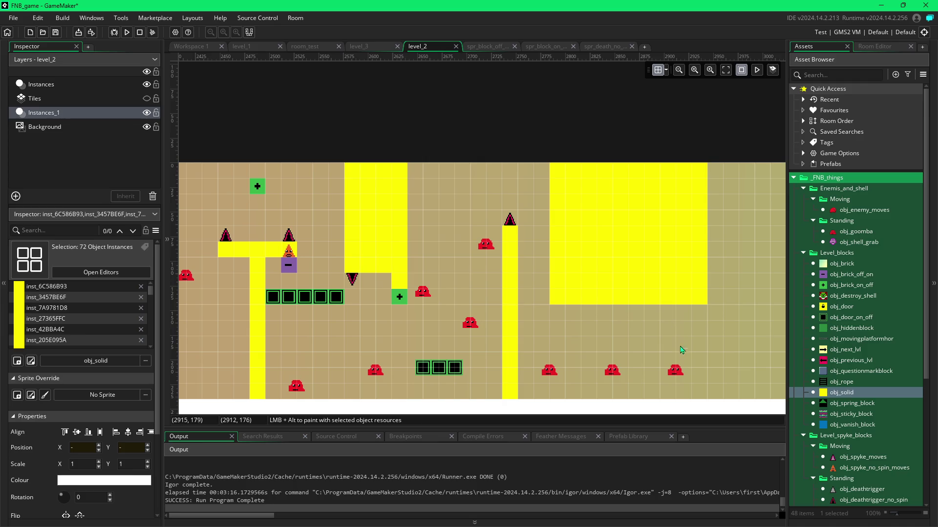
Step: Place one more goomba at the far right floor, then run the game with F5
{"action": "left_click", "coordinate": [684, 375]}
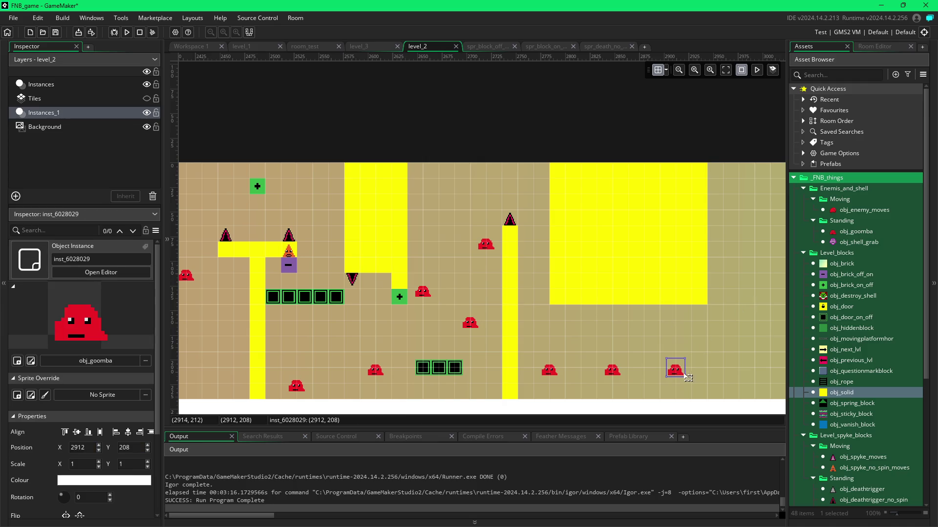
{"action": "left_click", "coordinate": [844, 232]}
{"action": "left_click", "coordinate": [738, 372], "text": "alt"}
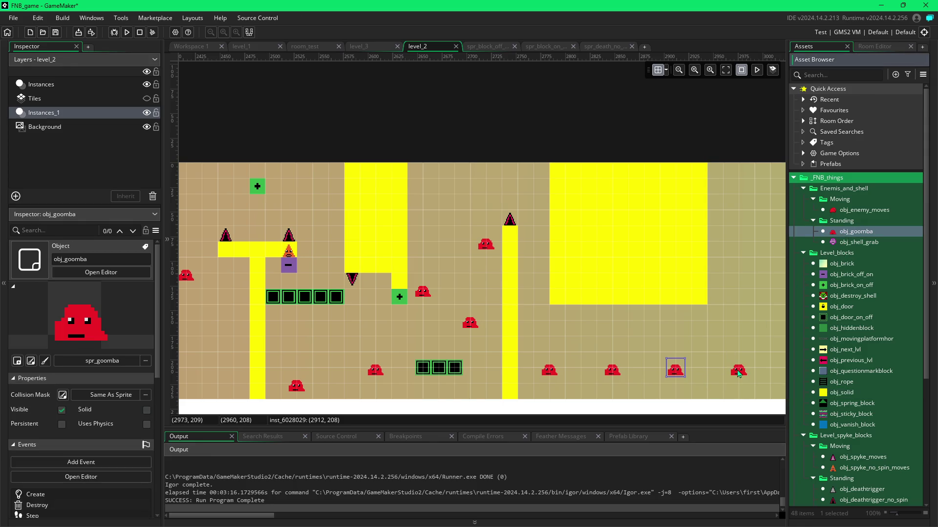
{"action": "left_click", "coordinate": [739, 373]}
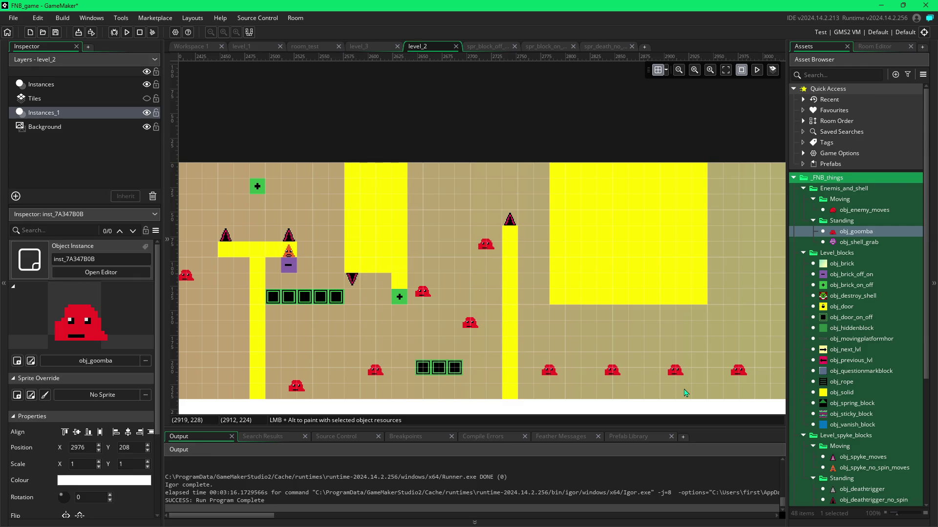
{"action": "key", "text": "F5"}
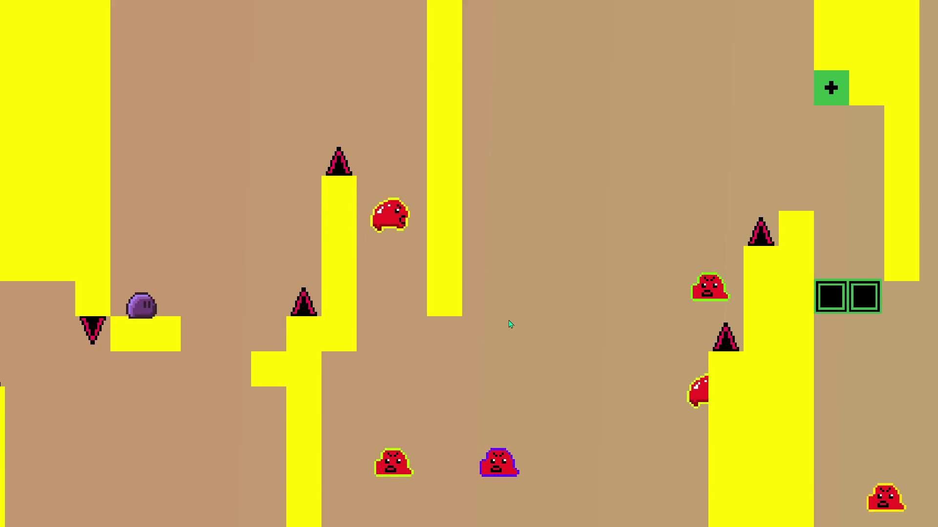
Step: Move the player right past the spikes and hit the switch to clear the green blocks
{"action": "key", "text": "Right"}
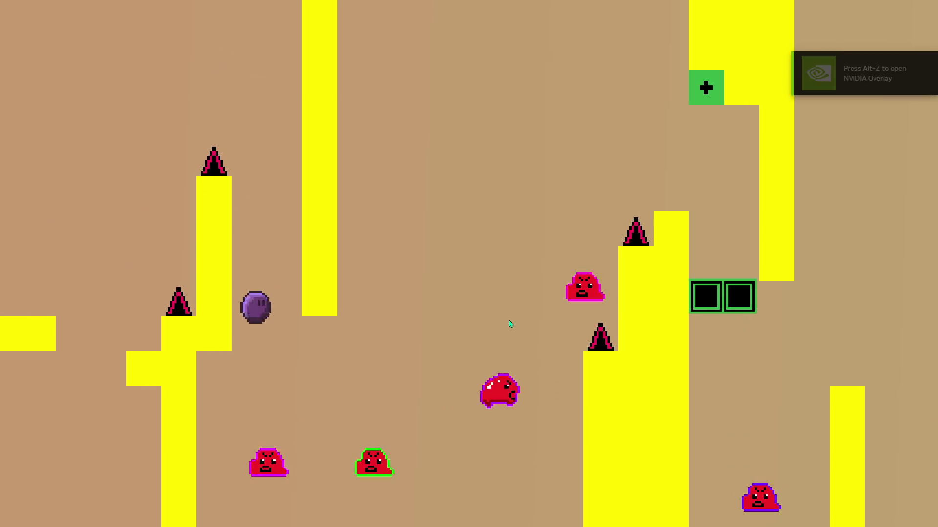
{"action": "key", "text": "Right"}
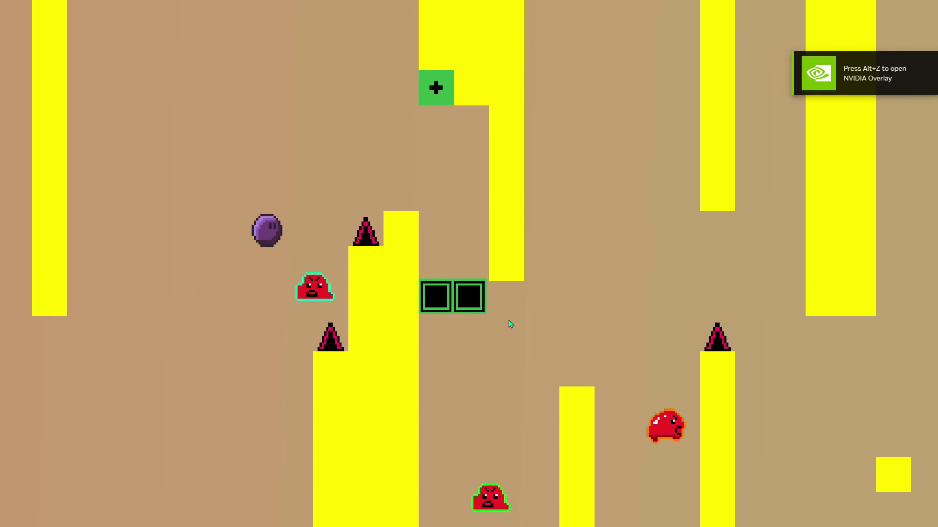
{"action": "key", "text": "Right"}
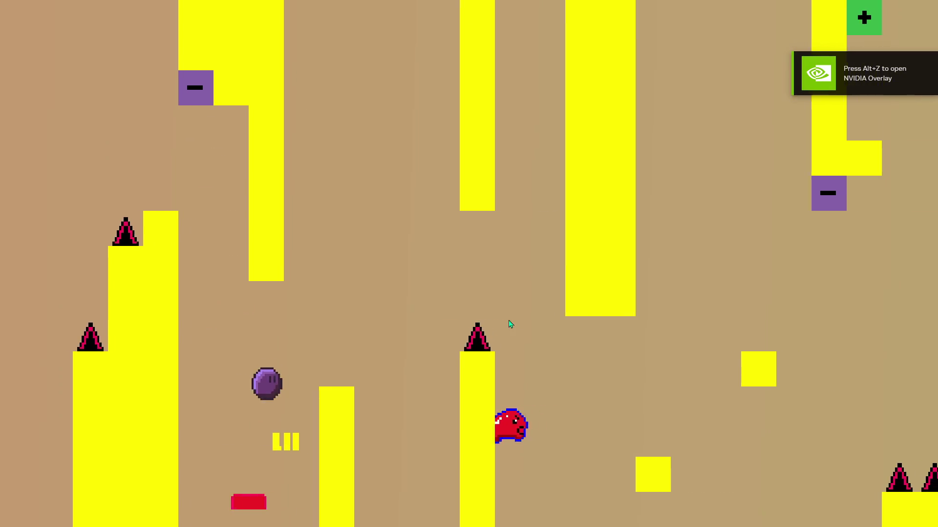
{"action": "key", "text": "Right"}
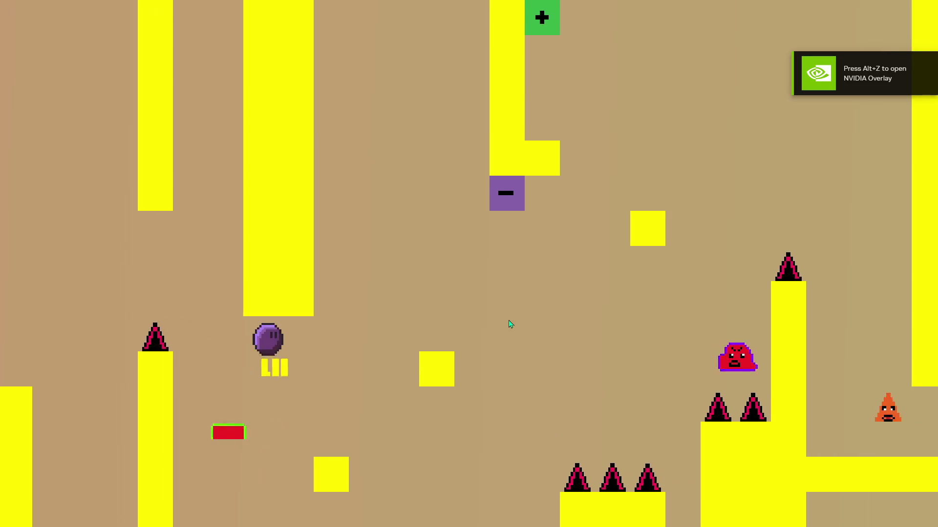
{"action": "key", "text": "Right"}
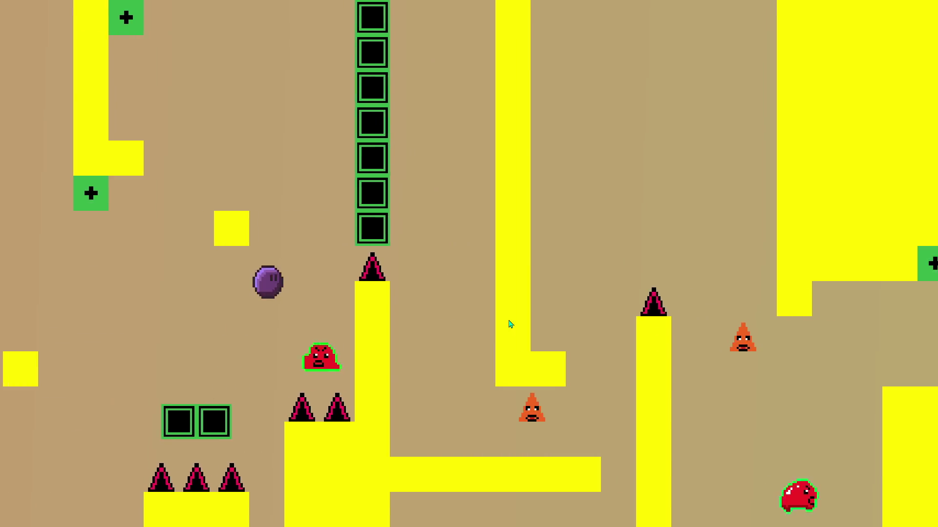
{"action": "key", "text": "Left"}
{"action": "key", "text": "Right"}
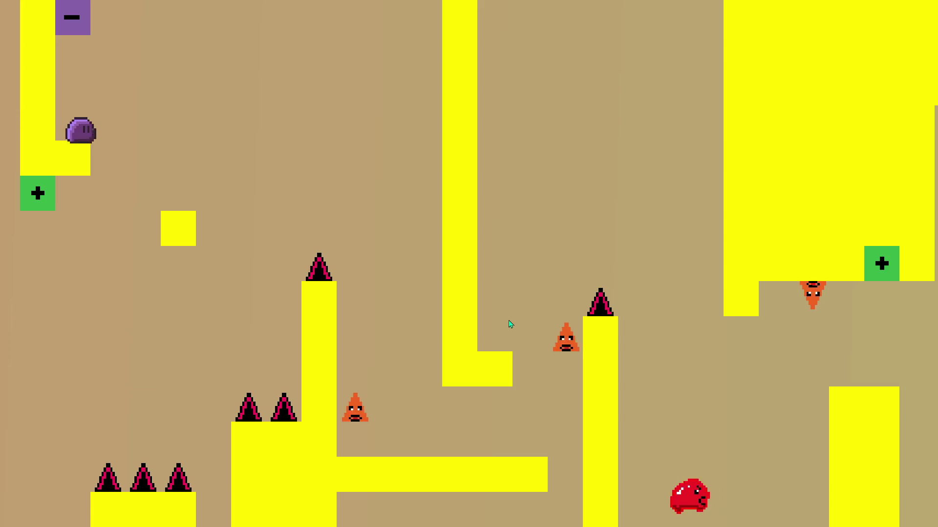
{"action": "key", "text": "Right"}
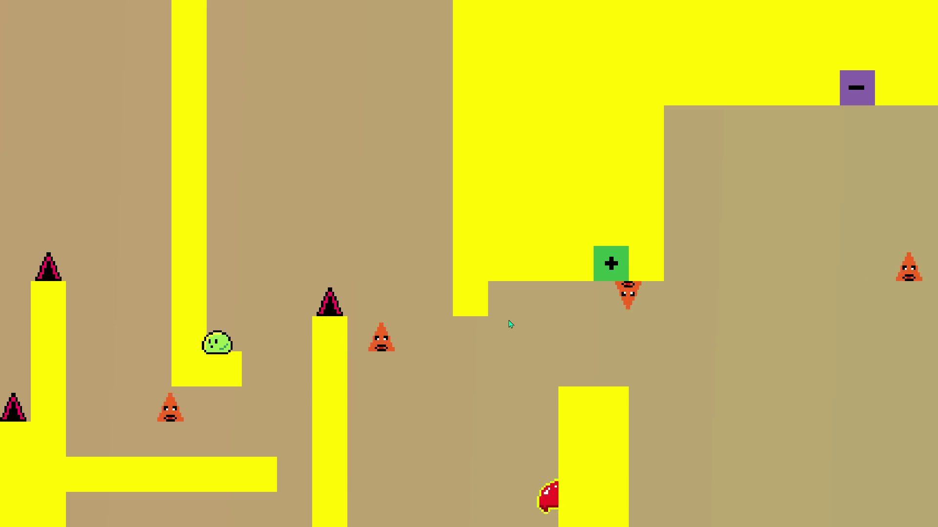
Step: Jump into the plus switch, then the minus switch, to toggle the blocks
{"action": "key", "text": "Up"}
{"action": "key", "text": "Right"}
{"action": "key", "text": "Right"}
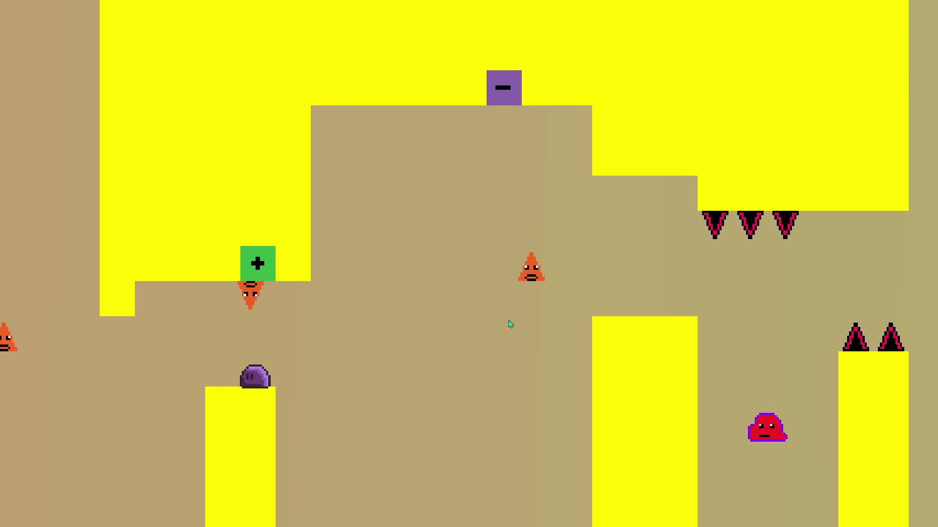
{"action": "key", "text": "Up"}
{"action": "key", "text": "Right"}
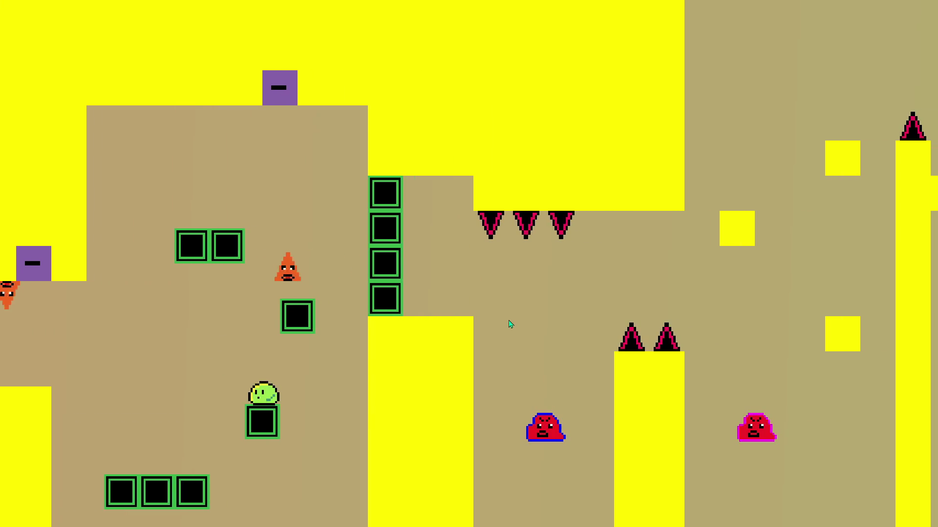
{"action": "key", "text": "Up"}
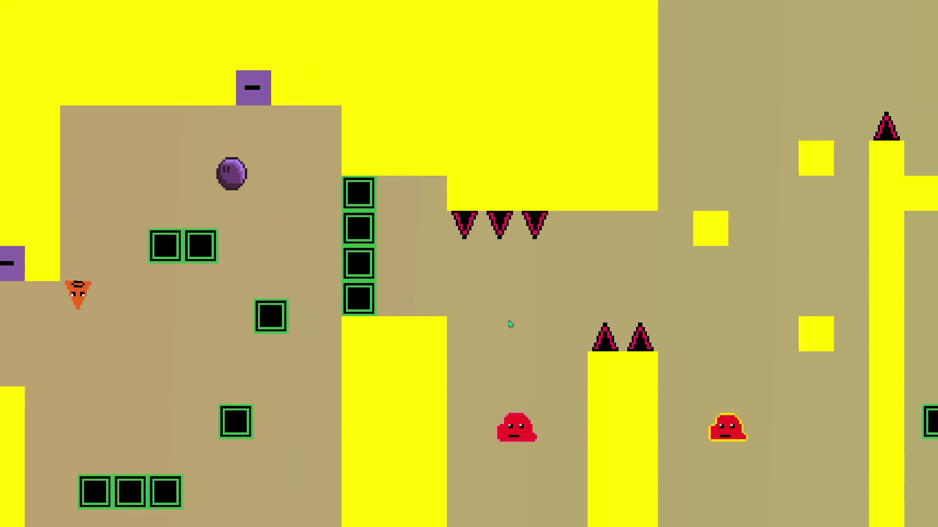
{"action": "key", "text": "Left"}
{"action": "key", "text": "Up"}
{"action": "key", "text": "Right"}
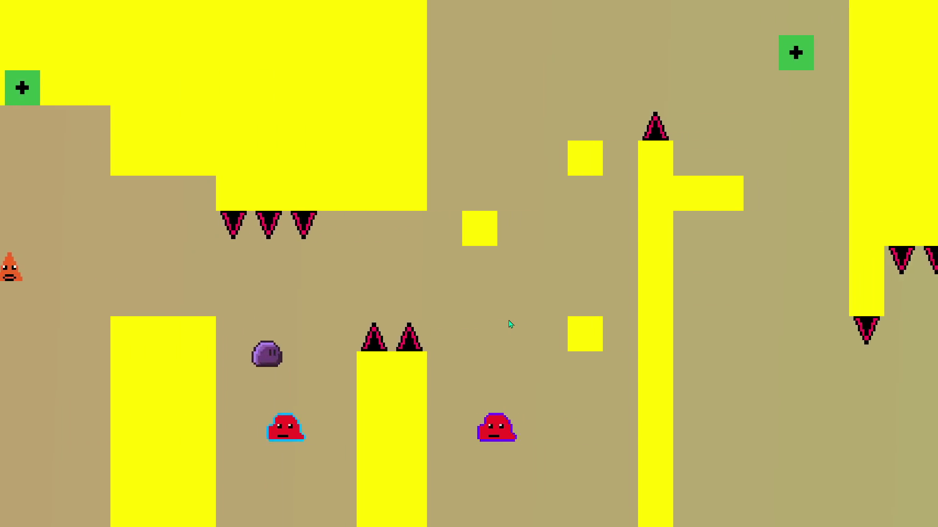
Step: Climb the small yellow blocks, hit the plus switch and continue right through the green blocks
{"action": "key", "text": "Up"}
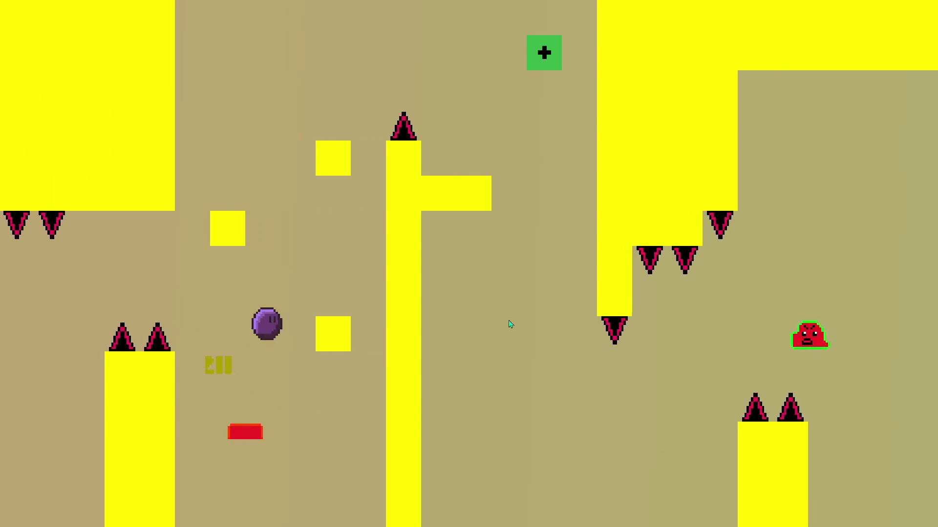
{"action": "key", "text": "Up"}
{"action": "key", "text": "Left"}
{"action": "key", "text": "Up"}
{"action": "key", "text": "Up"}
{"action": "key", "text": "Right"}
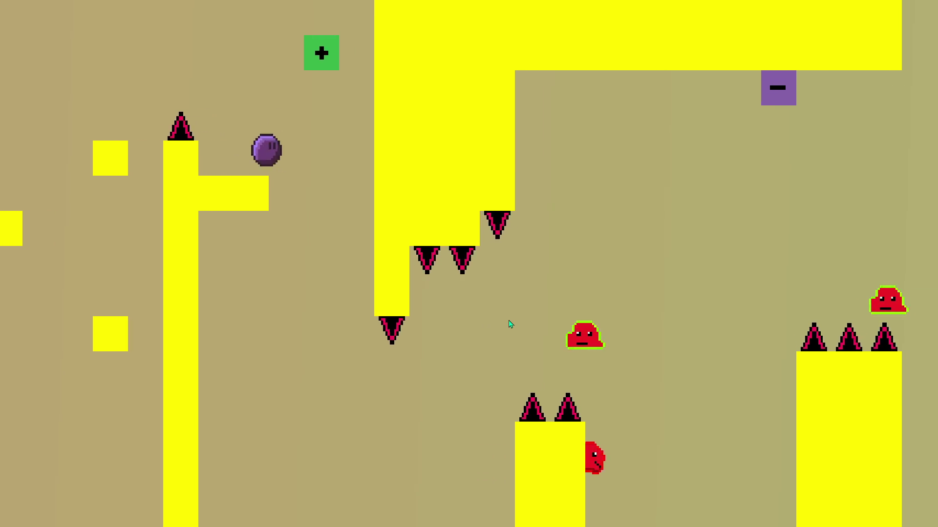
{"action": "key", "text": "Right"}
{"action": "key", "text": "Left"}
{"action": "key", "text": "Right"}
{"action": "key", "text": "Right"}
{"action": "key", "text": "Up"}
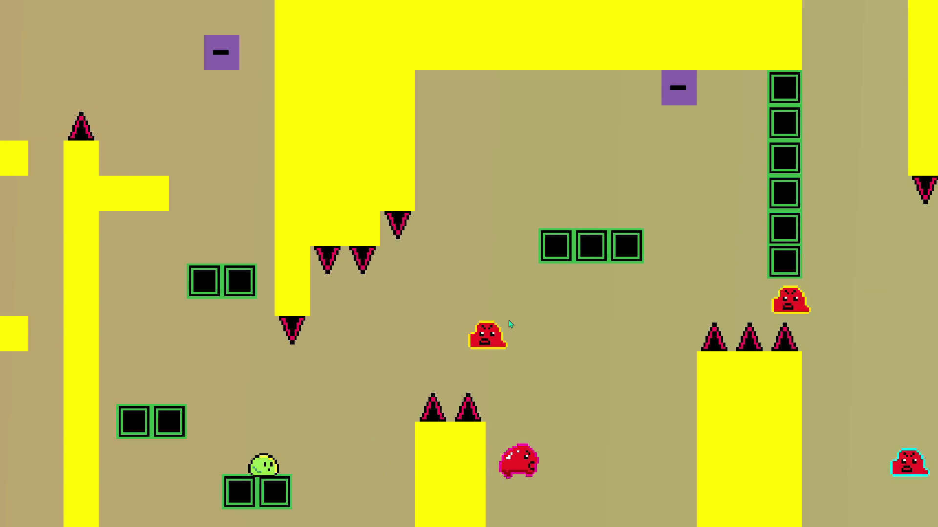
{"action": "key", "text": "Right"}
{"action": "key", "text": "Up"}
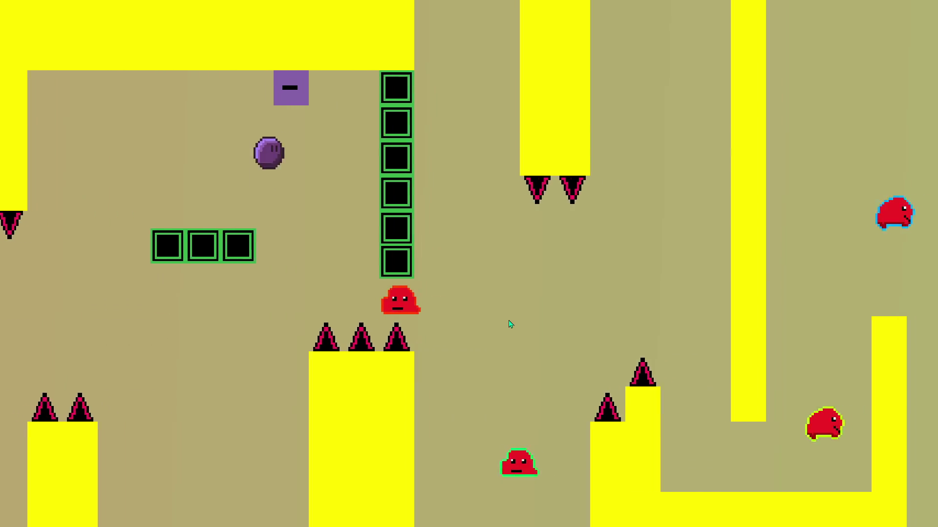
{"action": "key", "text": "Right"}
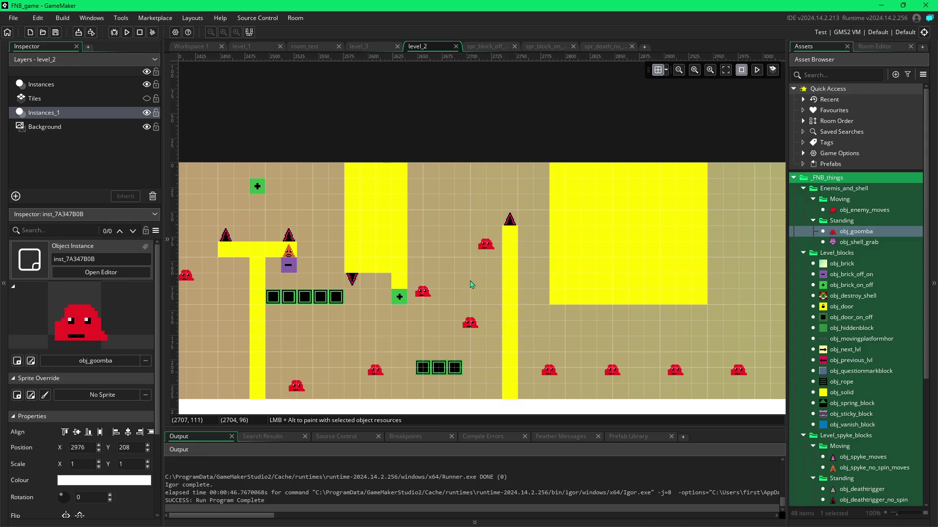
Step: Scroll the level_2 room view back to the left
{"action": "scroll", "coordinate": [469, 274], "scroll_direction": "left", "scroll_amount": 5}
{"action": "scroll", "coordinate": [468, 265], "scroll_direction": "left", "scroll_amount": 9}
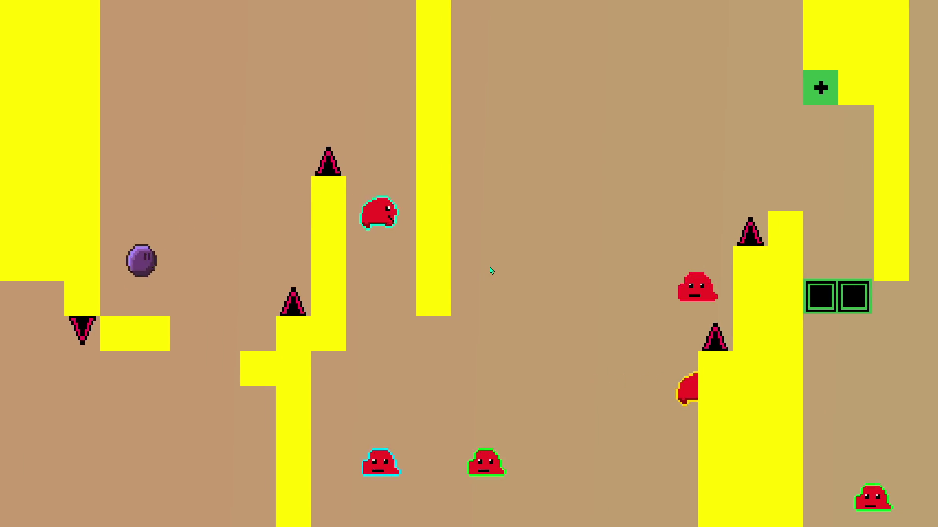
Step: Steer the ball right over the spikes and pillar, hit the plus switch and land on a yellow ledge
{"action": "key", "text": "Right"}
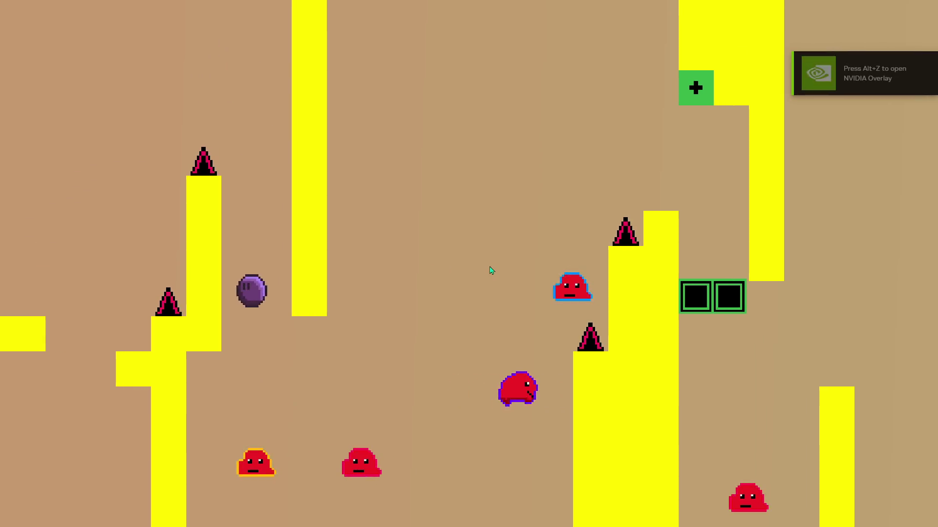
{"action": "key", "text": "Right"}
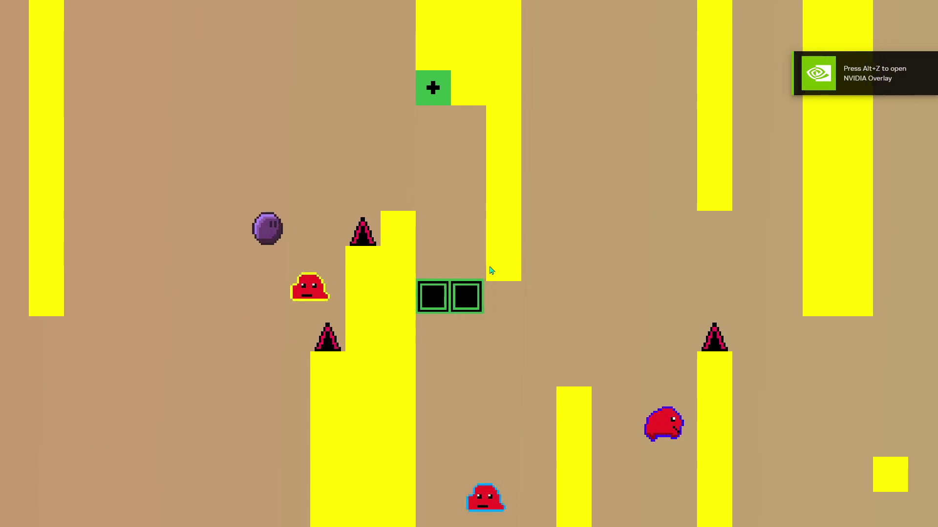
{"action": "key", "text": "Right"}
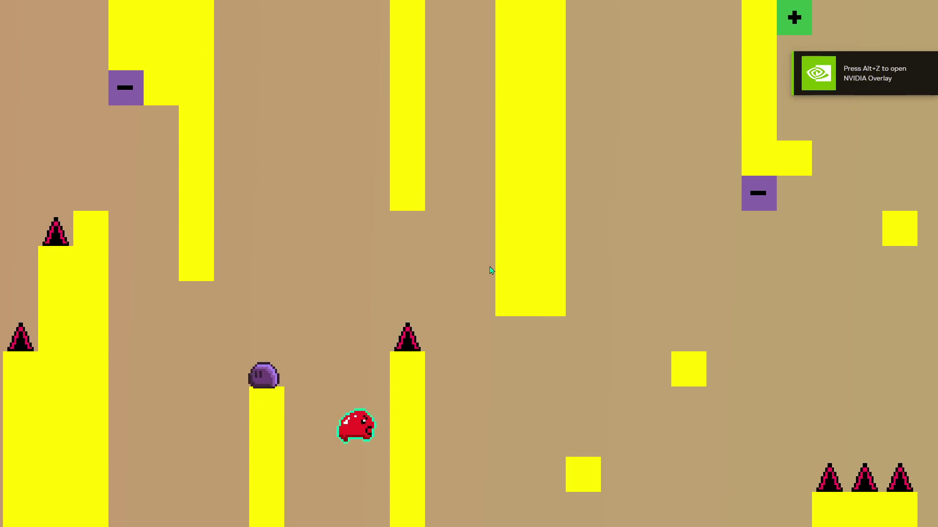
{"action": "key", "text": "Right"}
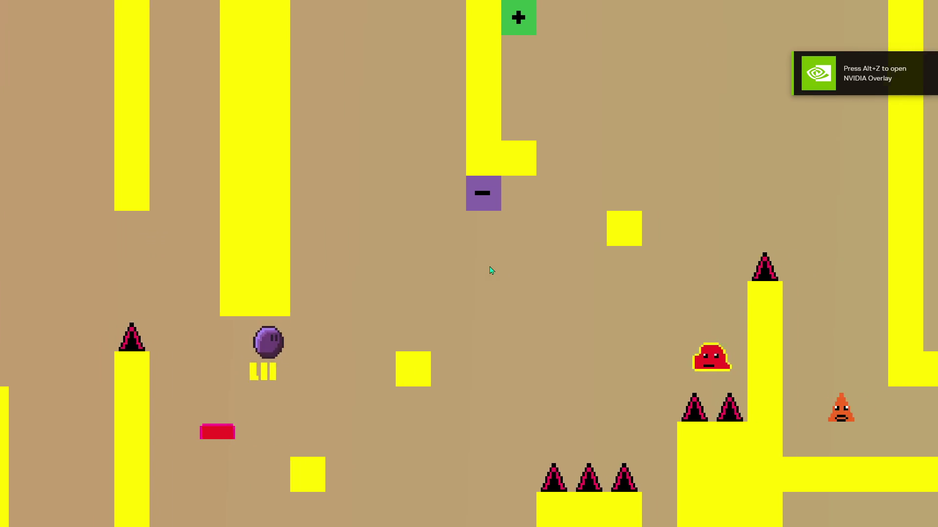
{"action": "key", "text": "Right"}
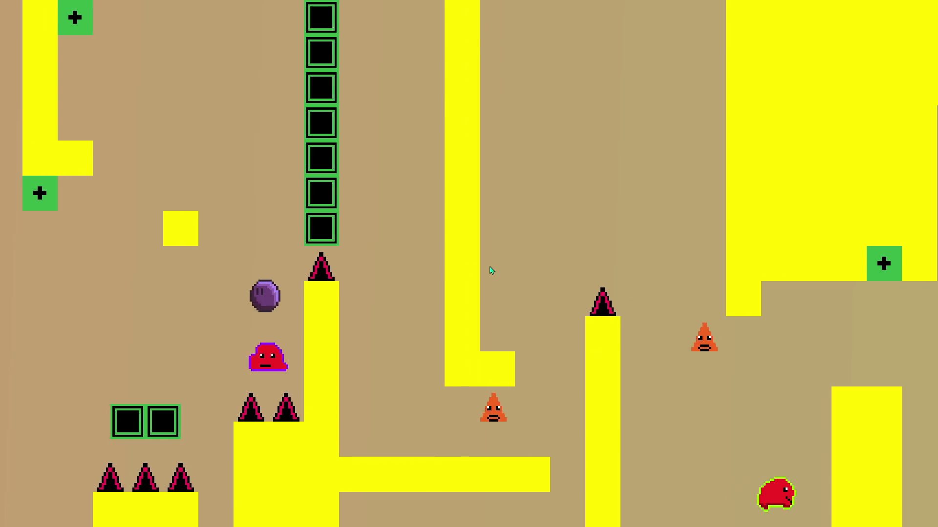
{"action": "key", "text": "Left"}
{"action": "key", "text": "Right"}
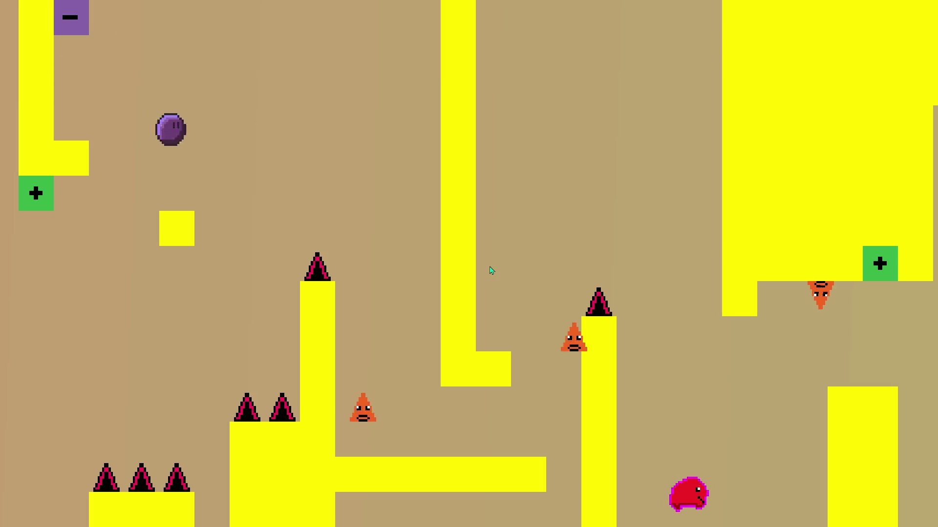
{"action": "key", "text": "Right"}
{"action": "key", "text": "Left"}
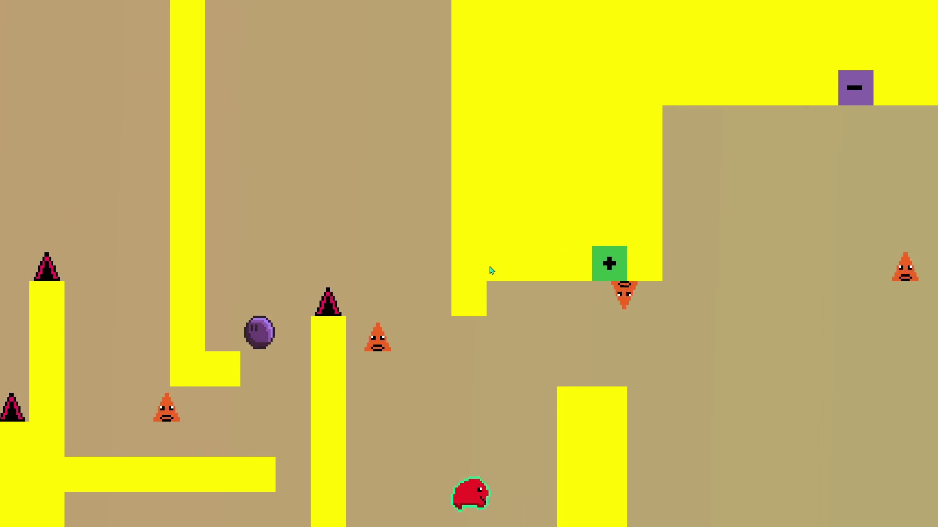
Step: Hop across the yellow ledges and pillars into the next area toward the green boxes
{"action": "key", "text": "Right"}
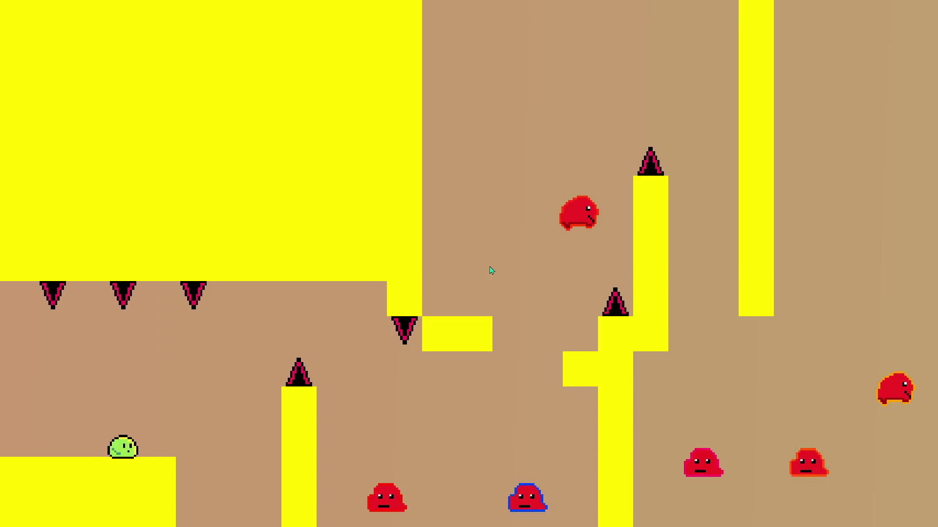
{"action": "key", "text": "Right"}
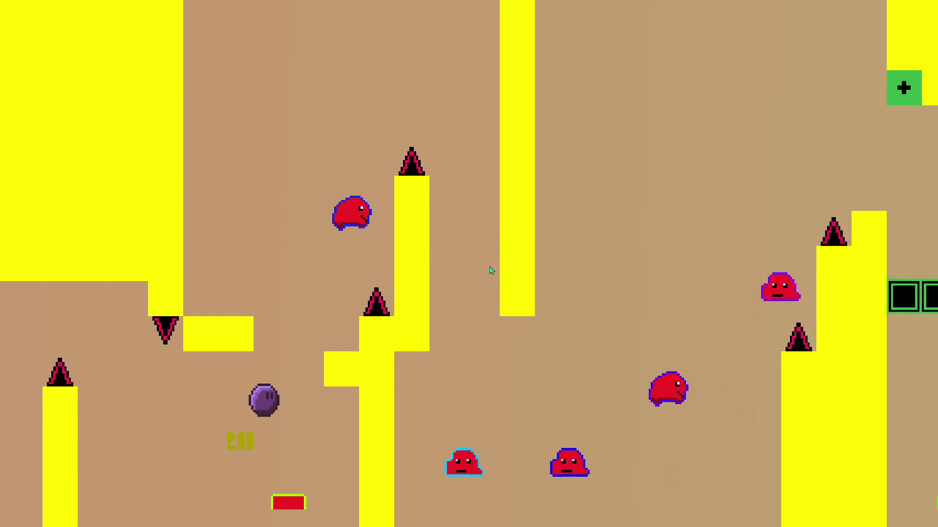
{"action": "key", "text": "Left"}
{"action": "key", "text": "Right"}
{"action": "key", "text": "Right"}
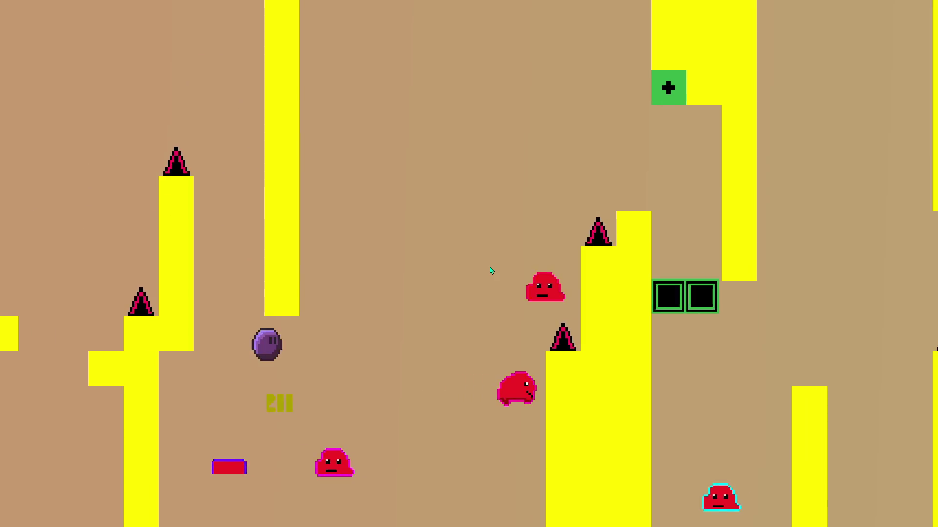
{"action": "key", "text": "Right"}
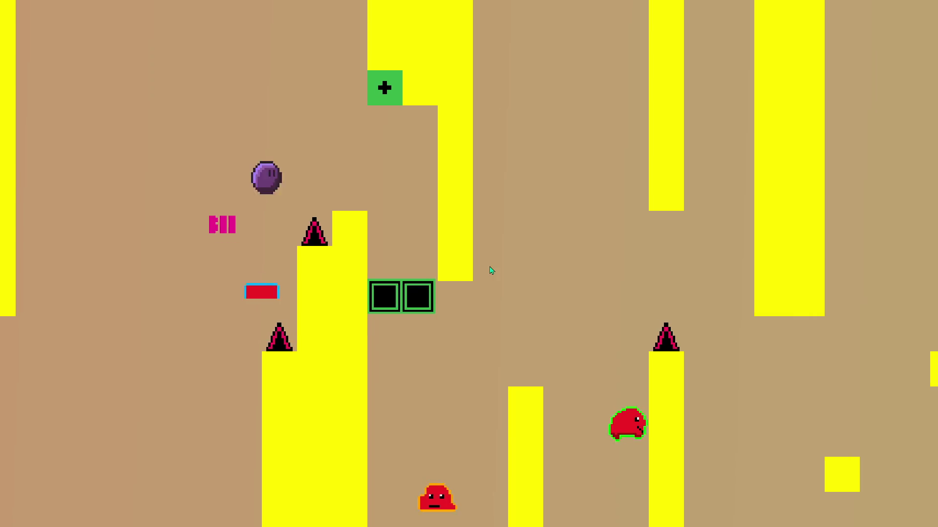
{"action": "key", "text": "Right"}
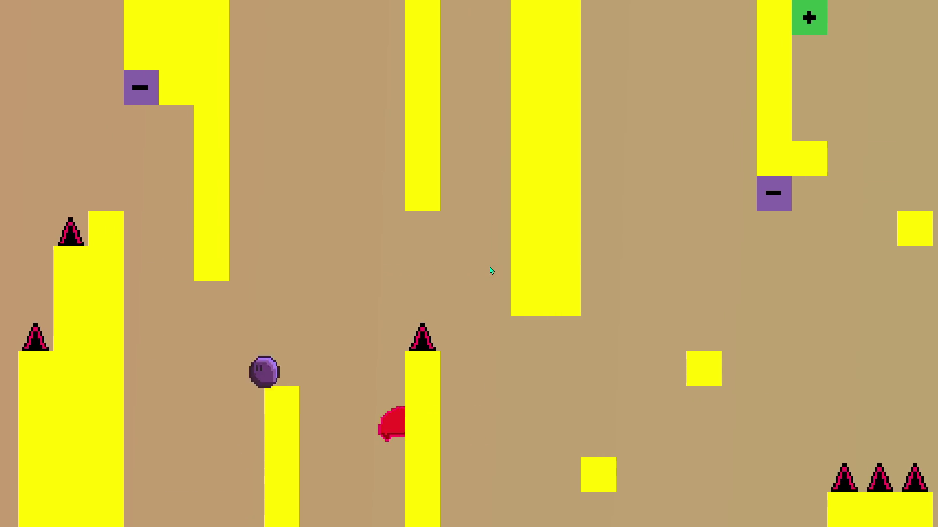
{"action": "key", "text": "Right"}
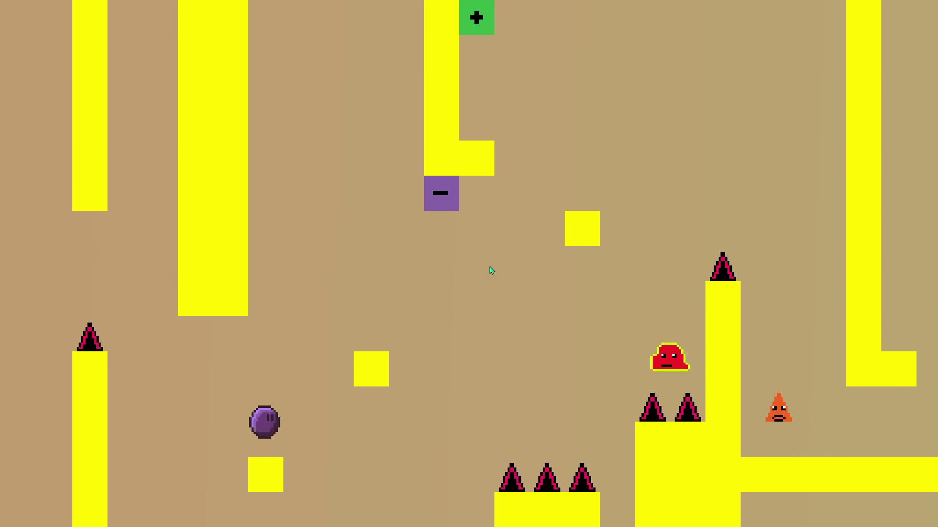
{"action": "key", "text": "Right"}
{"action": "key", "text": "Left"}
{"action": "key", "text": "Right"}
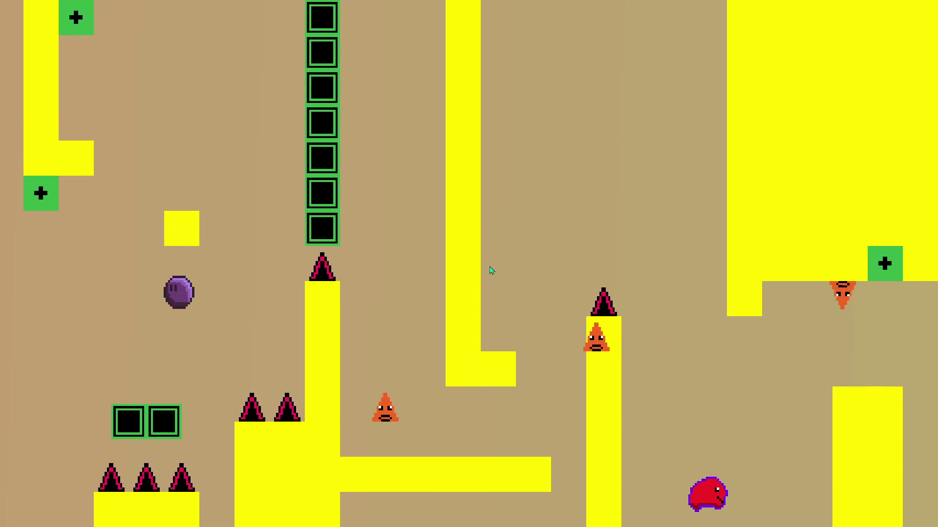
Step: After the room restarts, roll right again and jump up onto the yellow blocks
{"action": "key", "text": "Right"}
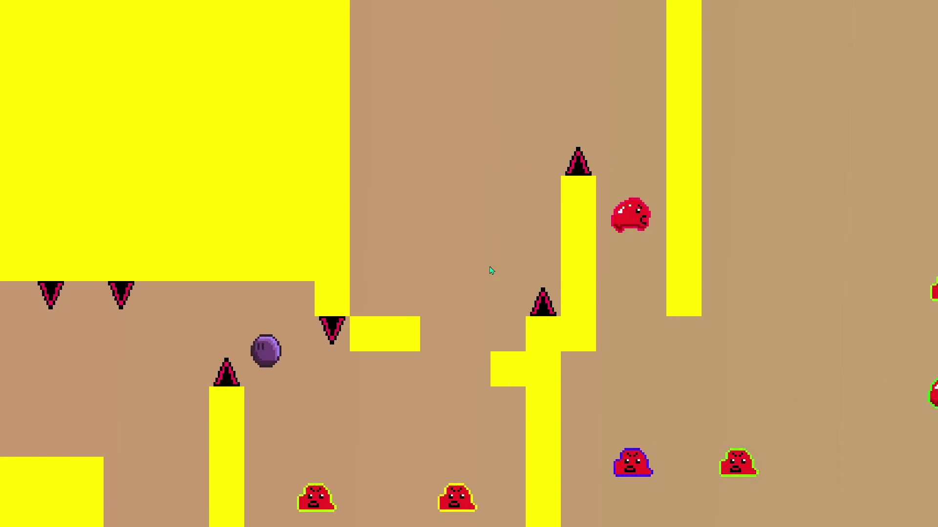
{"action": "key", "text": "Right"}
{"action": "key", "text": "Left"}
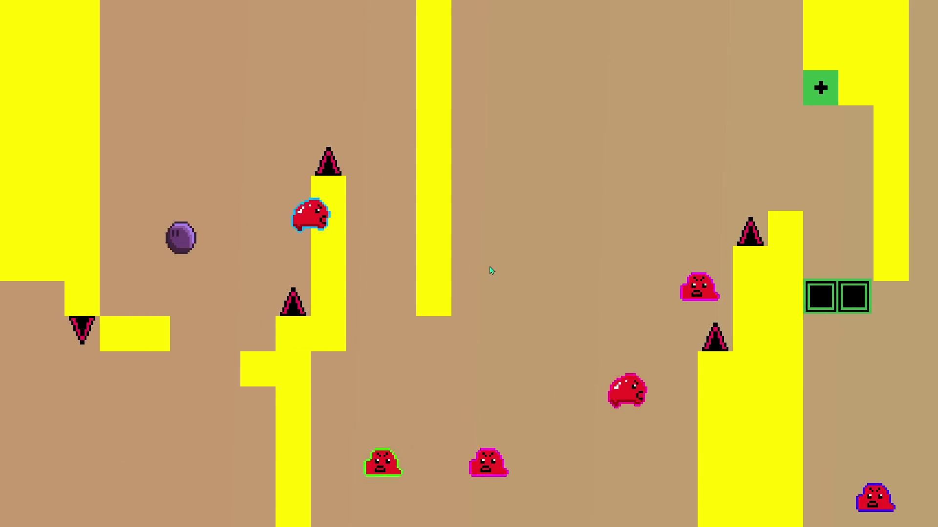
{"action": "key", "text": "Right"}
{"action": "key", "text": "Right"}
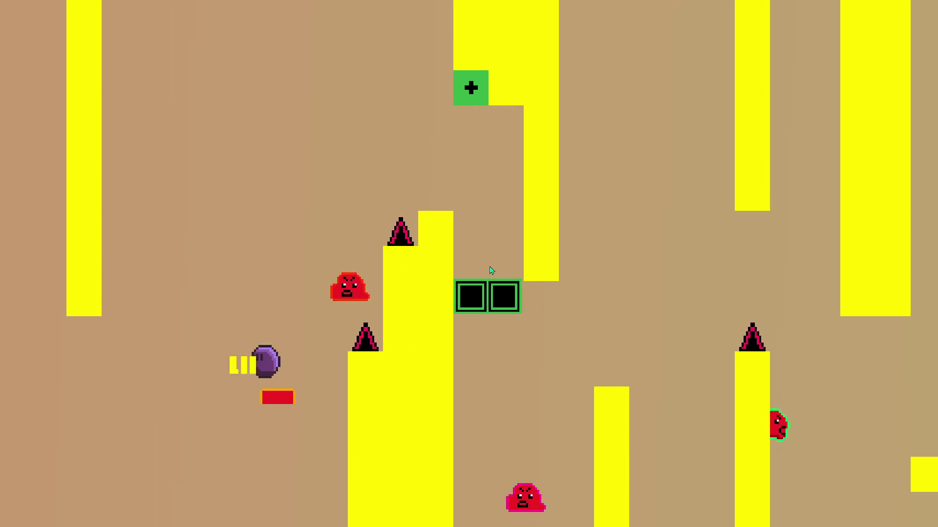
{"action": "key", "text": "Up"}
{"action": "key", "text": "Down"}
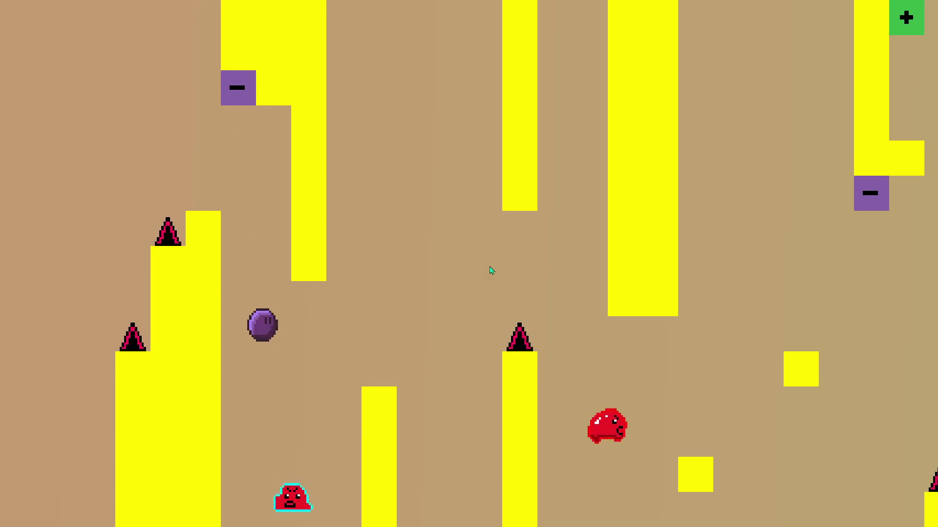
{"action": "key", "text": "Up"}
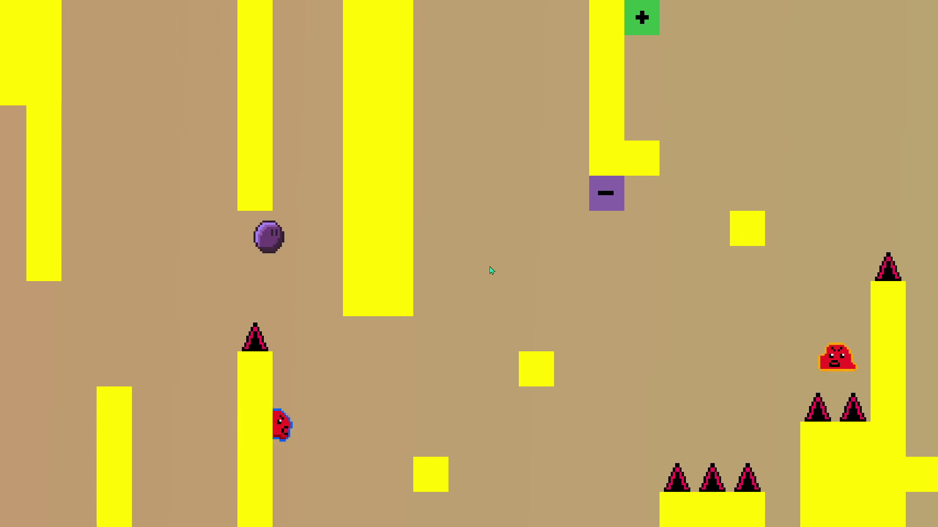
{"action": "key", "text": "Up"}
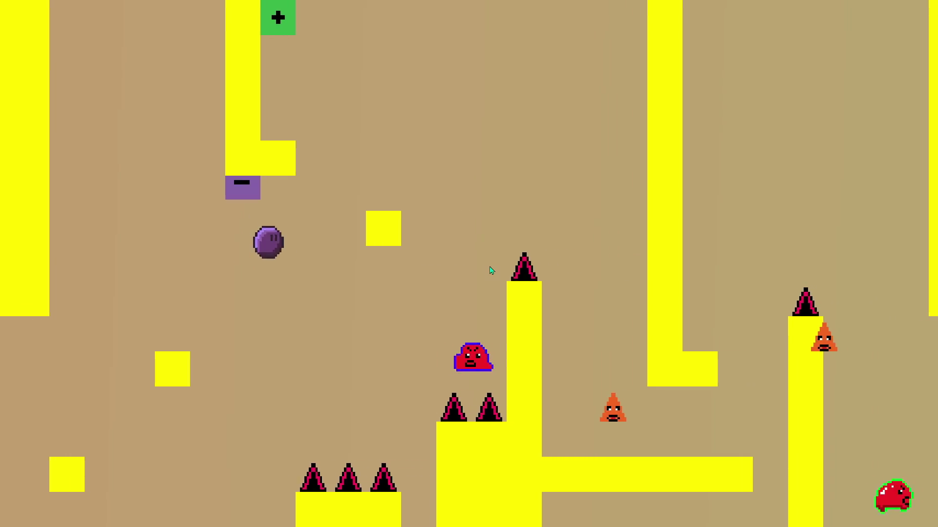
{"action": "key", "text": "Up"}
Step: Hit the plus switch block and climb the L-shaped wall toward the yellow pillar
{"action": "key", "text": "Left"}
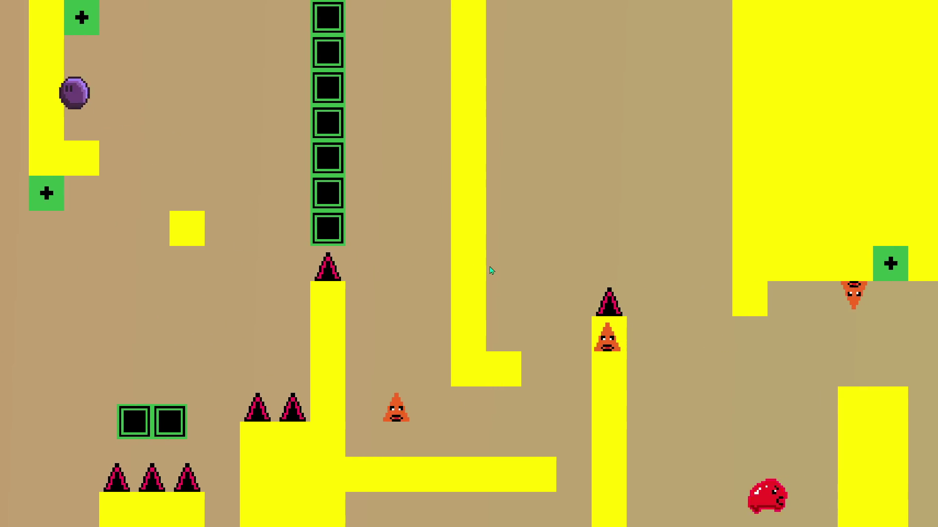
{"action": "key", "text": "Right"}
{"action": "key", "text": "Up"}
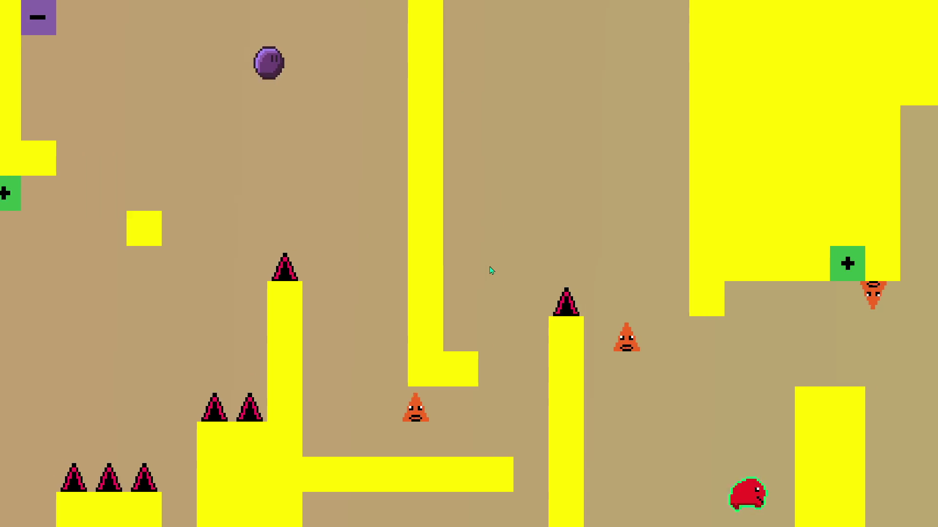
{"action": "key", "text": "Right"}
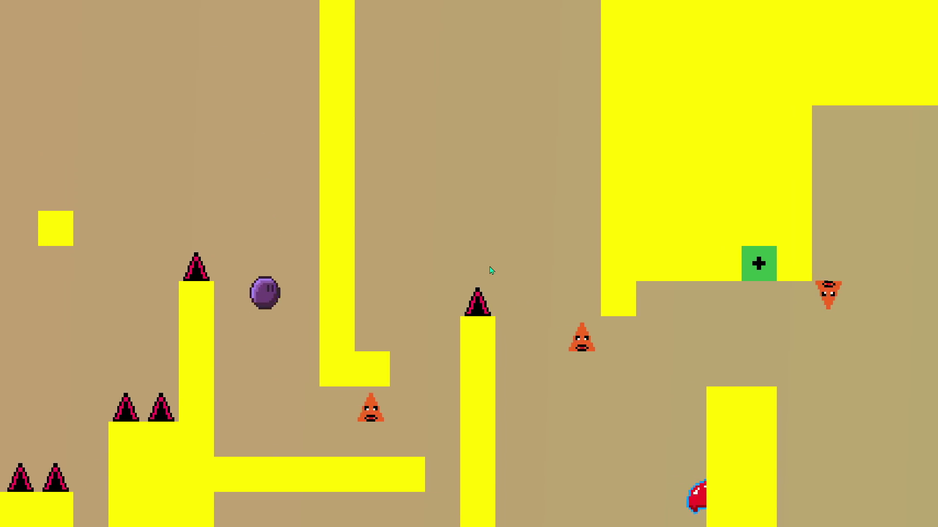
{"action": "key", "text": "Up"}
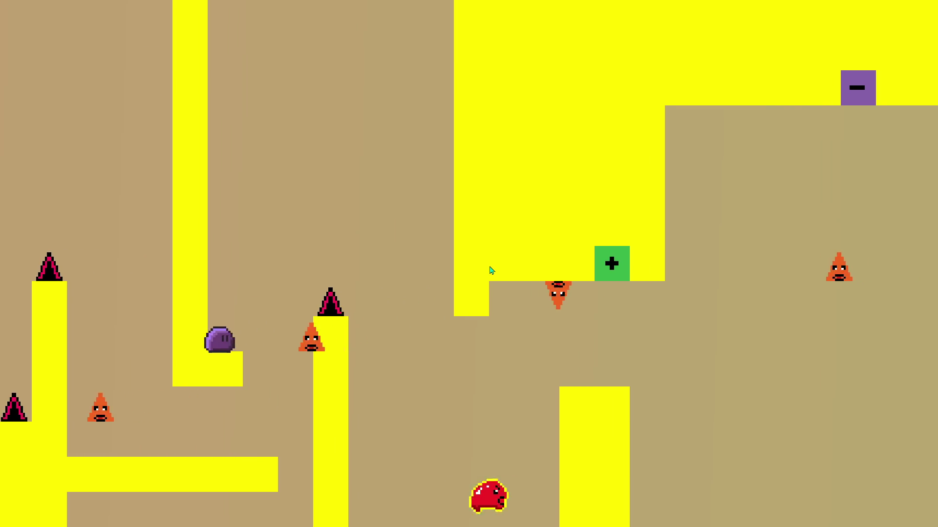
{"action": "key", "text": "Up"}
{"action": "key", "text": "Right"}
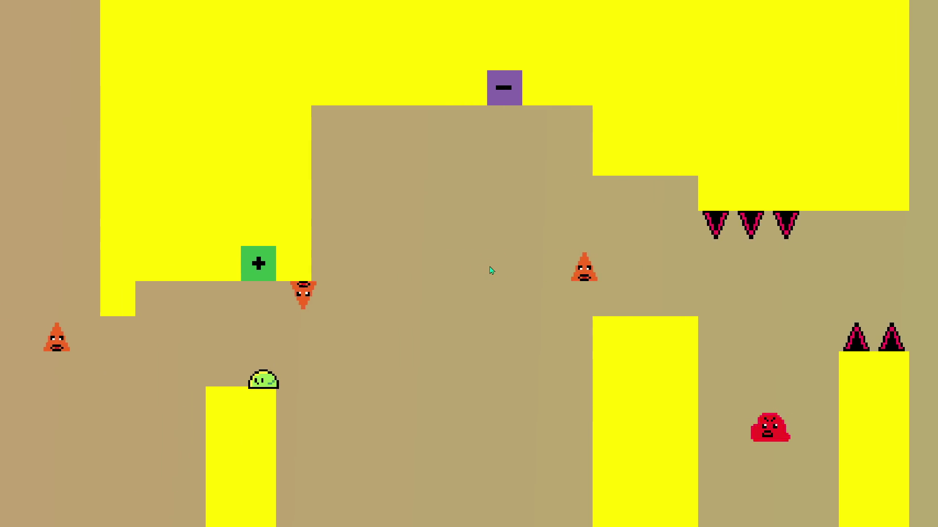
Step: Trigger the plus switch and bounce across the green blocks onto the right ledge
{"action": "key", "text": "Right"}
{"action": "key", "text": "Up"}
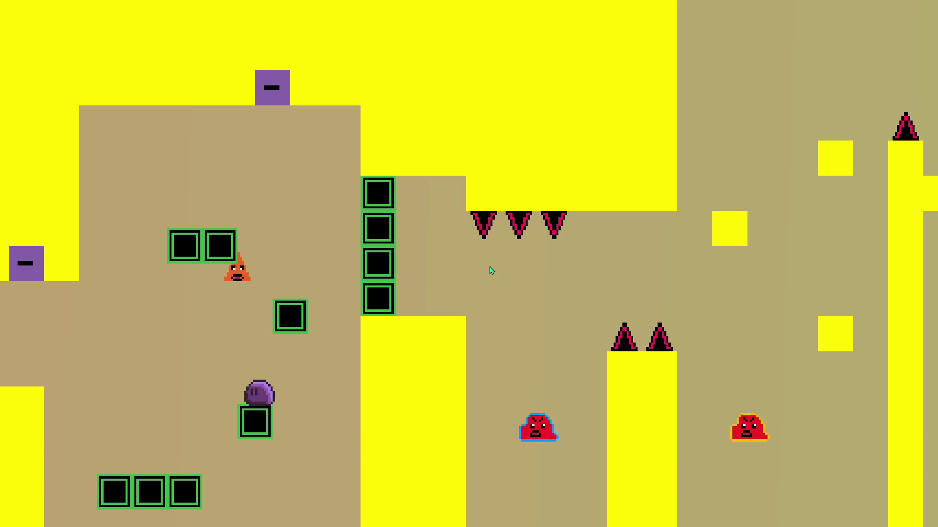
{"action": "key", "text": "Up"}
{"action": "key", "text": "Left"}
{"action": "key", "text": "Right"}
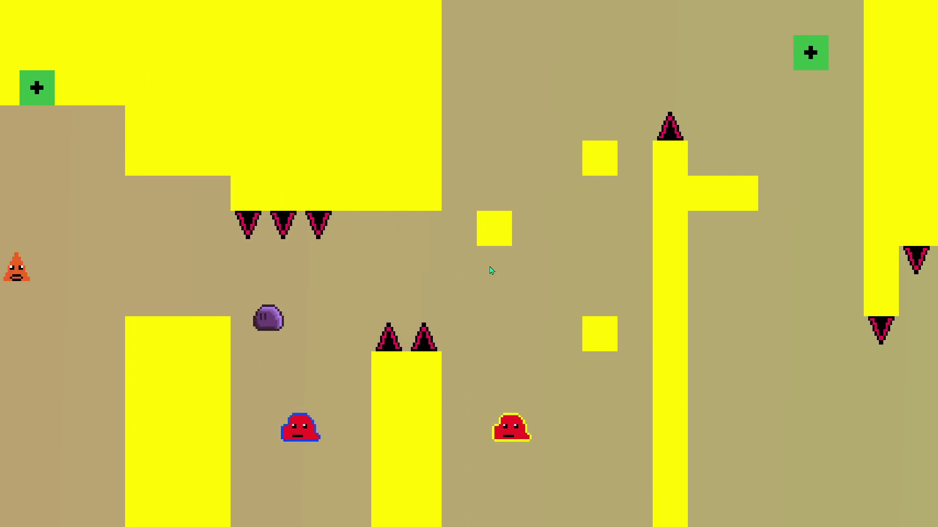
{"action": "key", "text": "Right"}
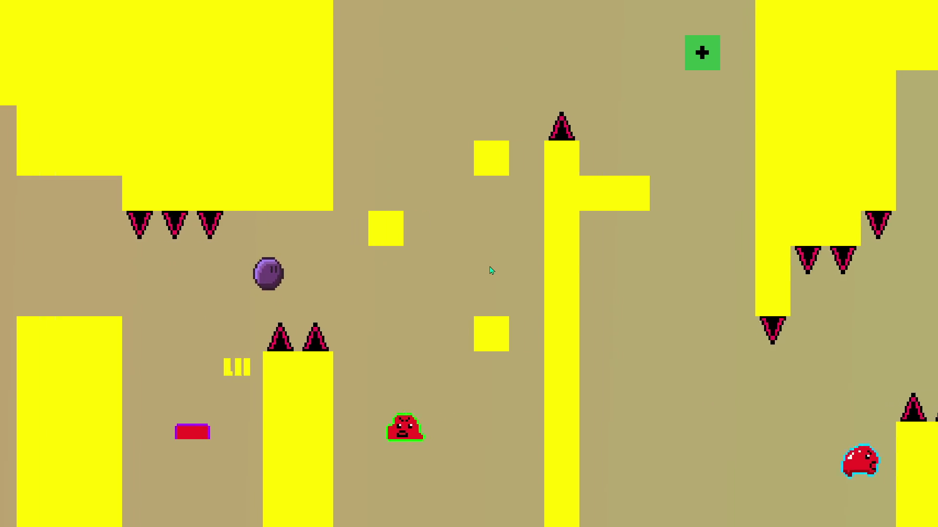
{"action": "key", "text": "Up"}
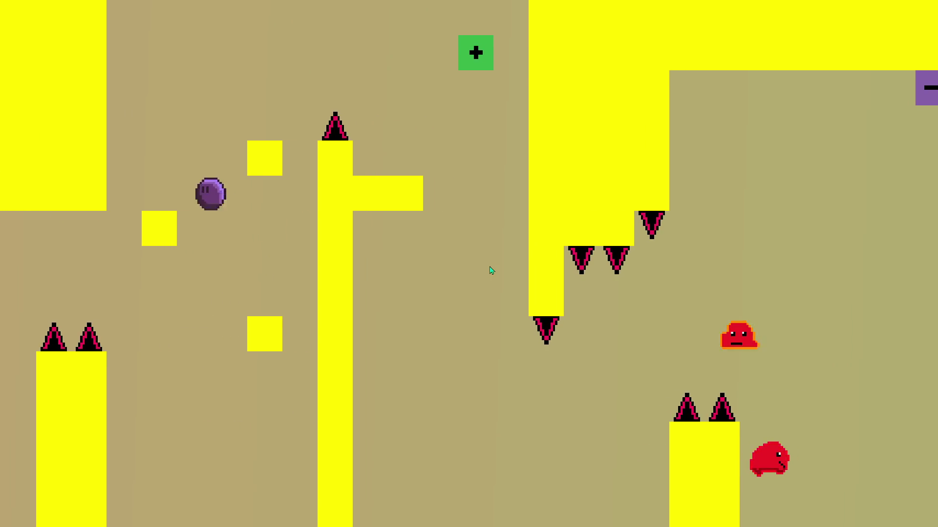
{"action": "key", "text": "Left"}
{"action": "key", "text": "Right"}
{"action": "key", "text": "Up"}
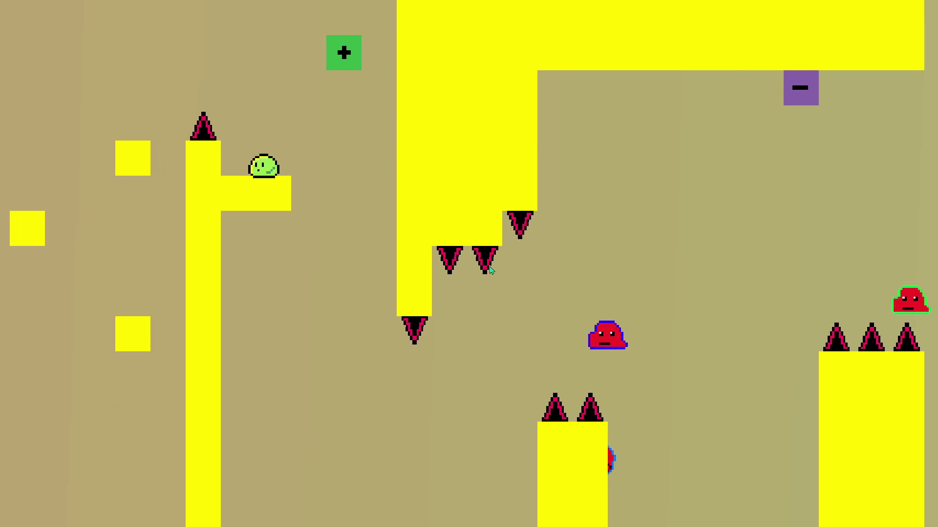
{"action": "key", "text": "Up"}
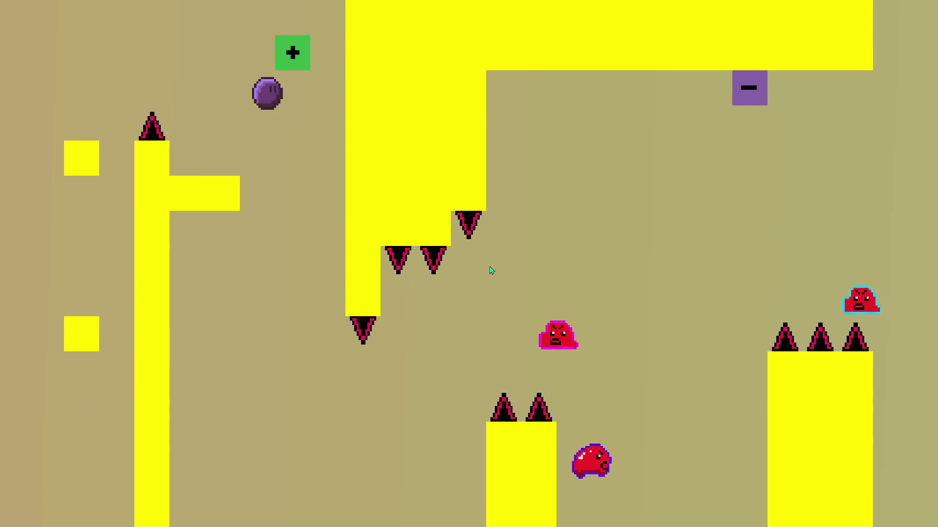
Step: Hit the plus switch again, cross the three-block green platform and drop to the low floor
{"action": "key", "text": "Left"}
{"action": "key", "text": "Right"}
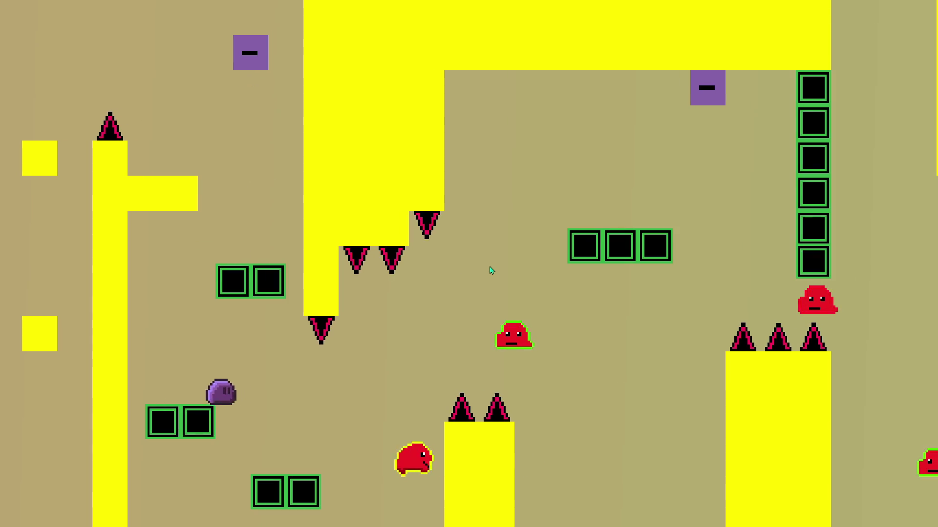
{"action": "key", "text": "Right"}
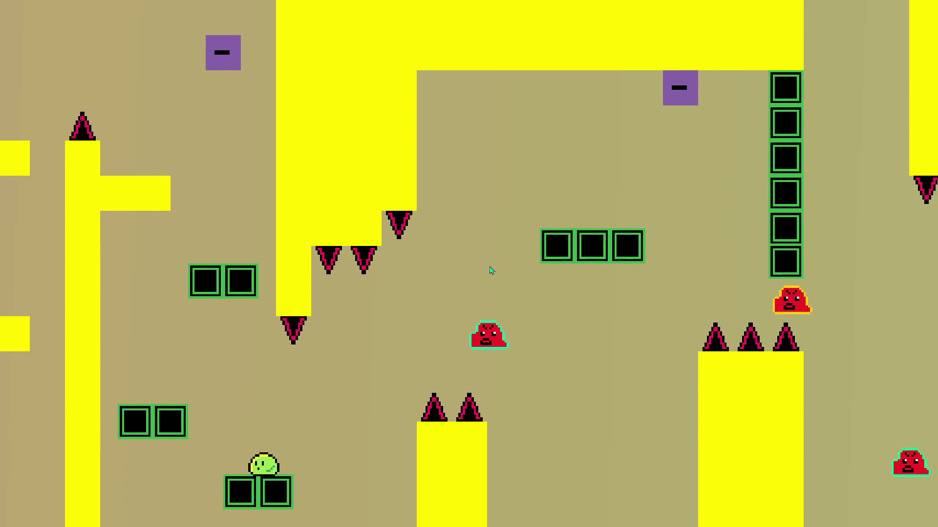
{"action": "key", "text": "Up"}
{"action": "key", "text": "Right"}
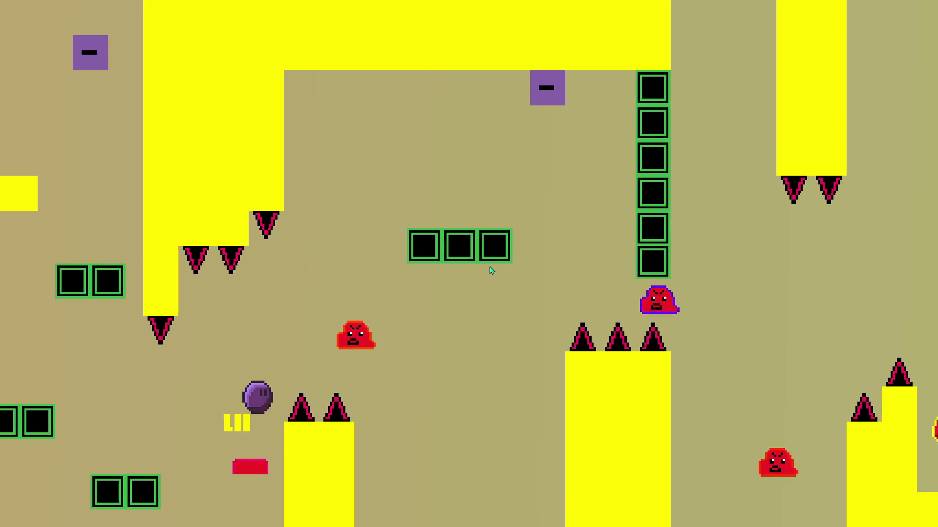
{"action": "key", "text": "Up"}
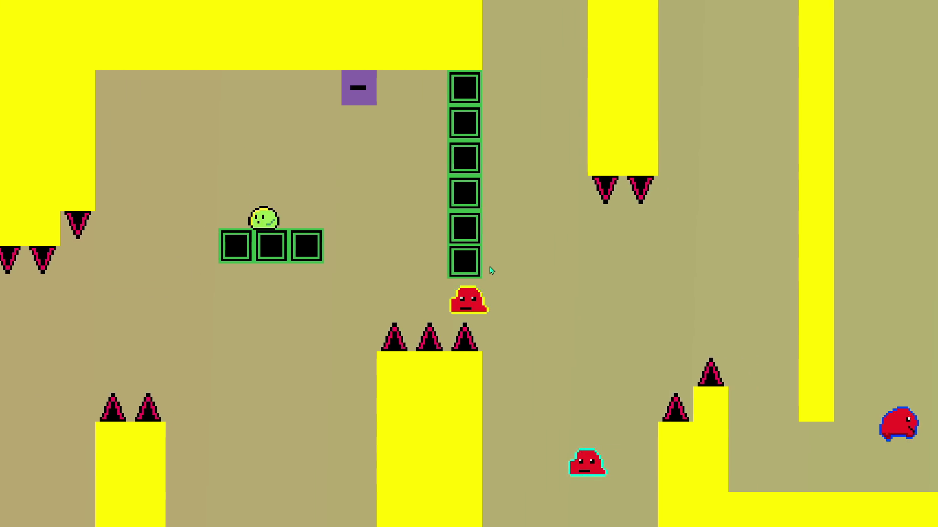
{"action": "key", "text": "Up"}
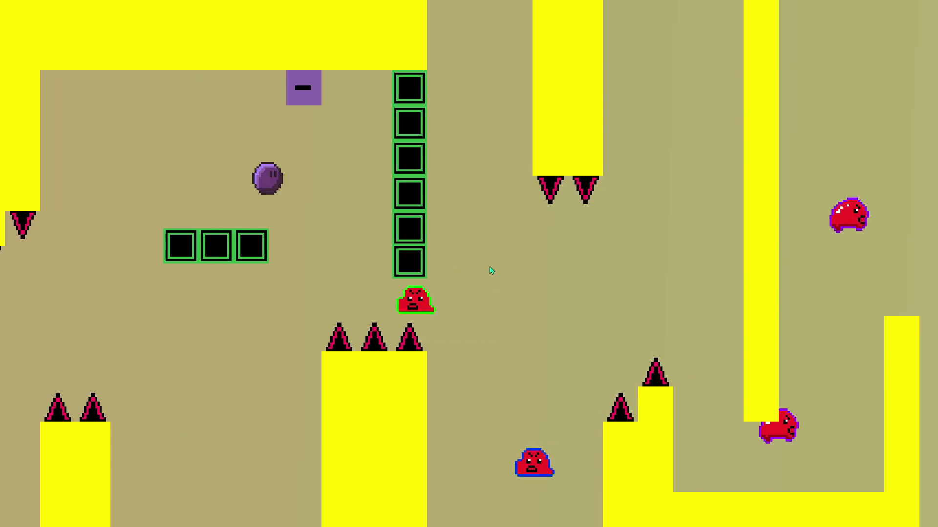
{"action": "key", "text": "Up"}
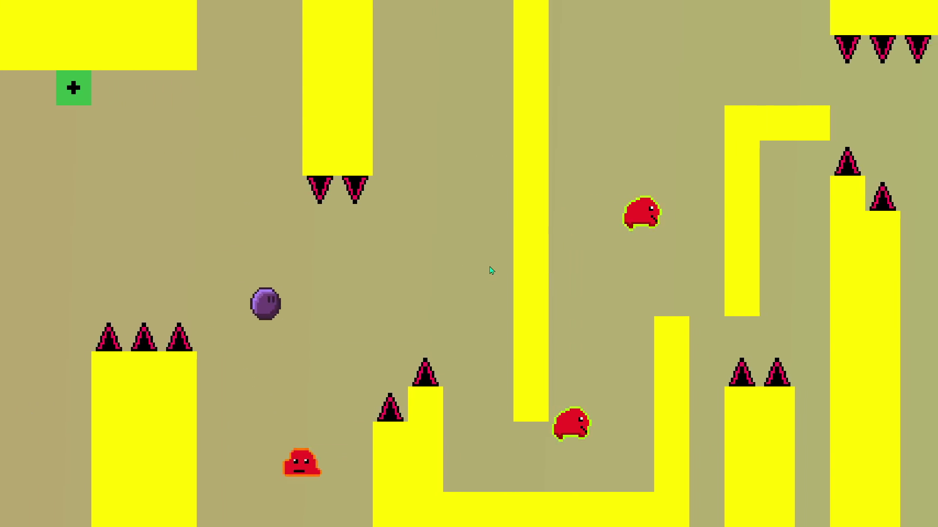
{"action": "key", "text": "Right"}
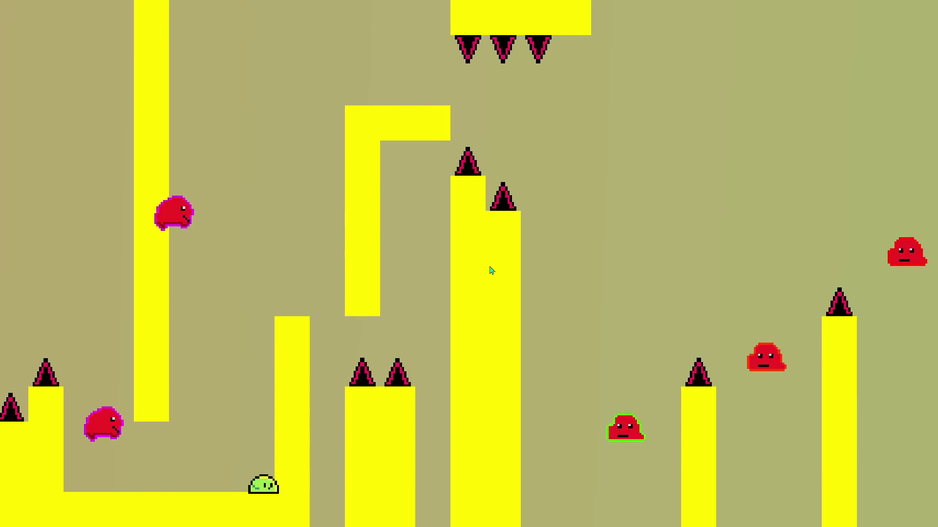
Step: Climb onto the tall pillar and jump past the ceiling spikes to the T platform
{"action": "key", "text": "Up"}
{"action": "key", "text": "Left"}
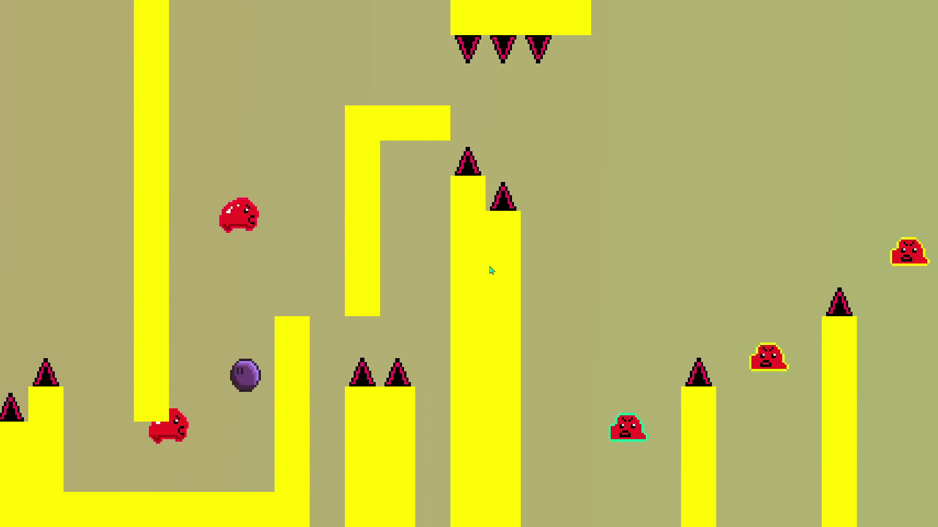
{"action": "key", "text": "Up"}
{"action": "key", "text": "Right"}
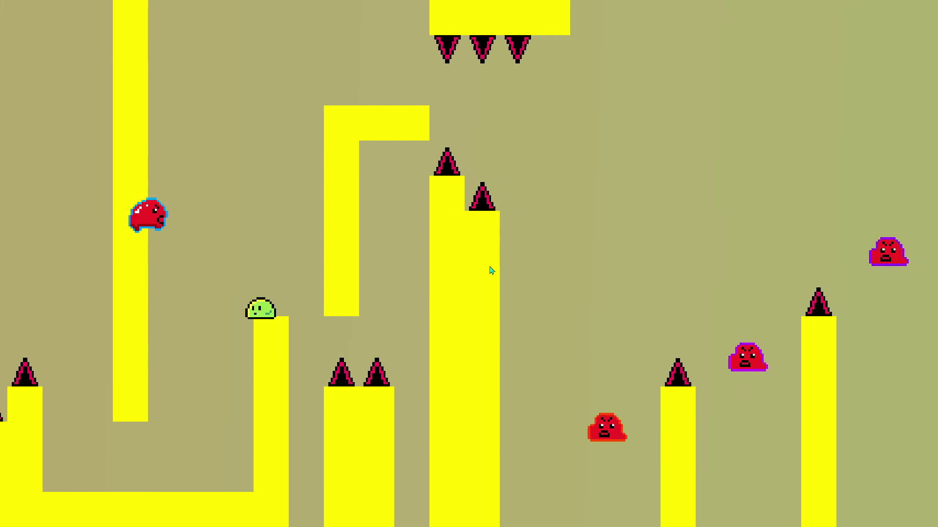
{"action": "key", "text": "Up"}
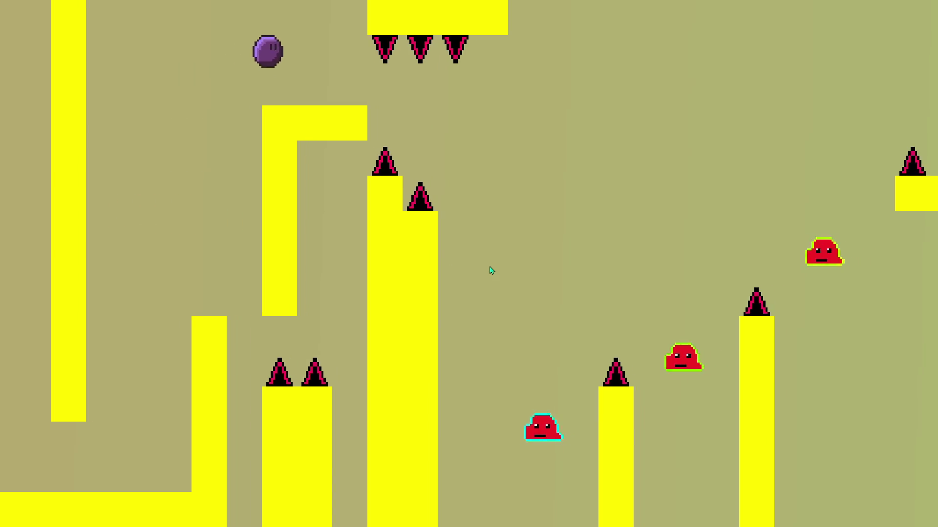
{"action": "key", "text": "Right"}
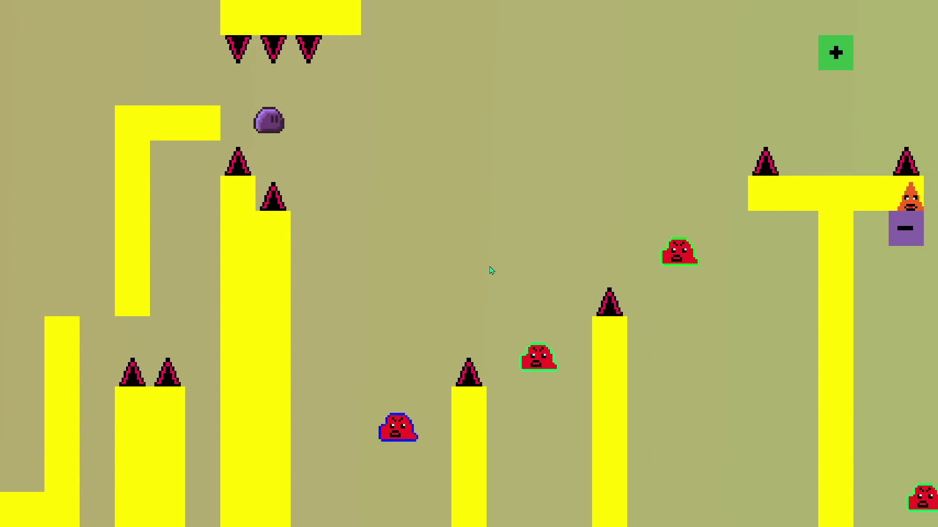
{"action": "key", "text": "Up"}
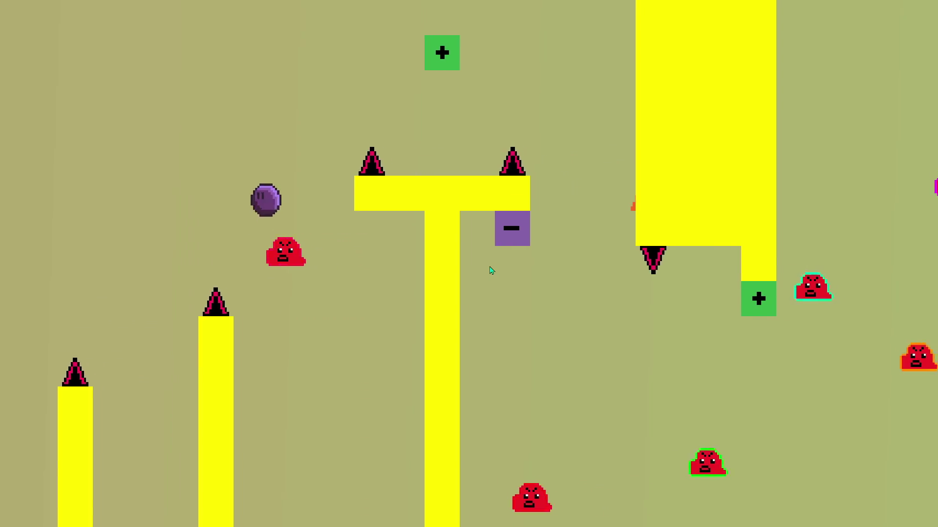
{"action": "key", "text": "Up"}
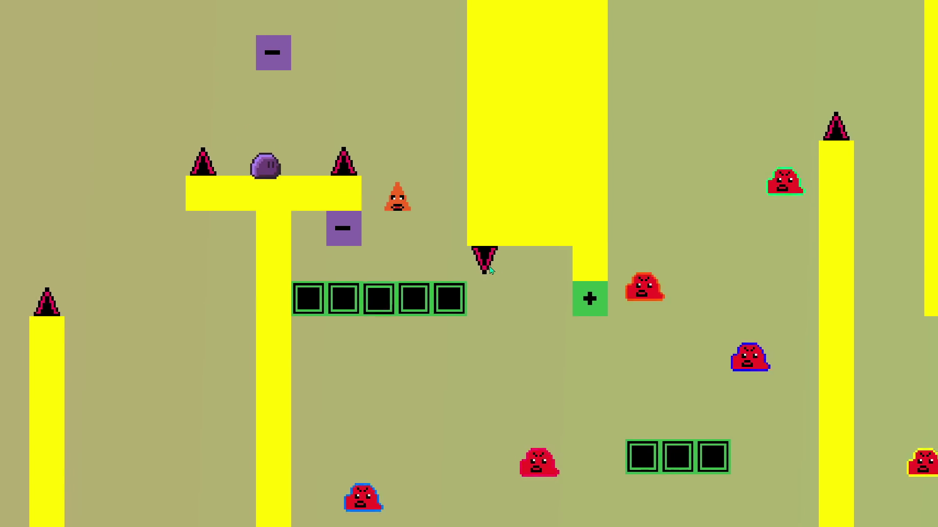
Step: Hit the minus switch and stomp the red goombas to reach the room's right end
{"action": "key", "text": "Right"}
{"action": "key", "text": "Up"}
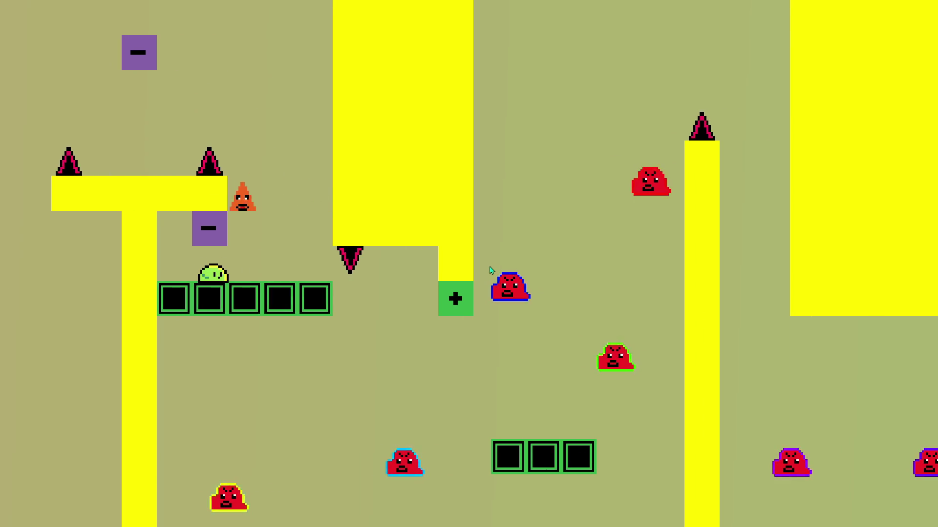
{"action": "key", "text": "Right"}
{"action": "key", "text": "Right"}
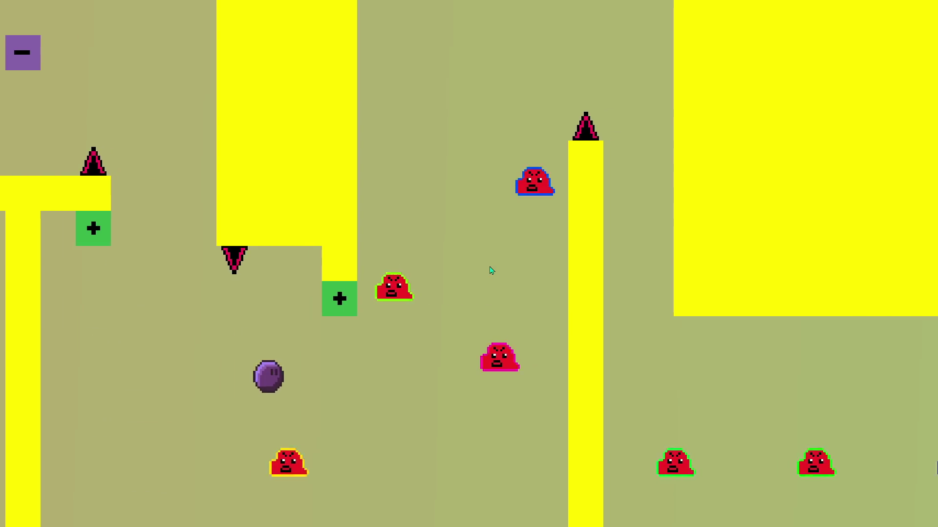
{"action": "key", "text": "Up"}
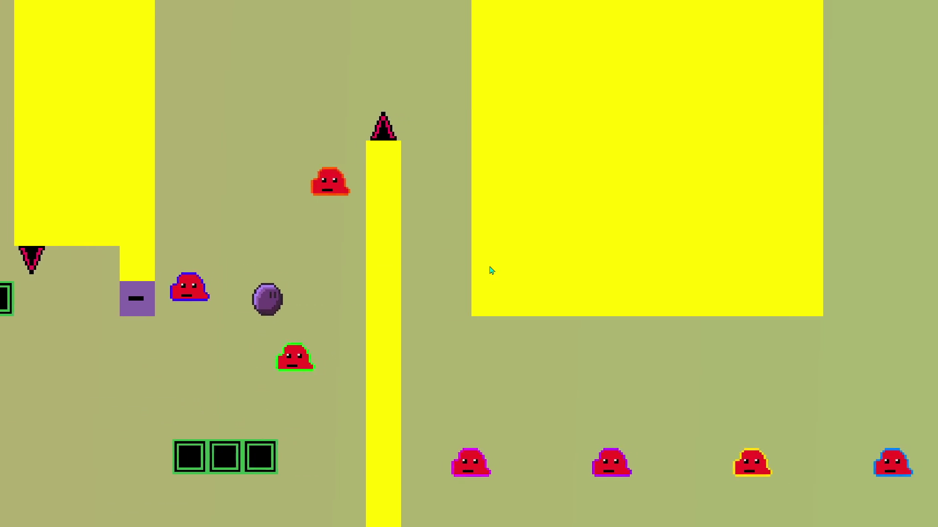
{"action": "key", "text": "Left"}
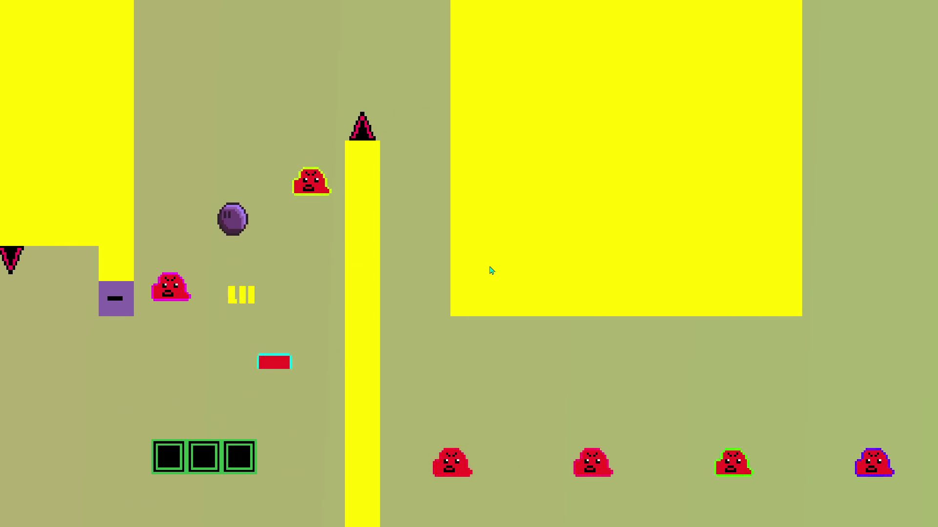
{"action": "key", "text": "Right"}
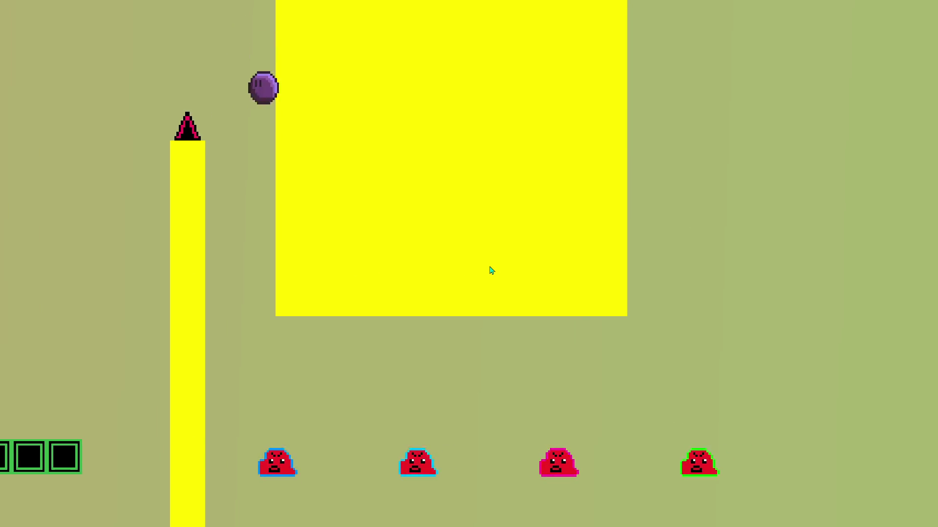
{"action": "key", "text": "Right"}
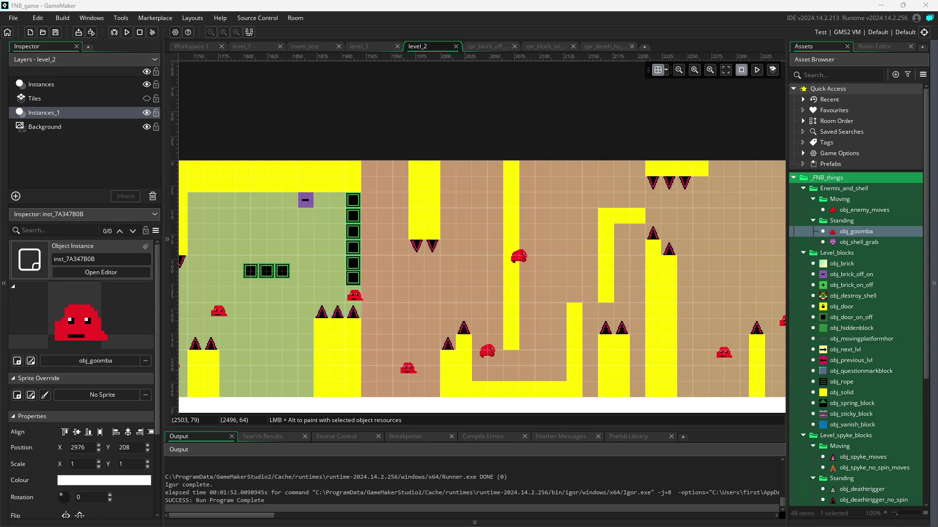
{"action": "scroll", "coordinate": [669, 303], "scroll_direction": "right", "scroll_amount": 5}
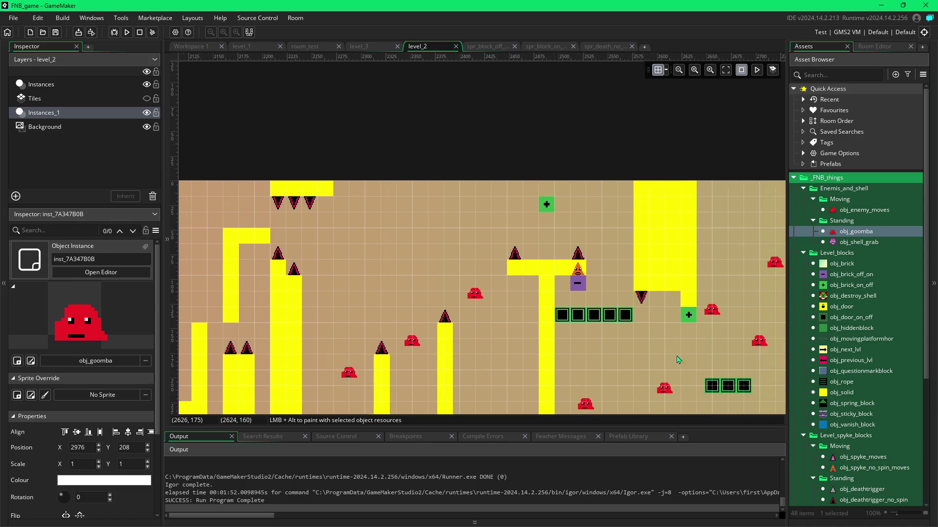
{"action": "scroll", "coordinate": [684, 359], "scroll_direction": "right", "scroll_amount": 6}
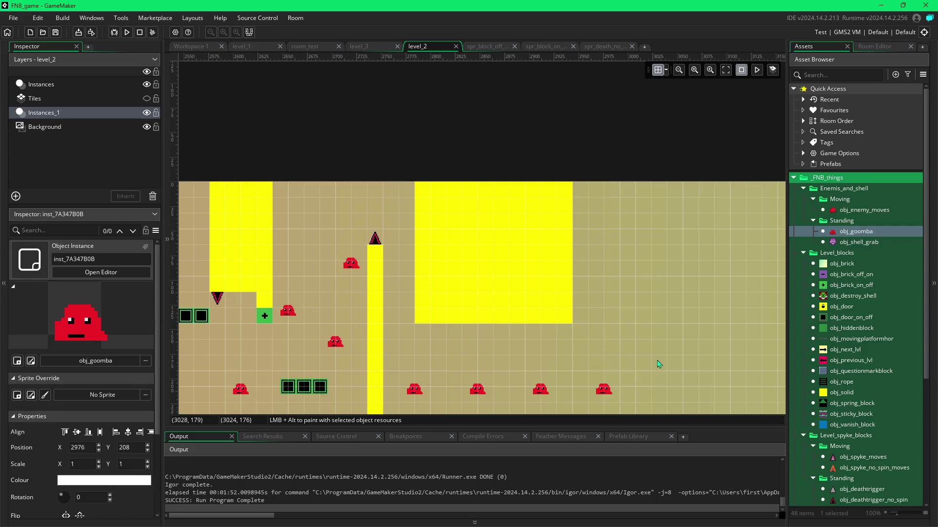
{"action": "scroll", "coordinate": [655, 361], "scroll_direction": "right", "scroll_amount": 3}
{"action": "scroll", "coordinate": [581, 312], "scroll_direction": "down", "scroll_amount": 1}
{"action": "scroll", "coordinate": [583, 315], "scroll_direction": "up", "scroll_amount": 1}
{"action": "scroll", "coordinate": [603, 325], "scroll_direction": "left", "scroll_amount": 2}
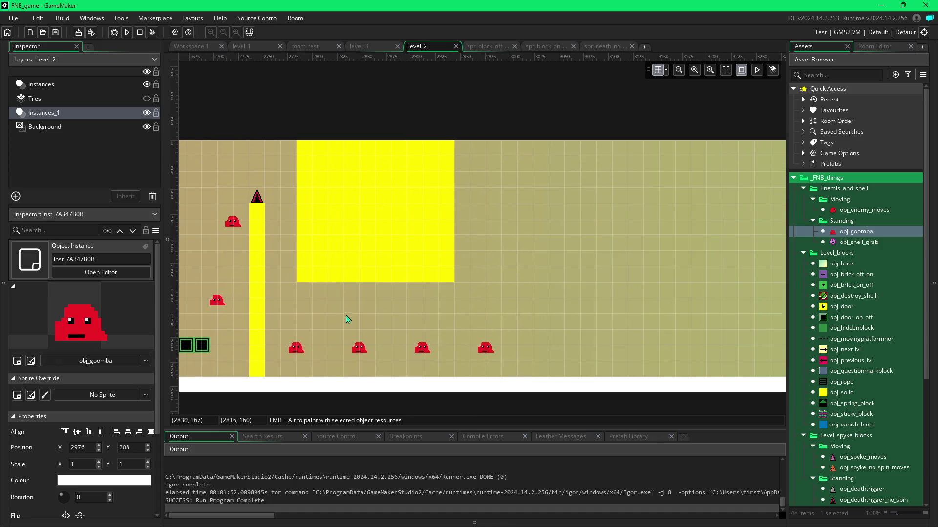
{"action": "scroll", "coordinate": [345, 316], "scroll_direction": "left", "scroll_amount": 2}
{"action": "scroll", "coordinate": [320, 303], "scroll_direction": "left", "scroll_amount": 3}
{"action": "scroll", "coordinate": [503, 325], "scroll_direction": "right", "scroll_amount": 4}
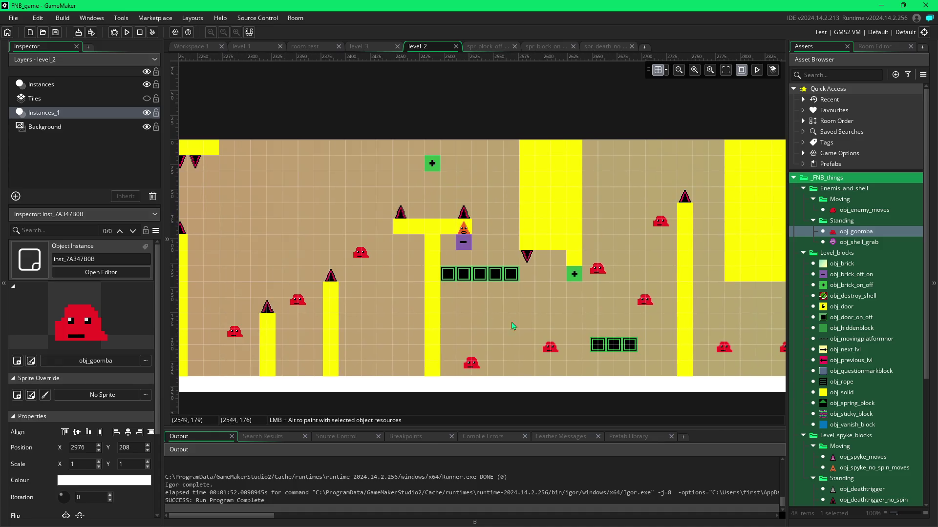
{"action": "scroll", "coordinate": [413, 311], "scroll_direction": "left", "scroll_amount": 15}
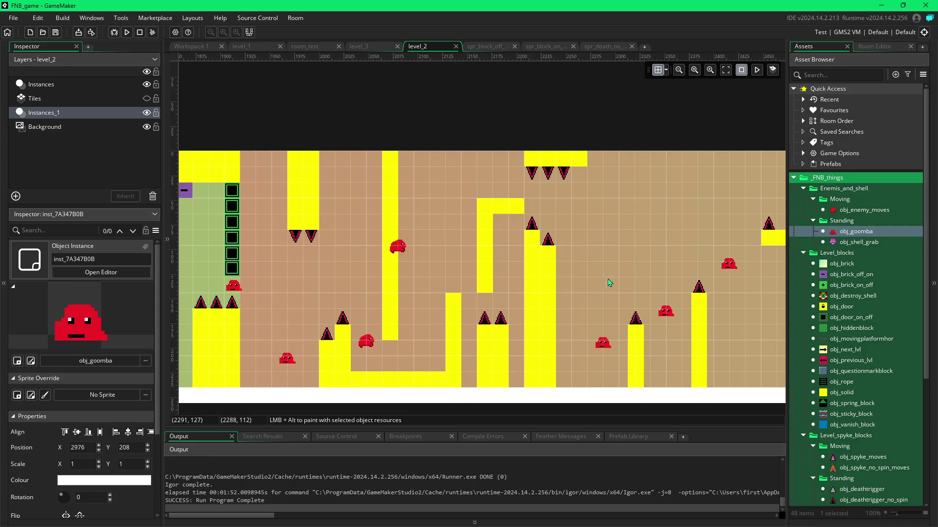
{"action": "scroll", "coordinate": [496, 295], "scroll_direction": "right", "scroll_amount": 9}
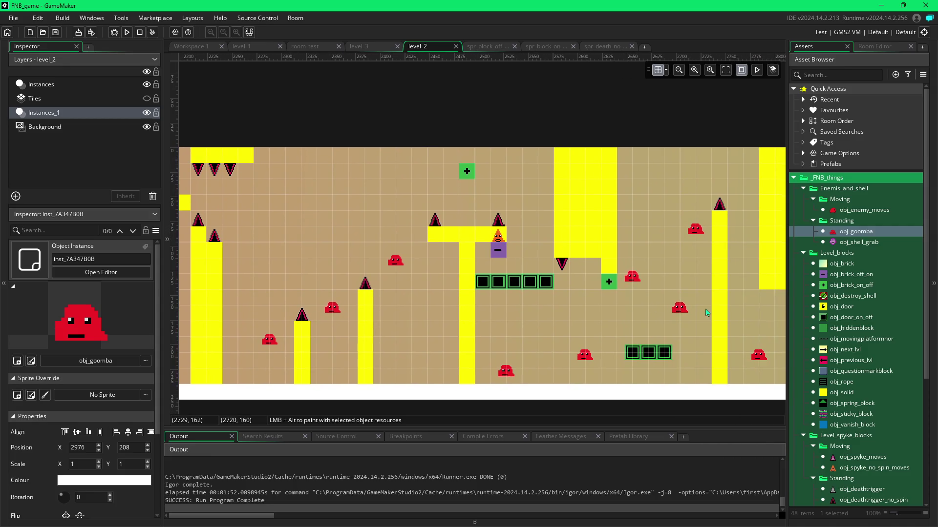
{"action": "scroll", "coordinate": [703, 325], "scroll_direction": "right", "scroll_amount": 8}
{"action": "scroll", "coordinate": [667, 329], "scroll_direction": "right", "scroll_amount": 4}
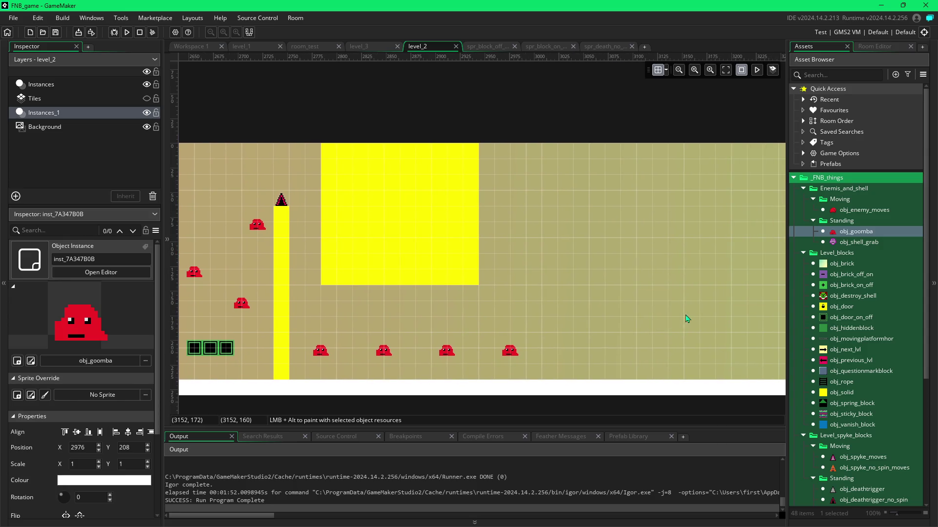
{"action": "left_click_drag", "start_coordinate": [687, 318], "coordinate": [644, 327]}
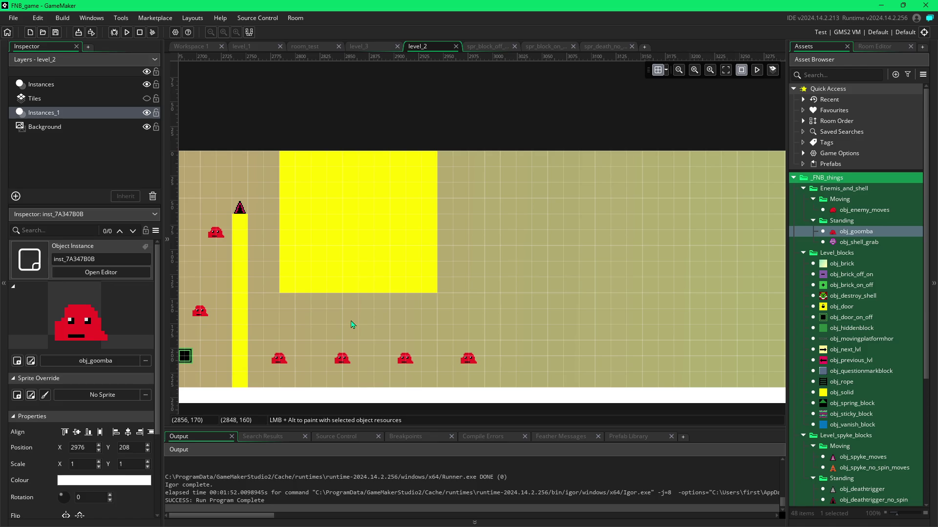
{"action": "scroll", "coordinate": [272, 338], "scroll_direction": "left", "scroll_amount": 5}
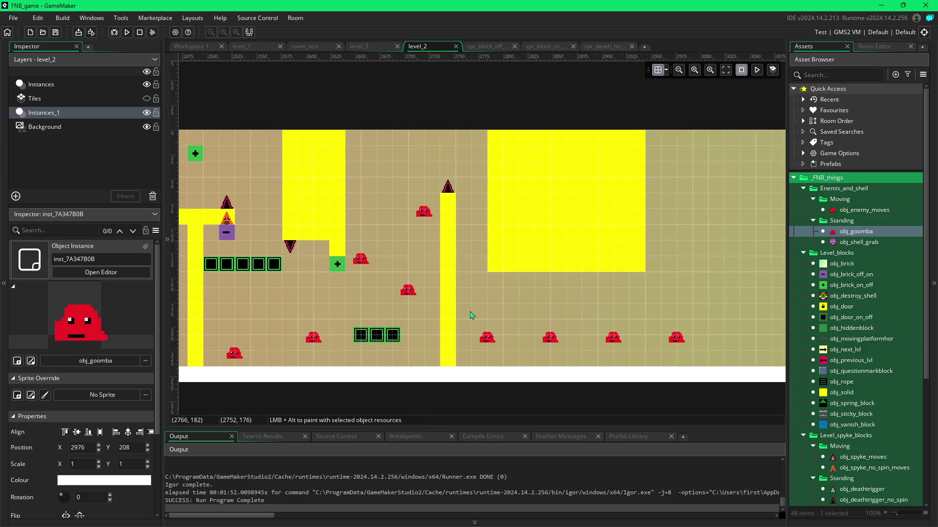
{"action": "scroll", "coordinate": [199, 324], "scroll_direction": "up", "scroll_amount": 1}
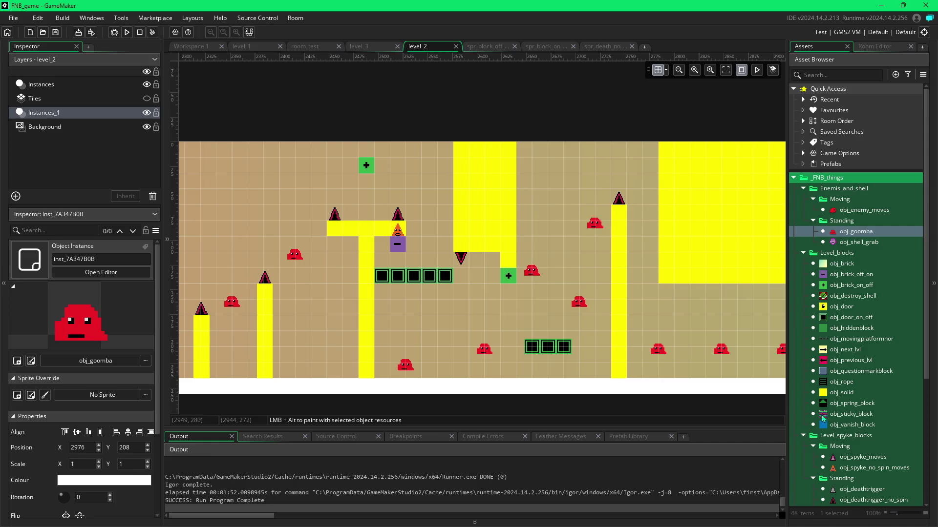
{"action": "left_click", "coordinate": [841, 392]}
Step: Paint a test row of seven solid blocks along the top edge, then delete it
{"action": "left_click", "coordinate": [345, 155], "text": "alt"}
{"action": "left_click_drag", "start_coordinate": [345, 155], "coordinate": [446, 155]}
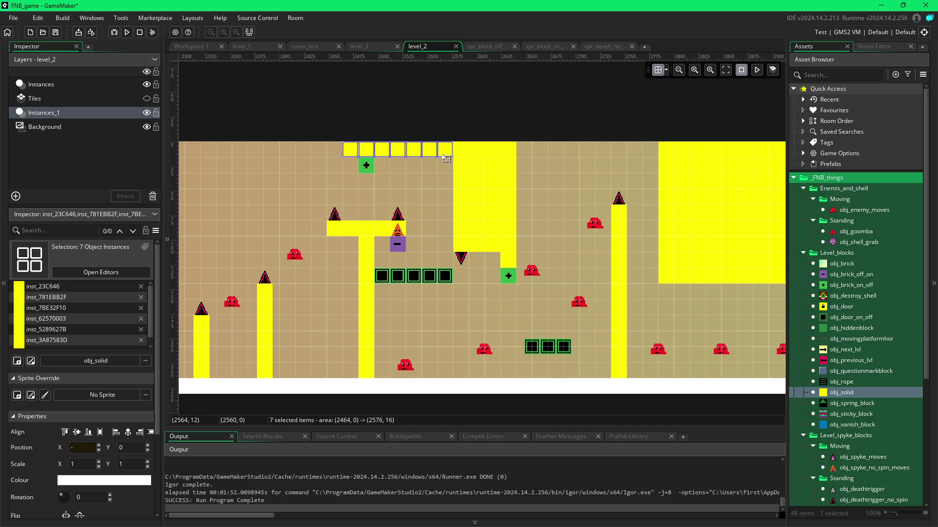
{"action": "key", "text": "Delete"}
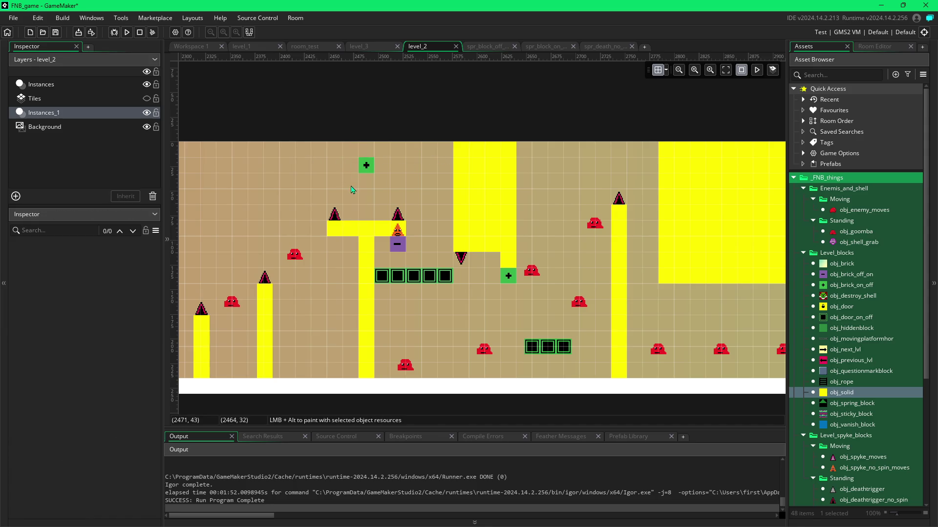
Step: Move the green obj_brick_on_off switch block up one cell to Y 0
{"action": "scroll", "coordinate": [355, 191], "scroll_direction": "left", "scroll_amount": 3}
{"action": "double_click", "coordinate": [423, 165]}
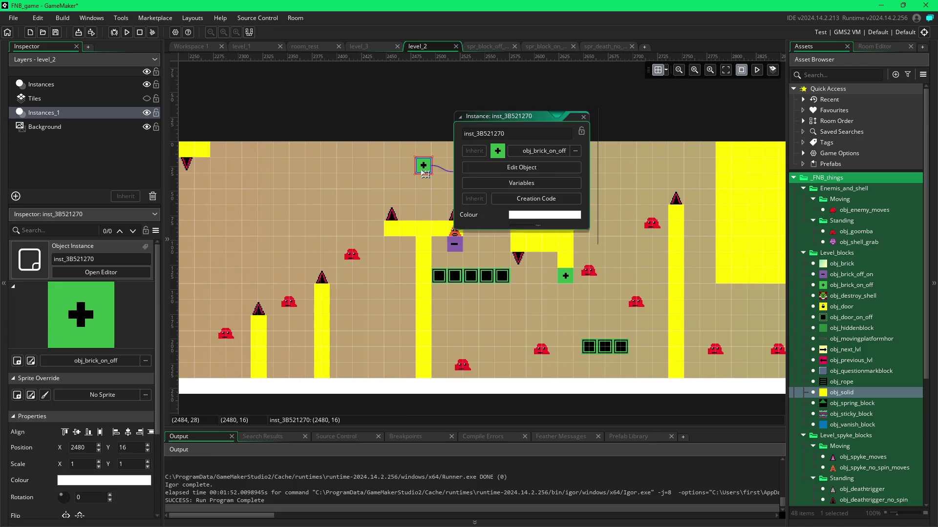
{"action": "left_click_drag", "start_coordinate": [423, 162], "coordinate": [423, 147]}
{"action": "left_click", "coordinate": [583, 101]}
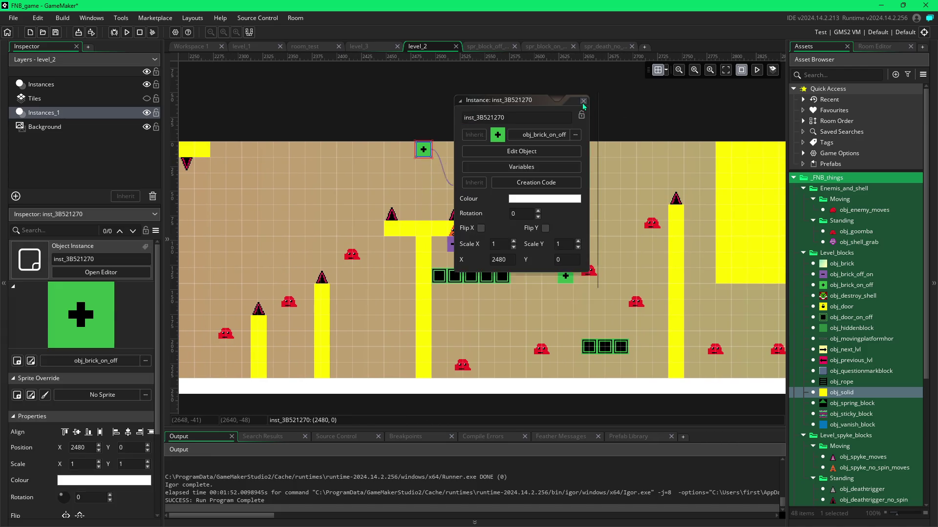
{"action": "scroll", "coordinate": [320, 204], "scroll_direction": "left", "scroll_amount": 1}
{"action": "scroll", "coordinate": [440, 203], "scroll_direction": "left", "scroll_amount": 4}
{"action": "scroll", "coordinate": [373, 204], "scroll_direction": "right", "scroll_amount": 3}
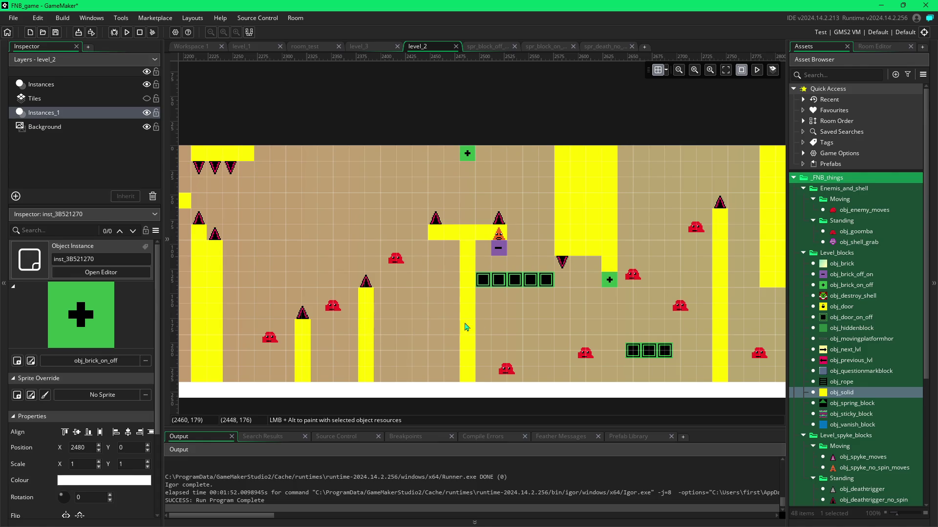
Step: Toggle the room grid off and back on, bringing the level's middle section into view
{"action": "left_click", "coordinate": [658, 70]}
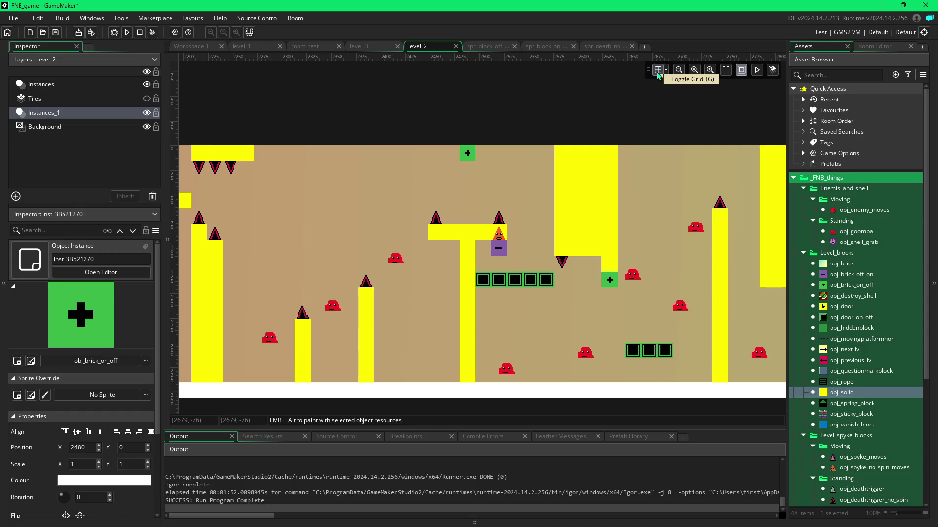
{"action": "left_click", "coordinate": [658, 72]}
{"action": "scroll", "coordinate": [657, 314], "scroll_direction": "right", "scroll_amount": 5}
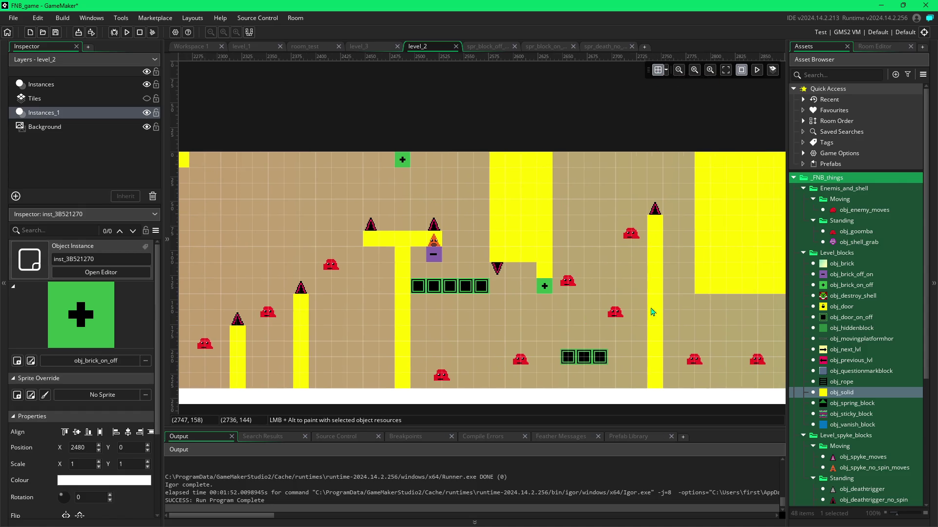
{"action": "left_click_drag", "start_coordinate": [637, 304], "coordinate": [564, 295]}
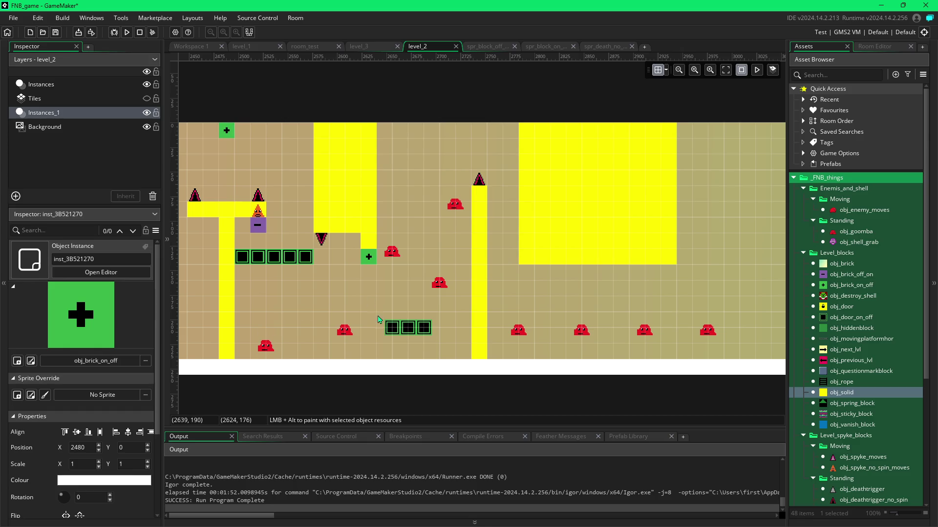
Step: Paste two copies of the upside-down spike at Y 128 beside the original, making a row of three
{"action": "left_click", "coordinate": [322, 240]}
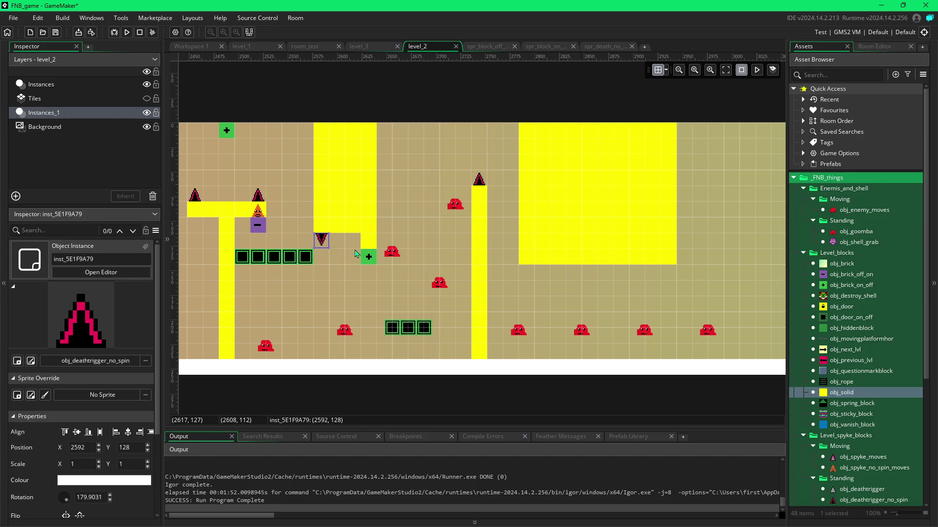
{"action": "key", "text": "ctrl+v"}
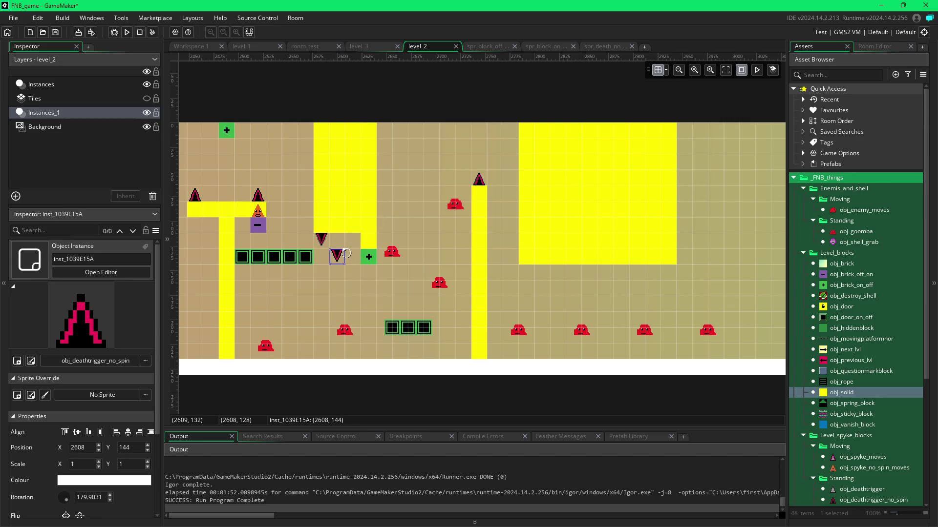
{"action": "left_click_drag", "start_coordinate": [333, 264], "coordinate": [338, 247]}
{"action": "key", "text": "ctrl+v"}
{"action": "left_click", "coordinate": [359, 252]}
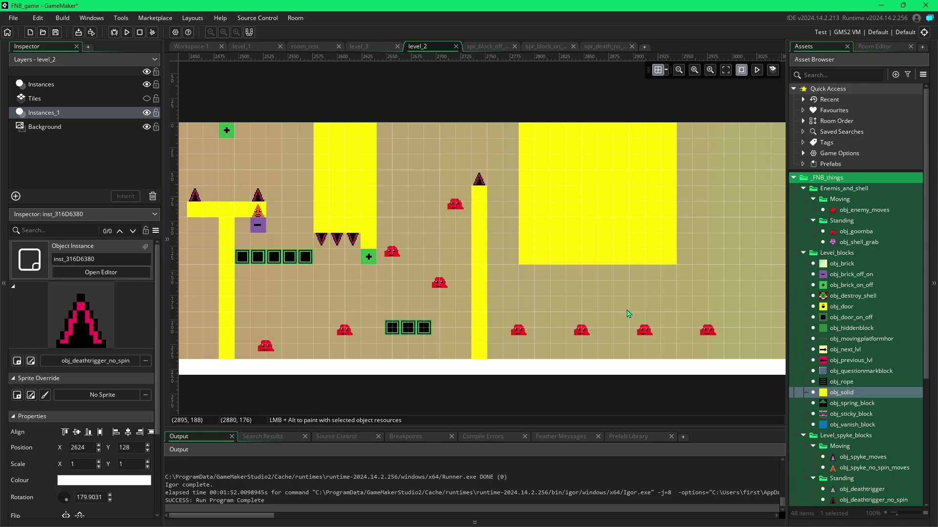
{"action": "scroll", "coordinate": [623, 308], "scroll_direction": "right", "scroll_amount": 5}
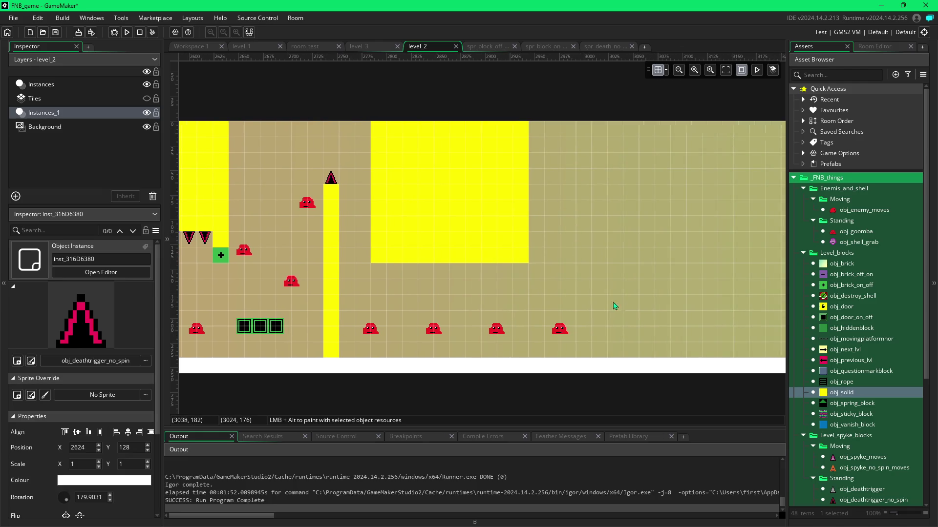
{"action": "scroll", "coordinate": [622, 306], "scroll_direction": "right", "scroll_amount": 10}
{"action": "scroll", "coordinate": [558, 308], "scroll_direction": "left", "scroll_amount": 2}
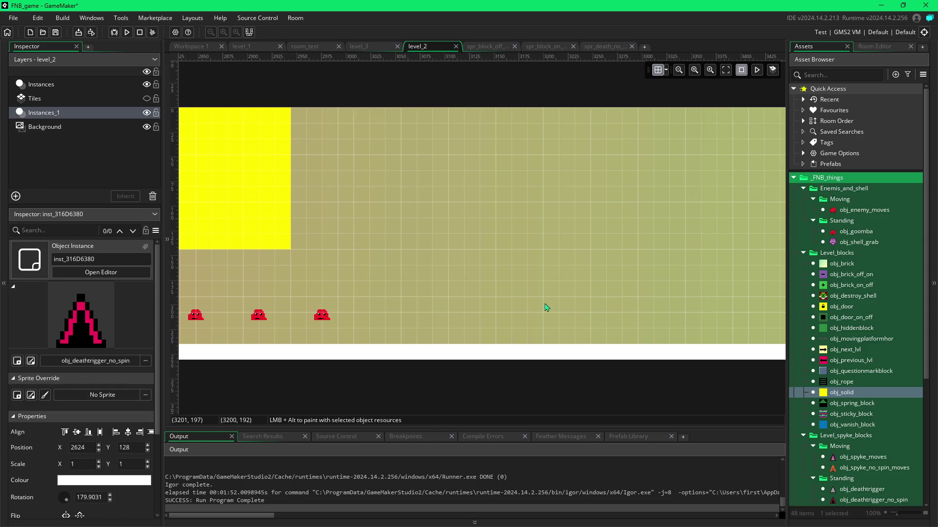
{"action": "scroll", "coordinate": [557, 299], "scroll_direction": "left", "scroll_amount": 1}
{"action": "scroll", "coordinate": [567, 293], "scroll_direction": "up", "scroll_amount": 1}
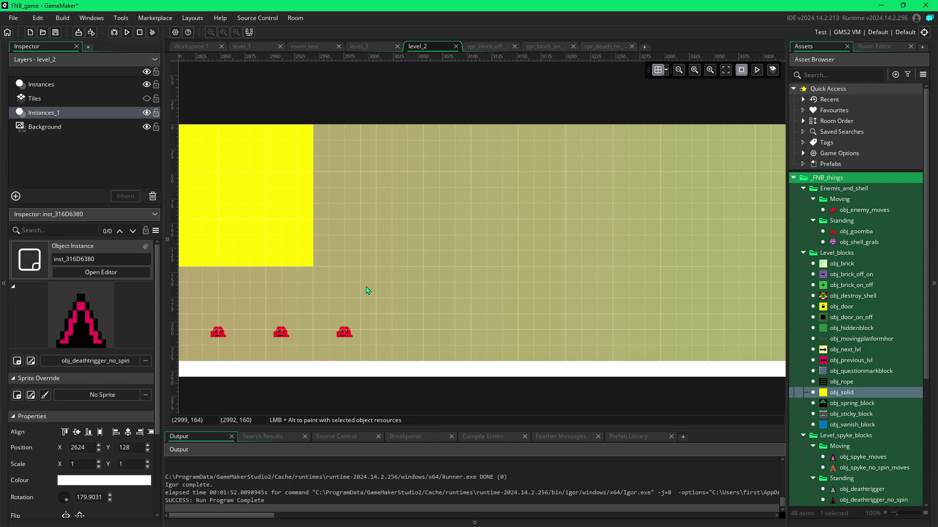
{"action": "left_click_drag", "start_coordinate": [297, 302], "coordinate": [436, 283]}
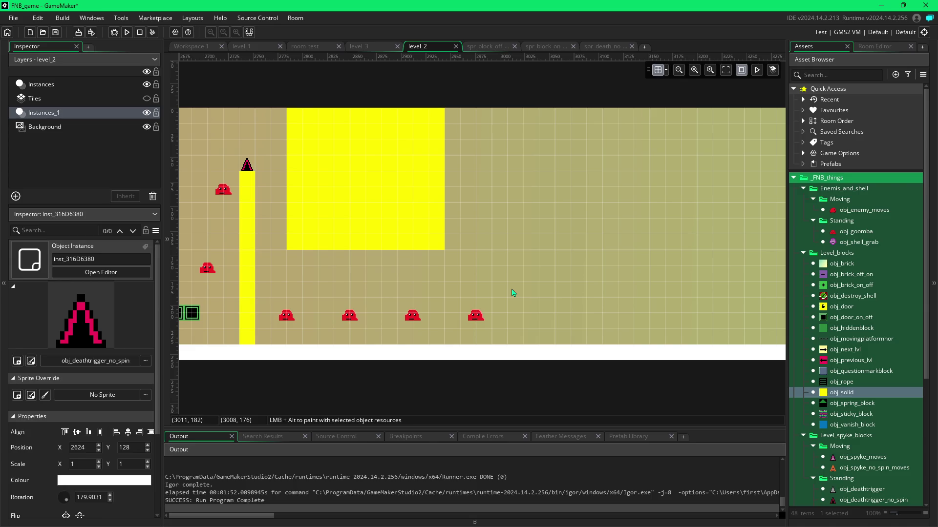
{"action": "mouse_move", "coordinate": [519, 295]}
{"action": "left_mouse_down"}
{"action": "mouse_move", "coordinate": [438, 287]}
{"action": "mouse_move", "coordinate": [670, 276]}
{"action": "mouse_move", "coordinate": [640, 262]}
{"action": "mouse_move", "coordinate": [628, 276]}
{"action": "left_mouse_up"}
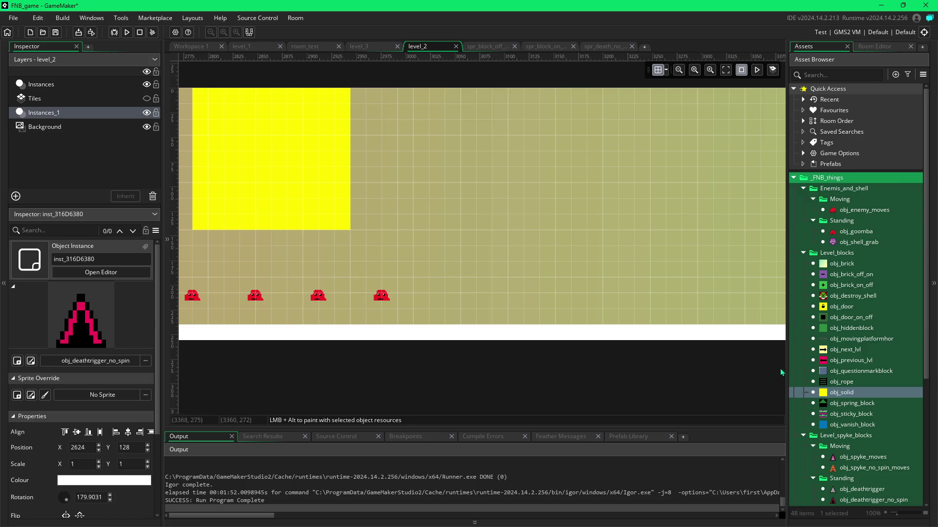
Step: Paint two five-block obj_solid columns on the floor at X 3008–3024, then choose obj_brick_off_on for placing
{"action": "left_click_drag", "start_coordinate": [421, 253], "coordinate": [418, 315]}
{"action": "left_click_drag", "start_coordinate": [438, 254], "coordinate": [437, 320]}
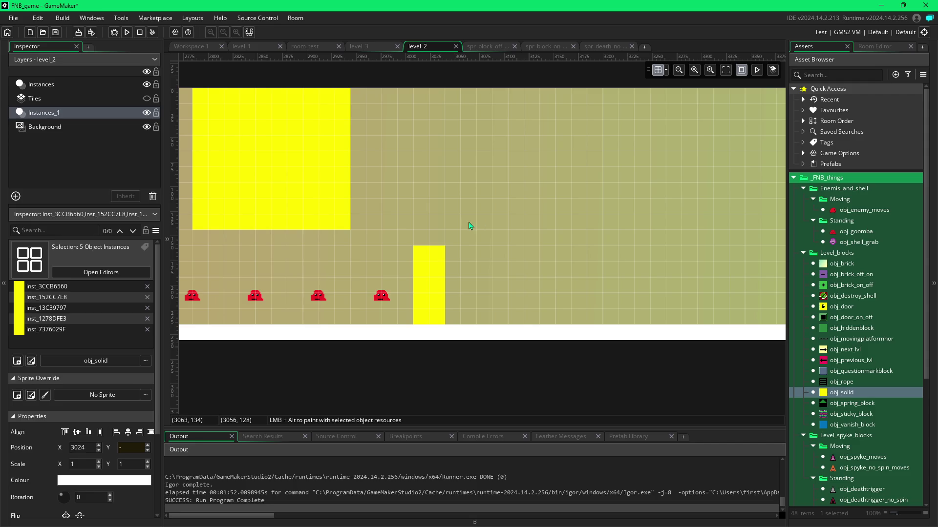
{"action": "scroll", "coordinate": [450, 287], "scroll_direction": "left", "scroll_amount": 3}
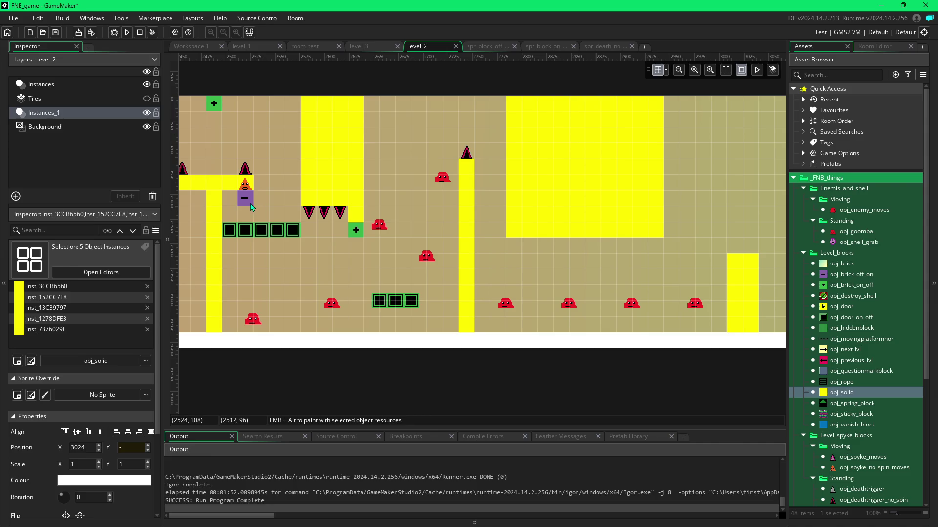
{"action": "left_click", "coordinate": [245, 198]}
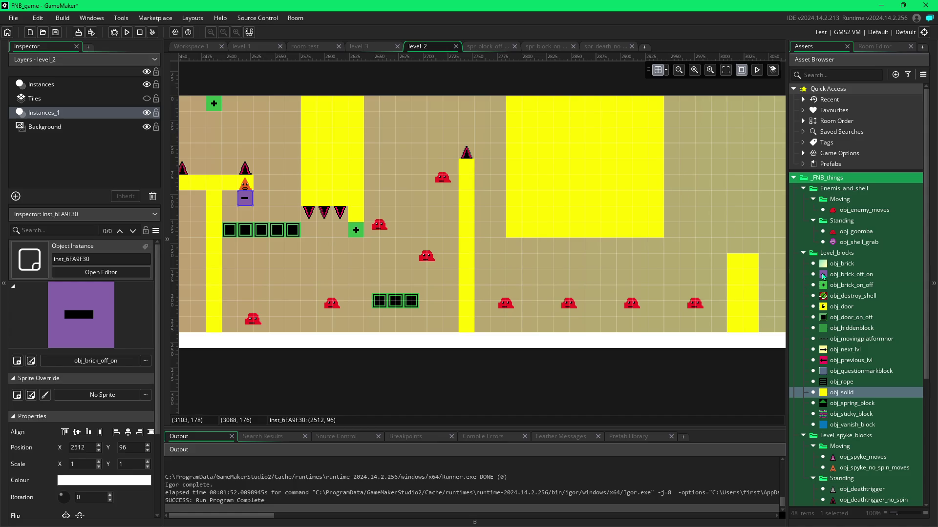
{"action": "left_click", "coordinate": [825, 275]}
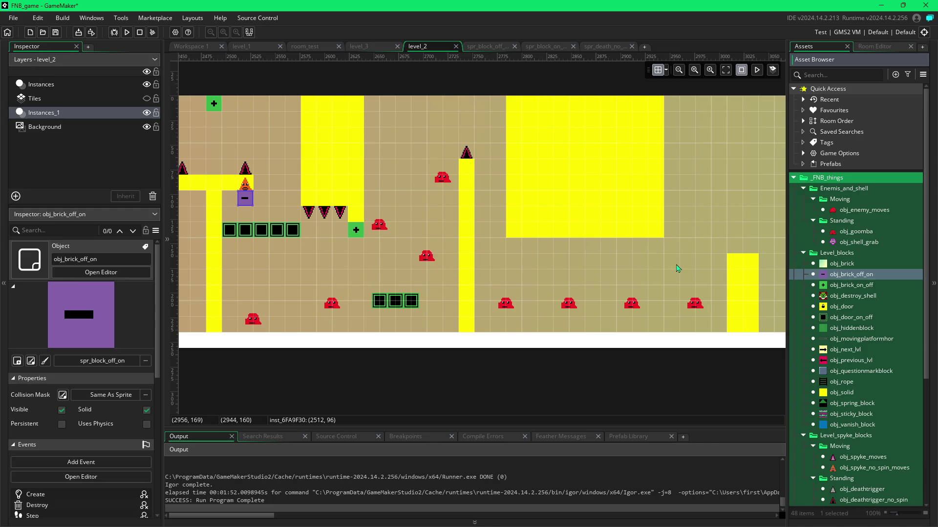
Step: Place a purple obj_brick_off_on switch block at (3072, 48) above the new wall
{"action": "scroll", "coordinate": [635, 267], "scroll_direction": "right", "scroll_amount": 3}
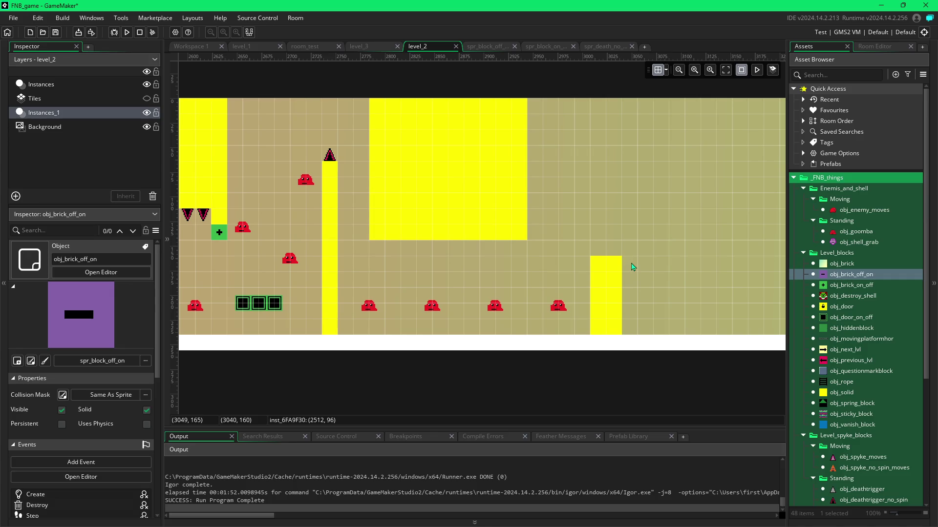
{"action": "left_click", "coordinate": [594, 194], "text": "alt"}
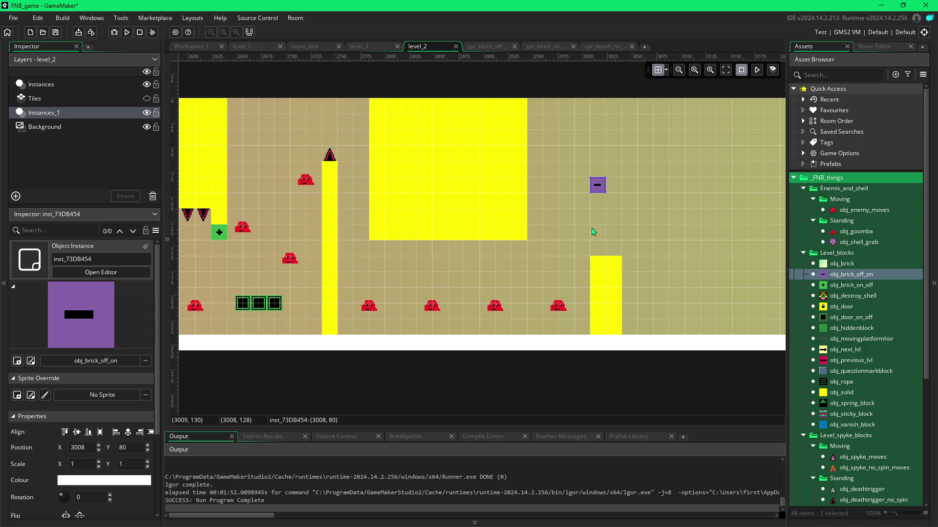
{"action": "scroll", "coordinate": [585, 257], "scroll_direction": "right", "scroll_amount": 3}
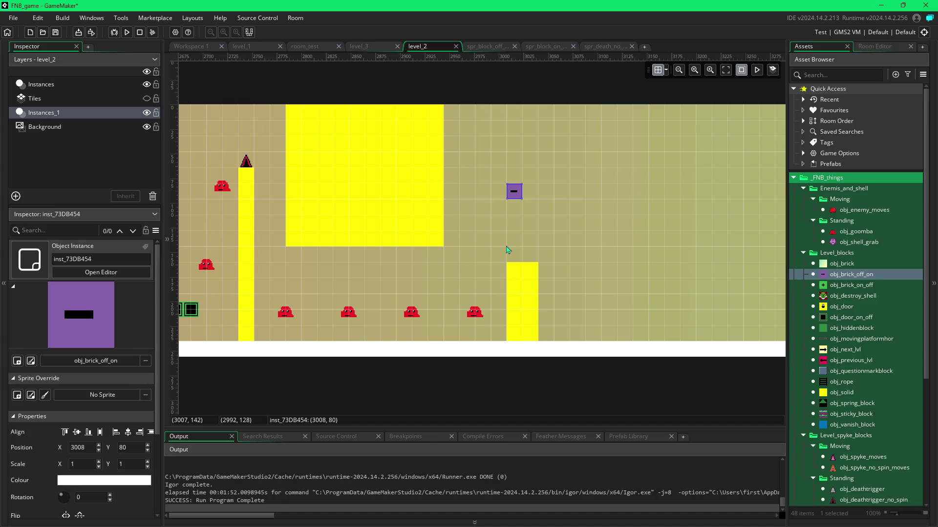
{"action": "mouse_move", "coordinate": [514, 195]}
{"action": "left_mouse_down"}
{"action": "mouse_move", "coordinate": [562, 162]}
{"action": "mouse_move", "coordinate": [579, 165]}
{"action": "left_mouse_up"}
Step: Paint a row of four obj_door_on_off blocks beneath the purple switch block
{"action": "left_click", "coordinate": [828, 317]}
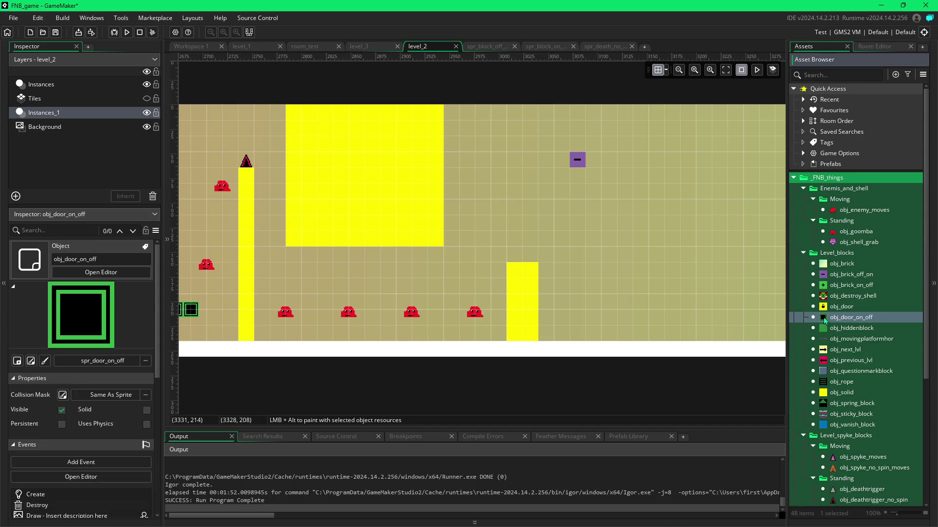
{"action": "left_click", "coordinate": [570, 213], "text": "alt"}
{"action": "left_click_drag", "start_coordinate": [567, 204], "coordinate": [601, 205]}
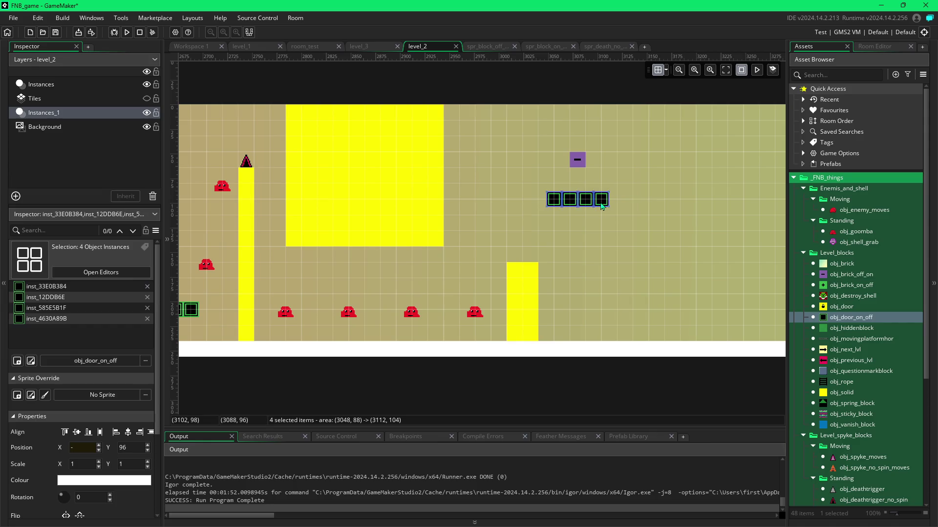
{"action": "left_click", "coordinate": [561, 244]}
{"action": "left_click", "coordinate": [841, 392]}
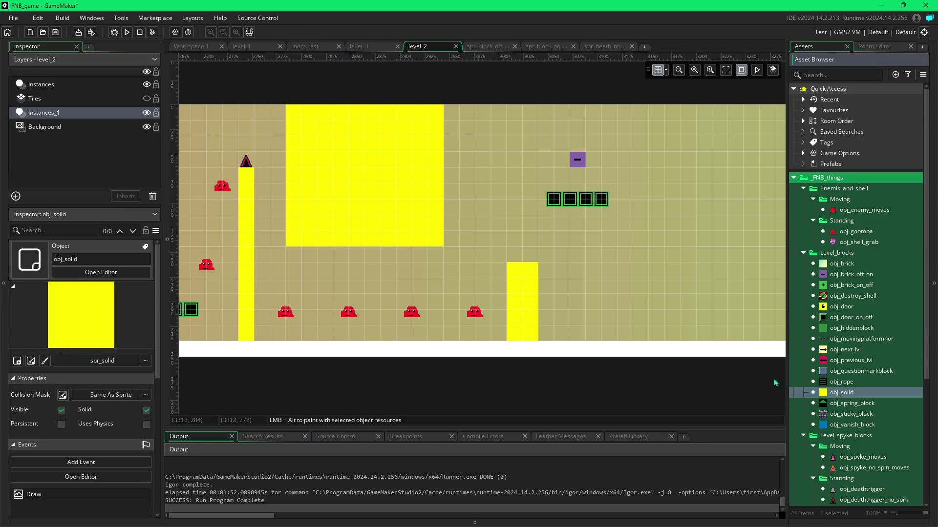